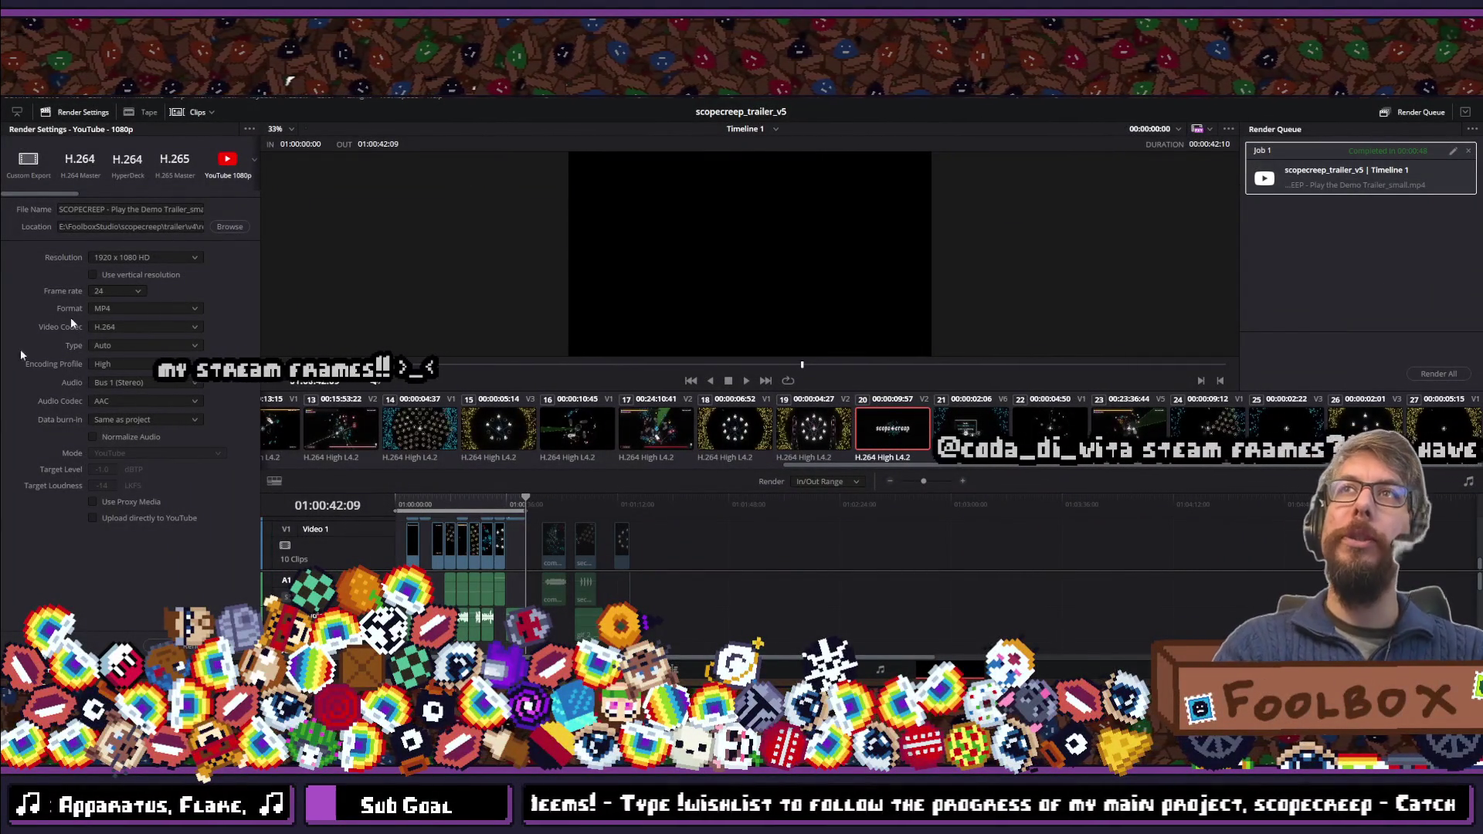
# Bring up the Bluesky post draft and drop the trailer video onto it.
pyautogui.hotkey('alt', 'Tab')
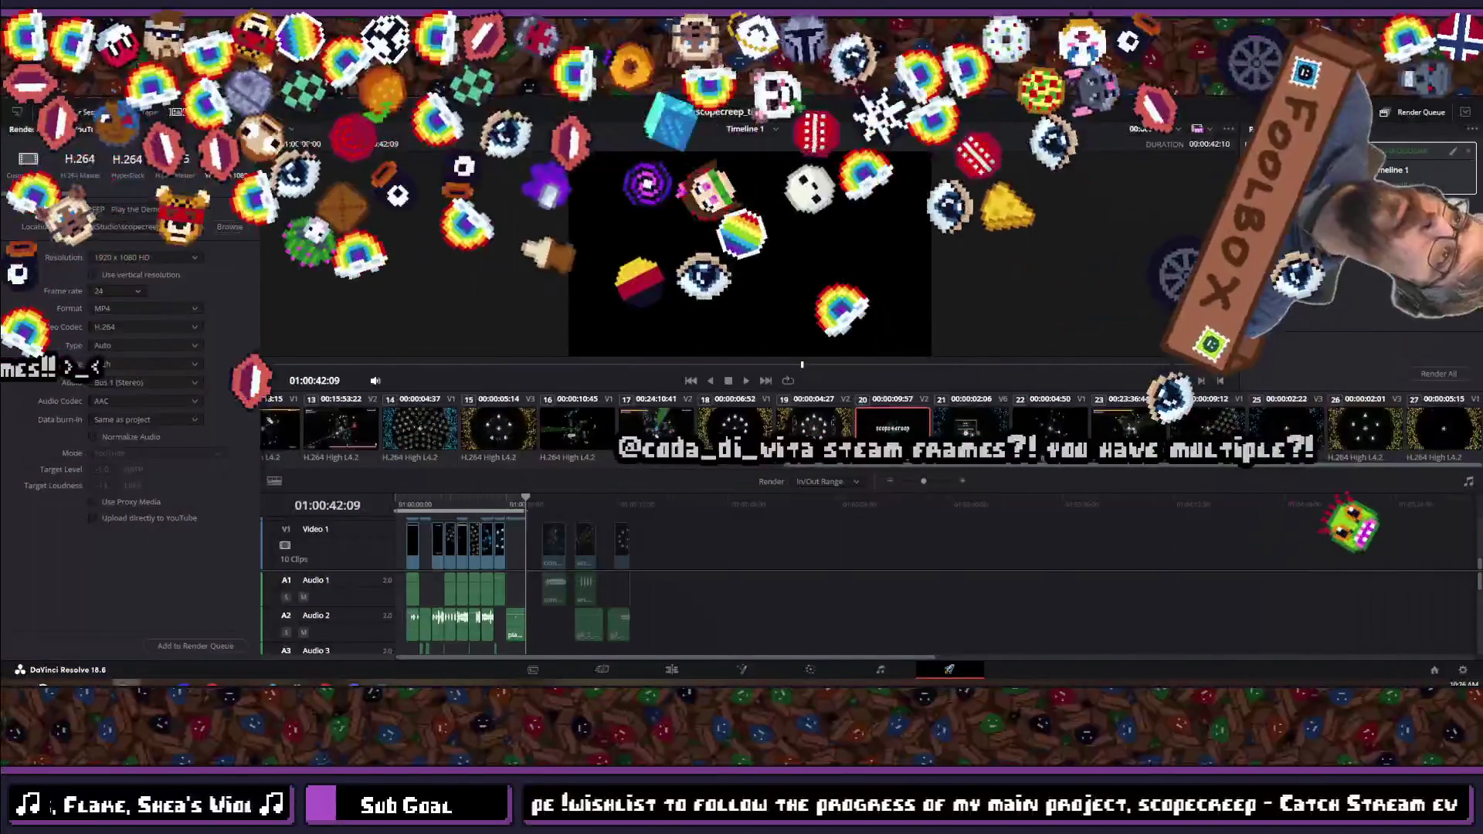
pyautogui.moveTo(211, 683)
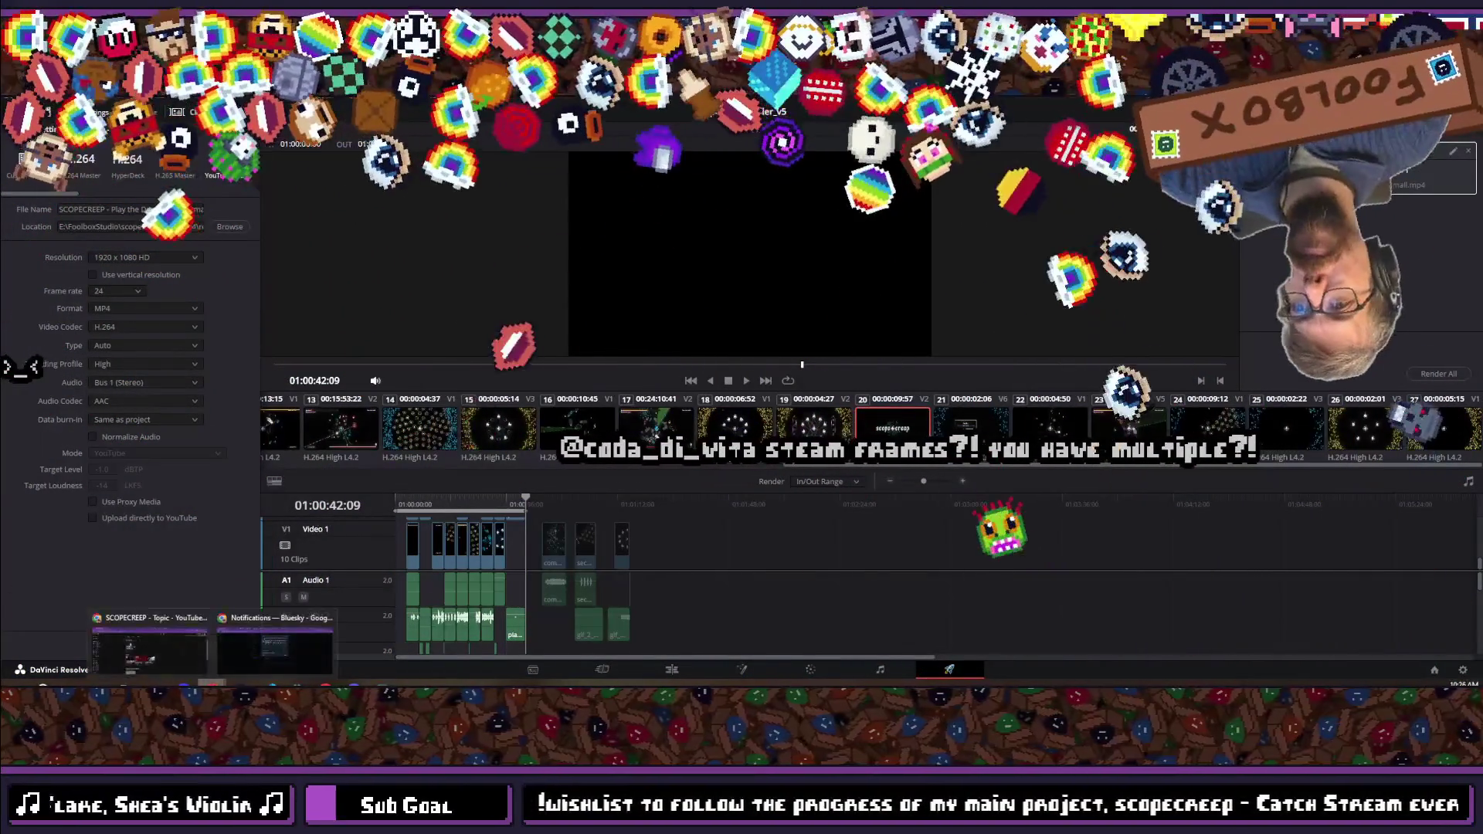
pyautogui.click(247, 640)
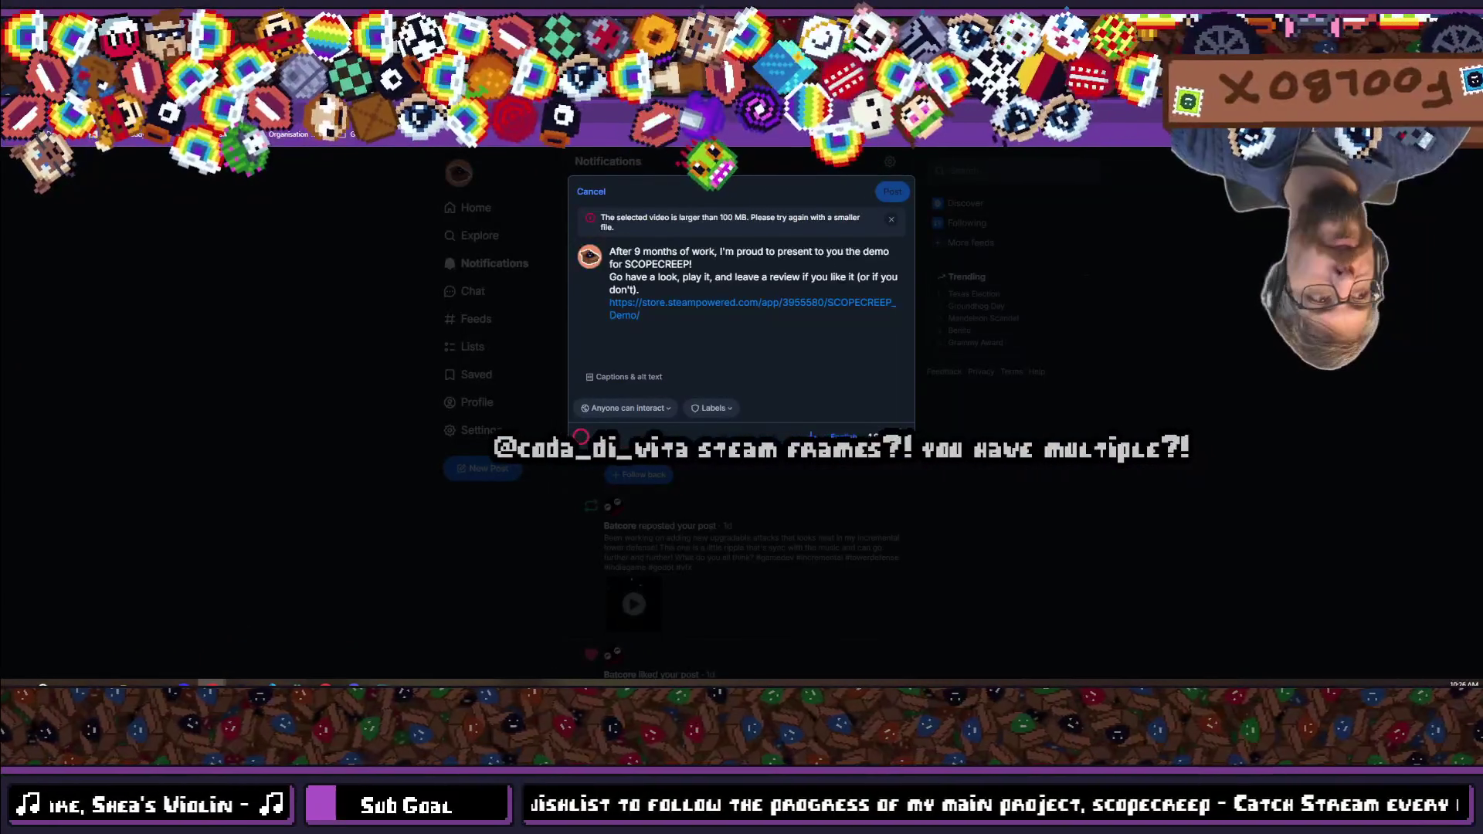
pyautogui.moveTo(678, 264)
pyautogui.mouseDown()
pyautogui.moveTo(744, 374)
pyautogui.moveTo(744, 401)
pyautogui.mouseUp()
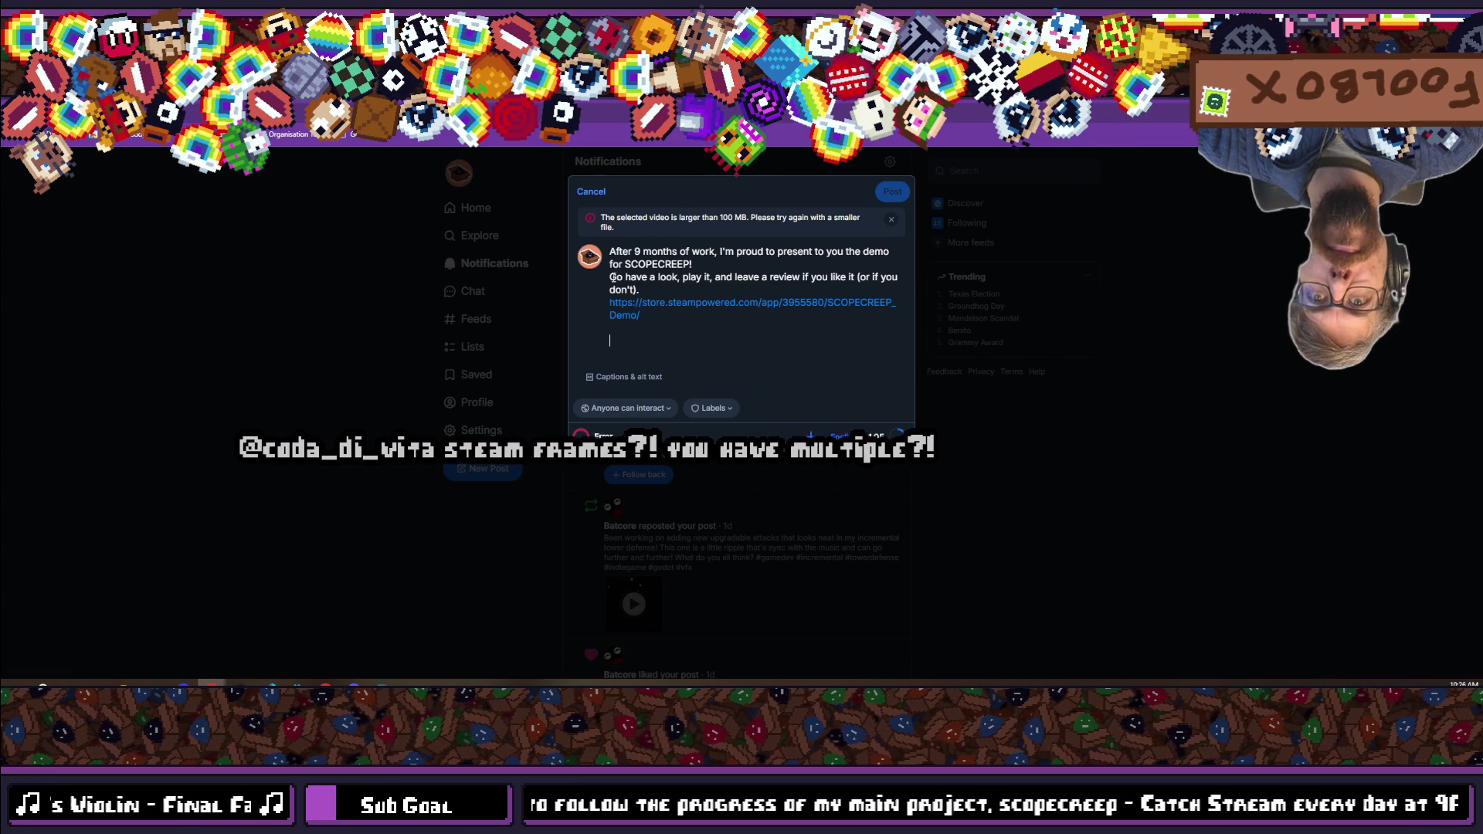
# Join the announcement into one paragraph, blank line above the Steam link, and swap in another video.
pyautogui.press('BackSpace')
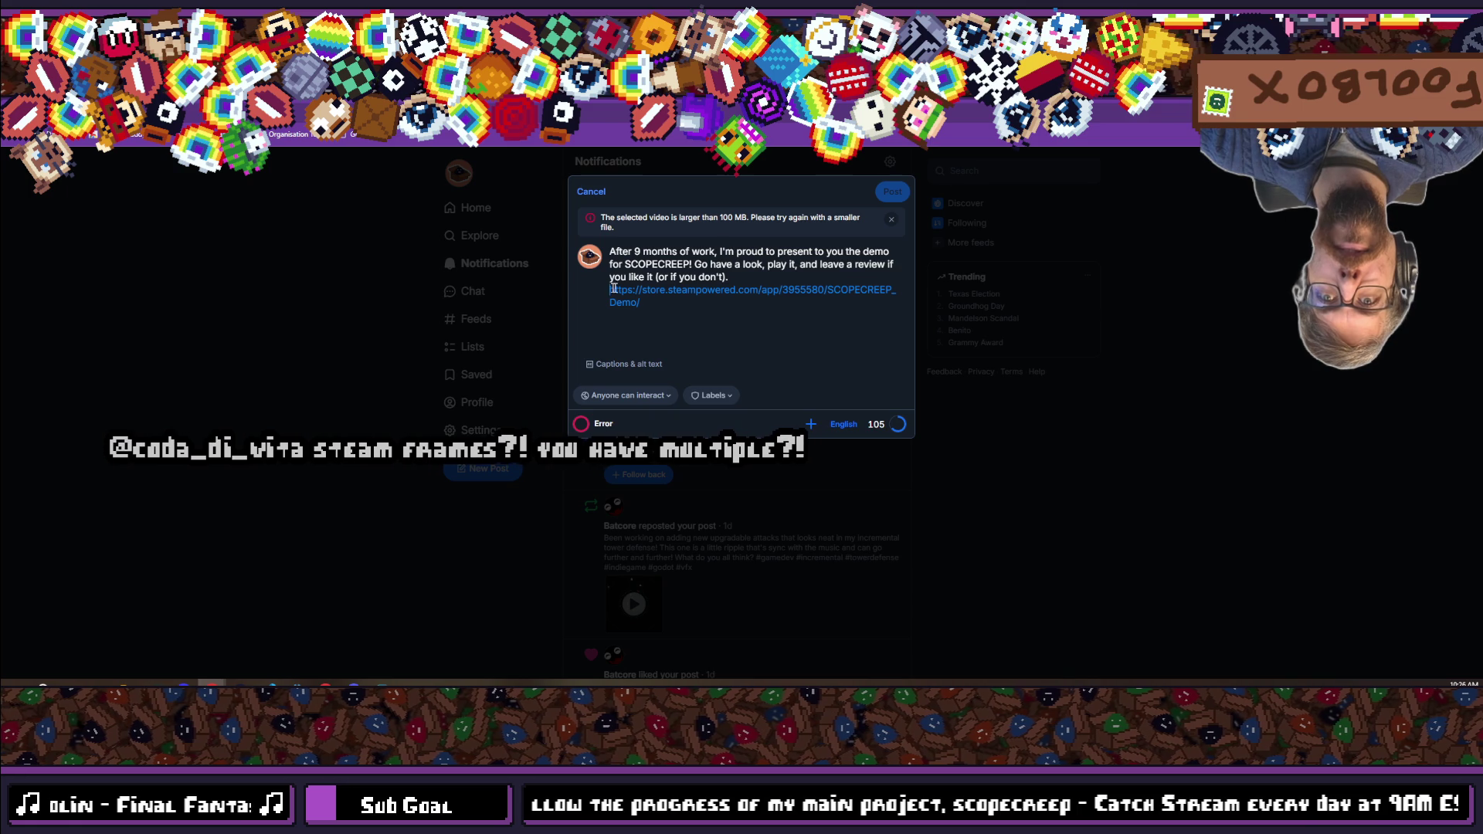
pyautogui.press('Return')
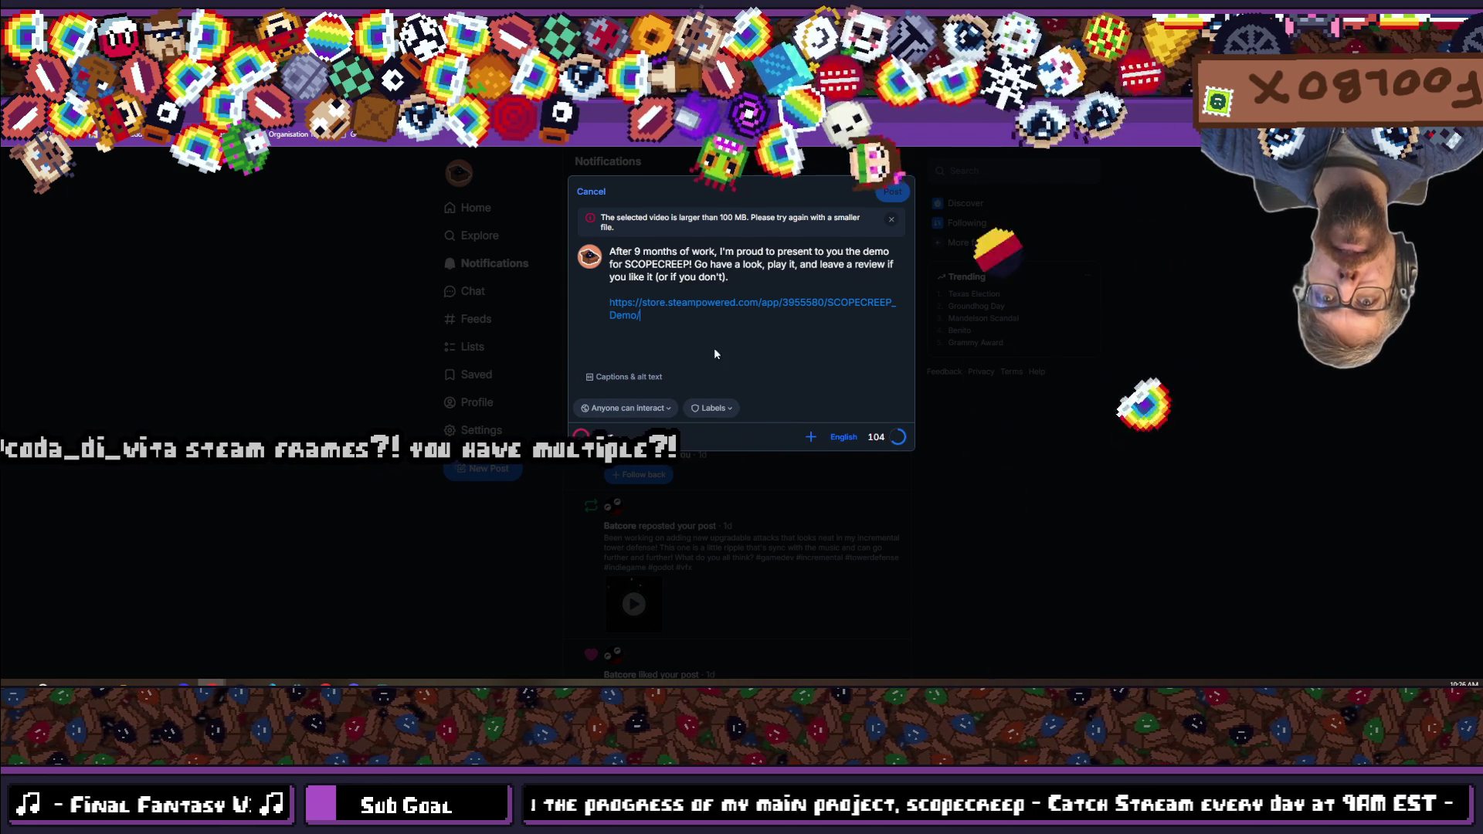
pyautogui.click(891, 219)
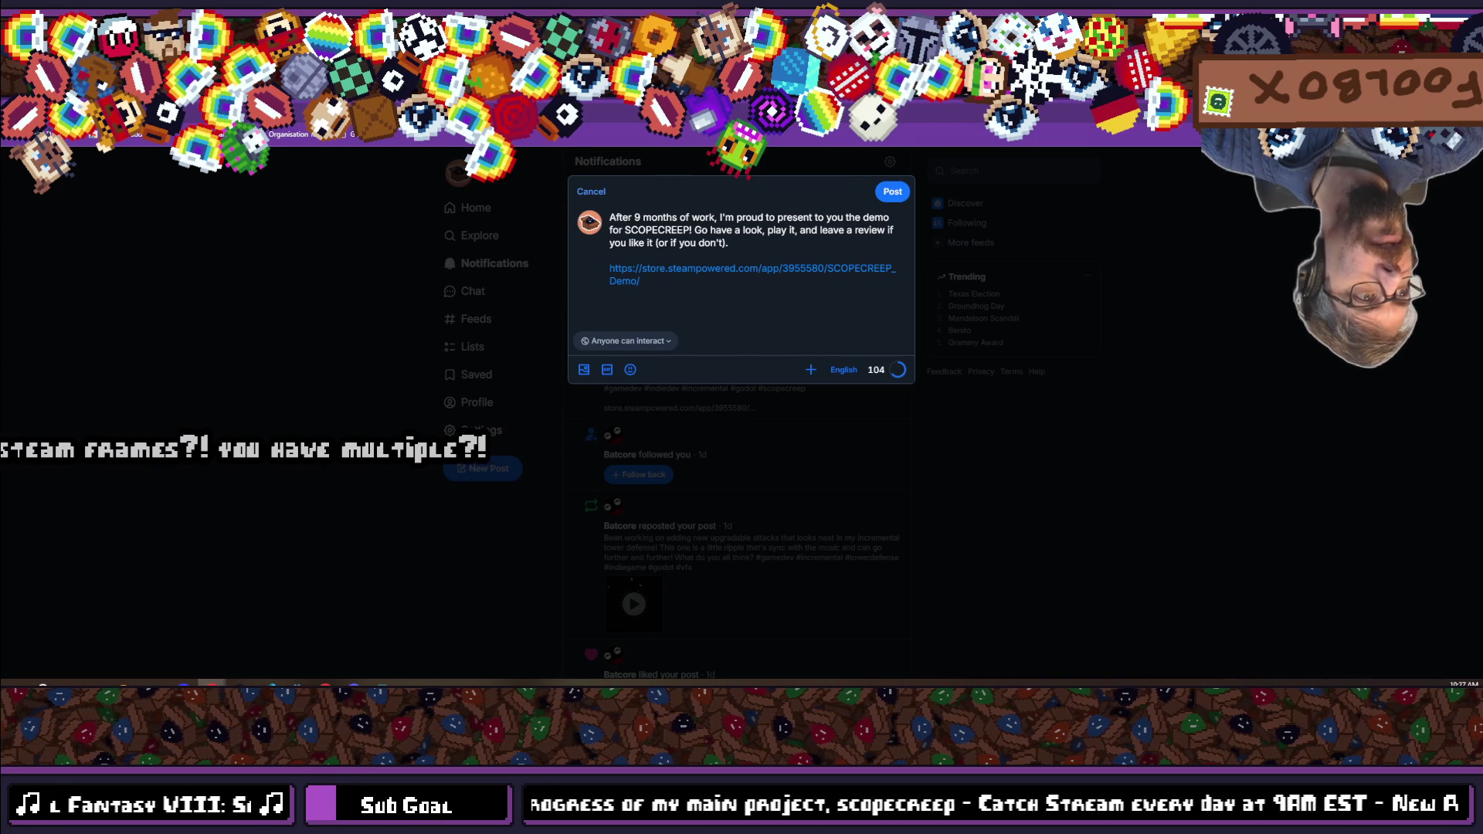
pyautogui.moveTo(790, 322); pyautogui.dragTo(718, 409)
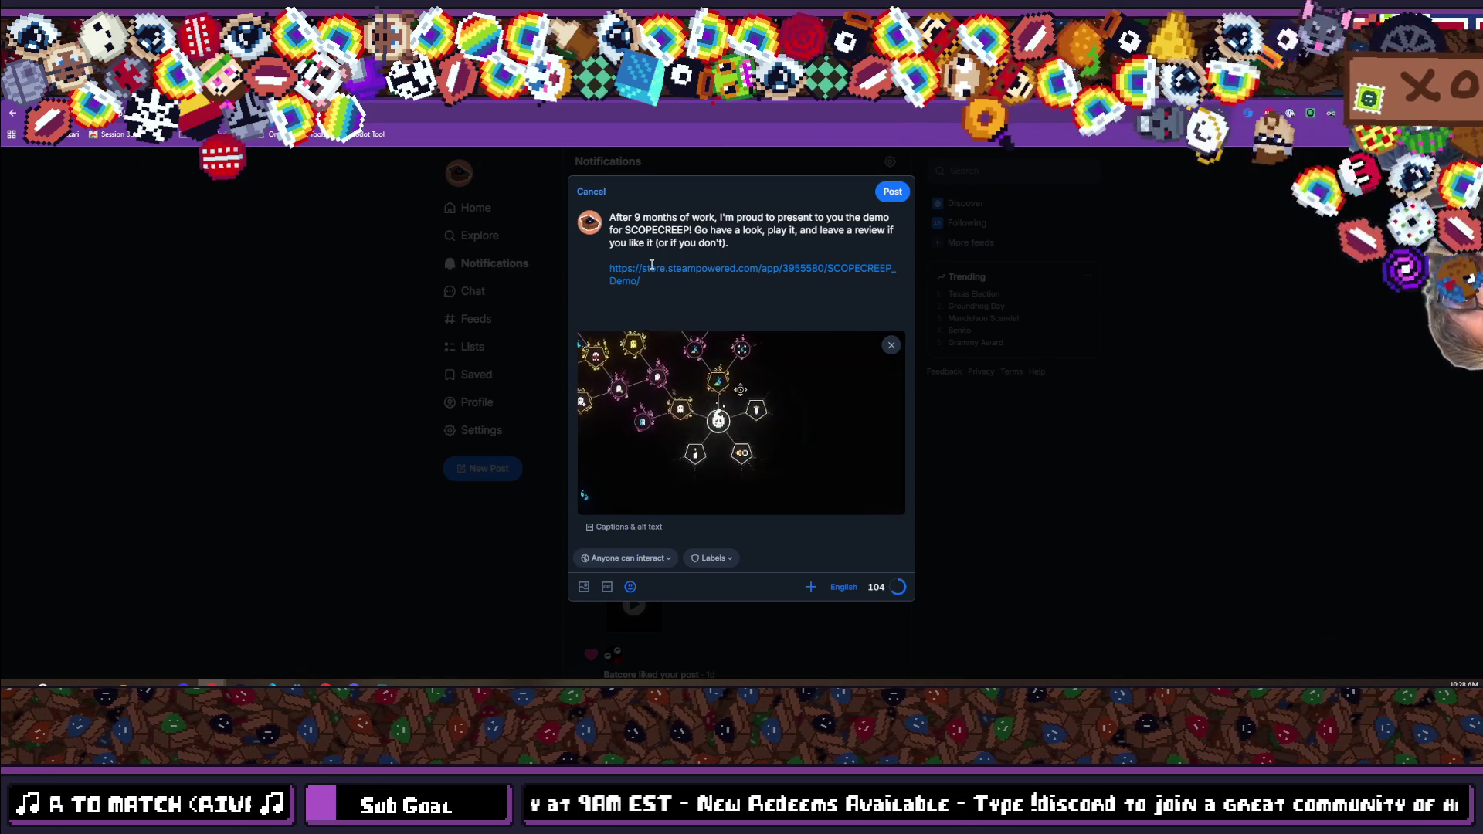
# Start a new line after the announcement paragraph, ready for the hashtags.
pyautogui.click(763, 247)
pyautogui.press('Return')
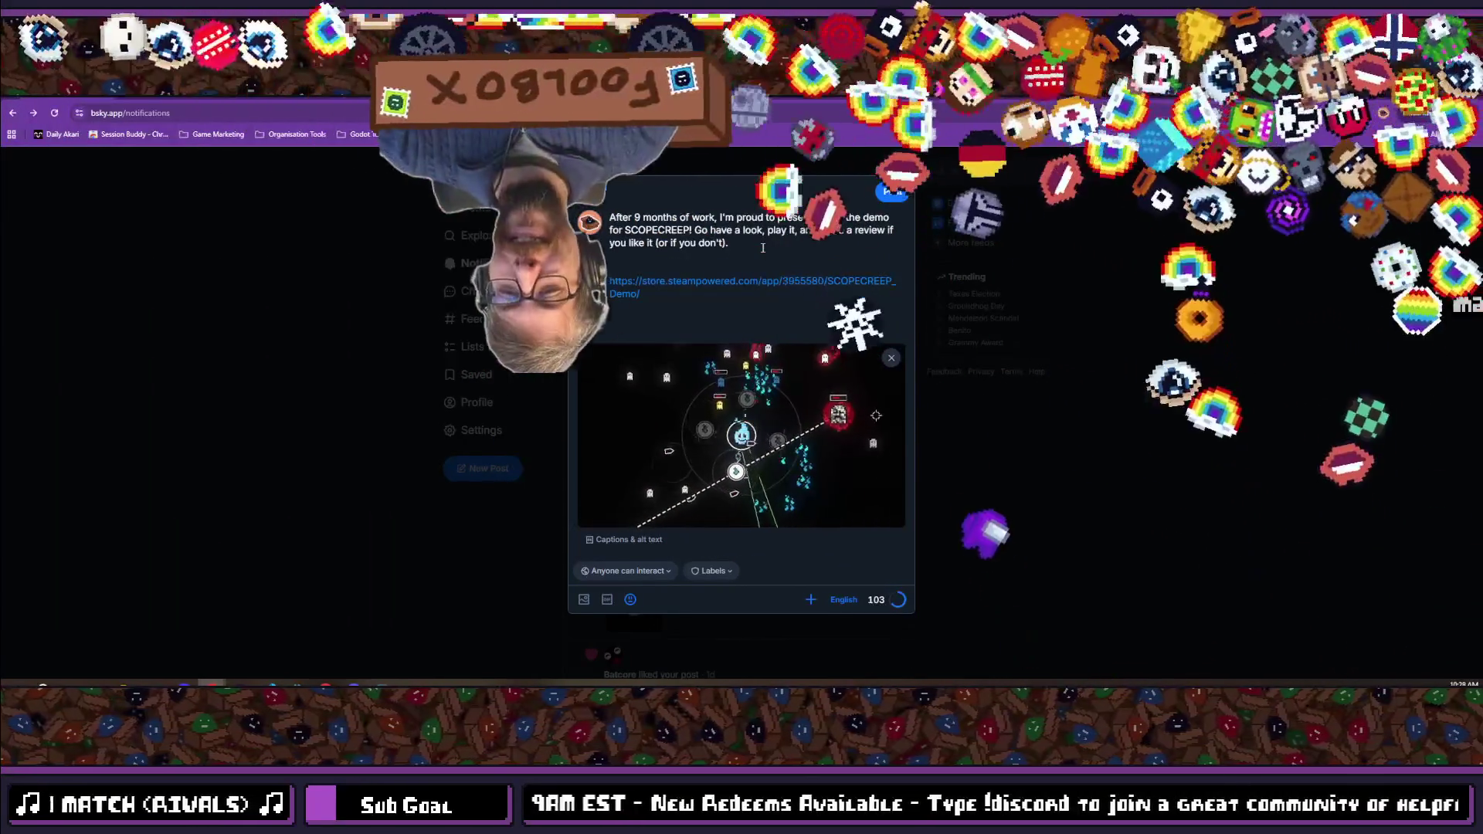
# Add the hashtags #incremental #gamedev #indiedev #demo #godot #scopecreep, removing the extra blank lines.
pyautogui.write('#')
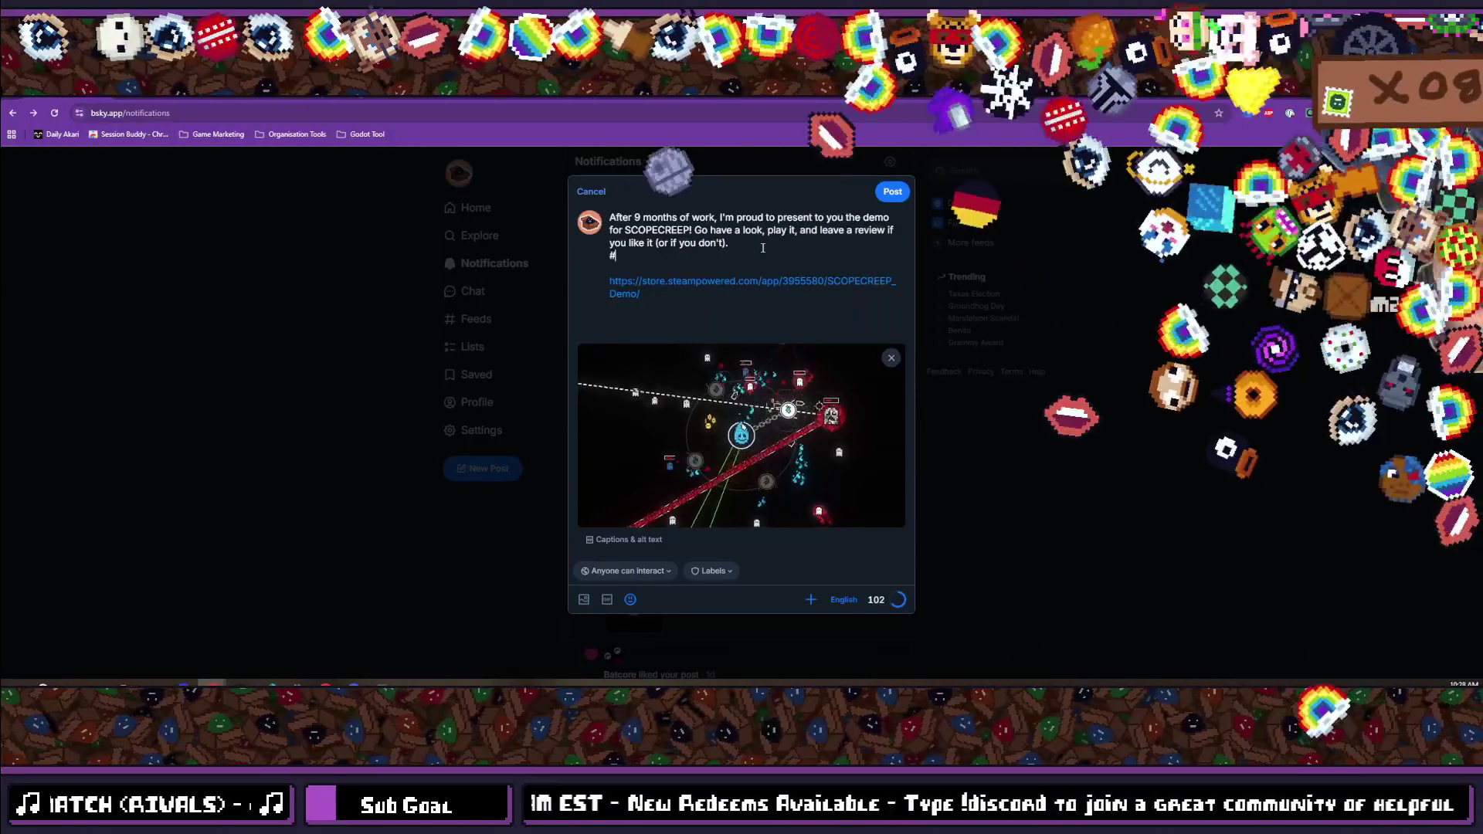
pyautogui.write('incremental #')
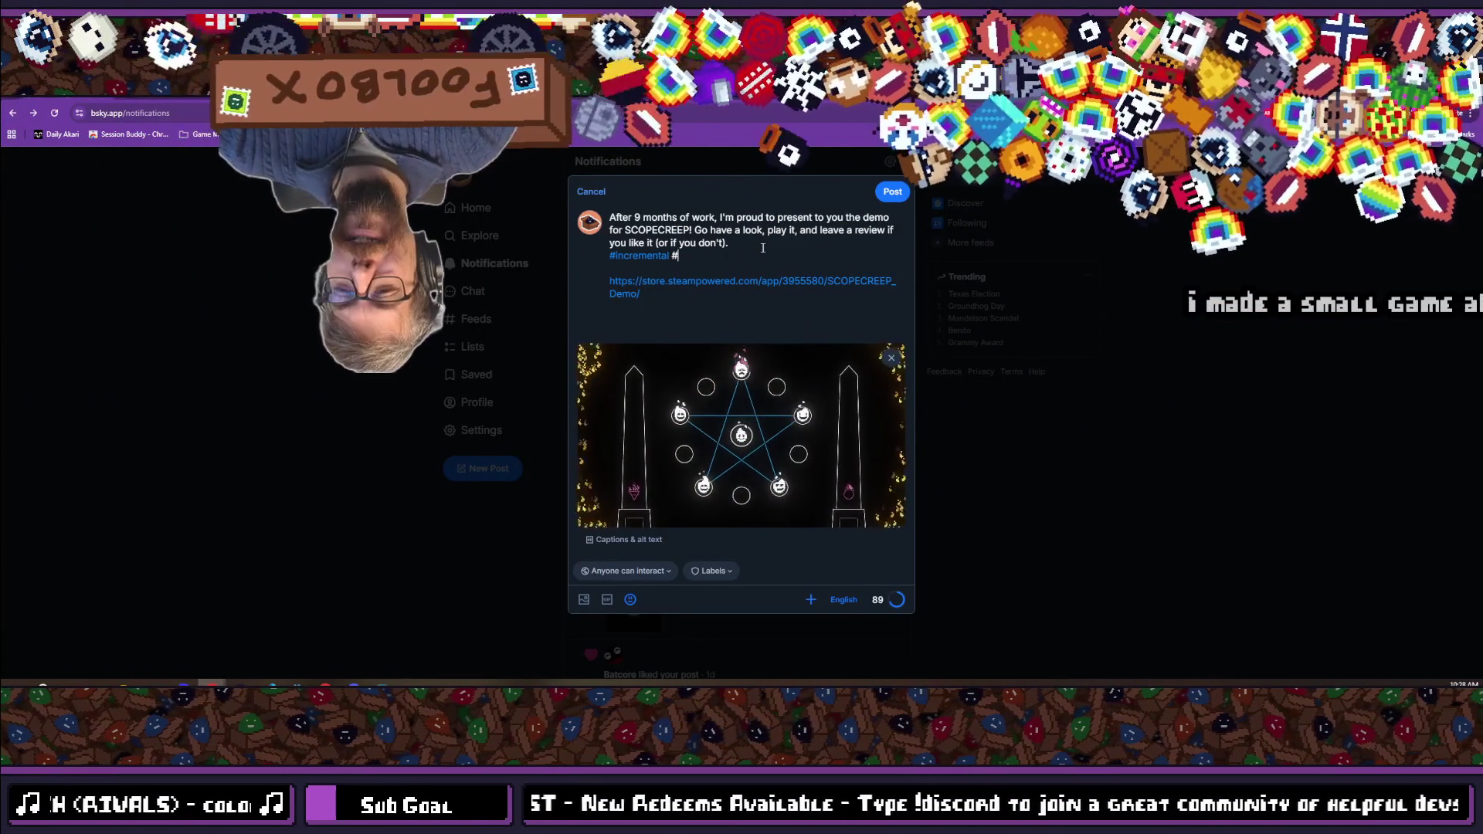
pyautogui.write('g')
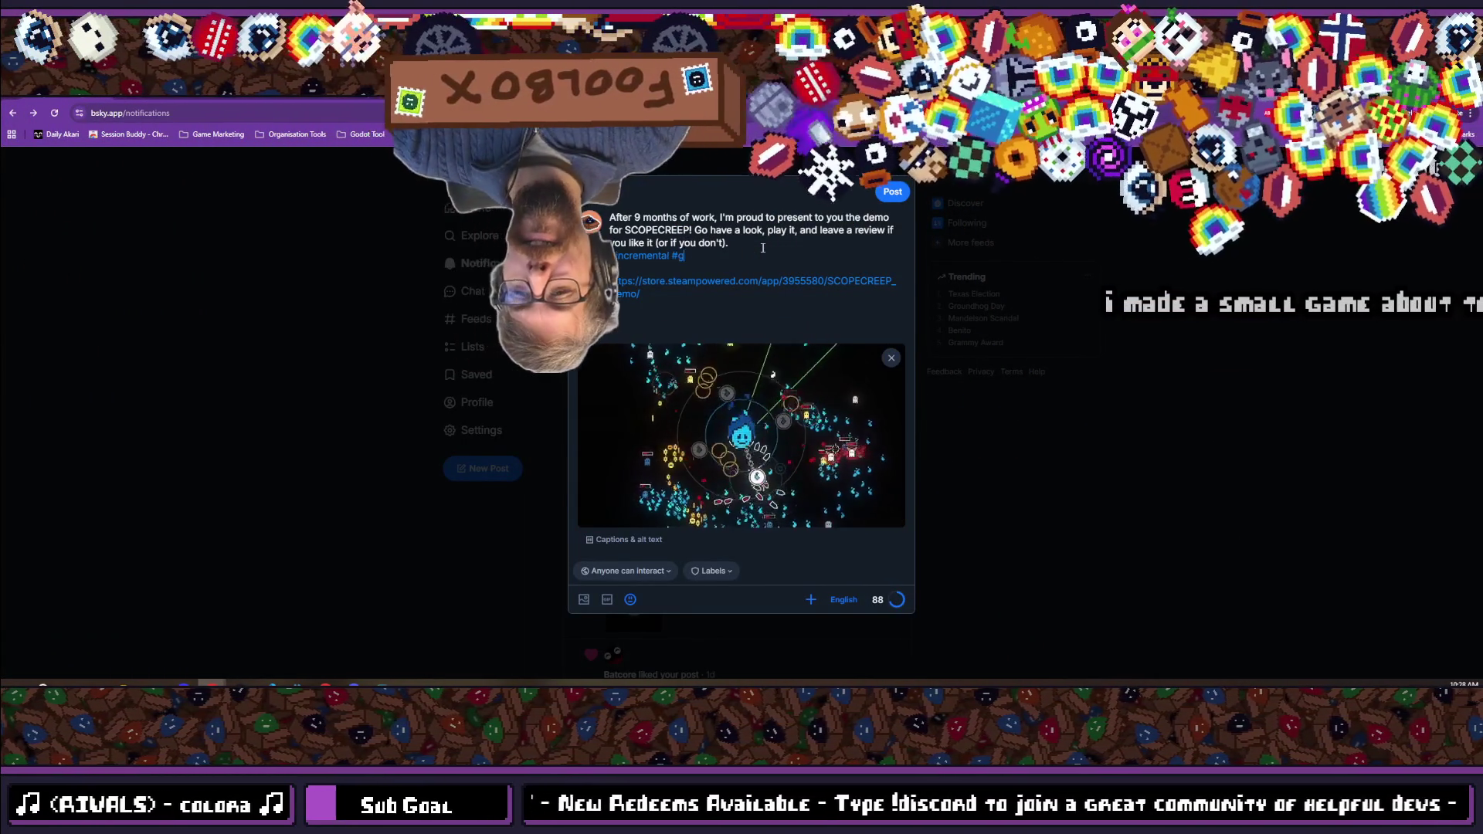
pyautogui.write('amedev ')
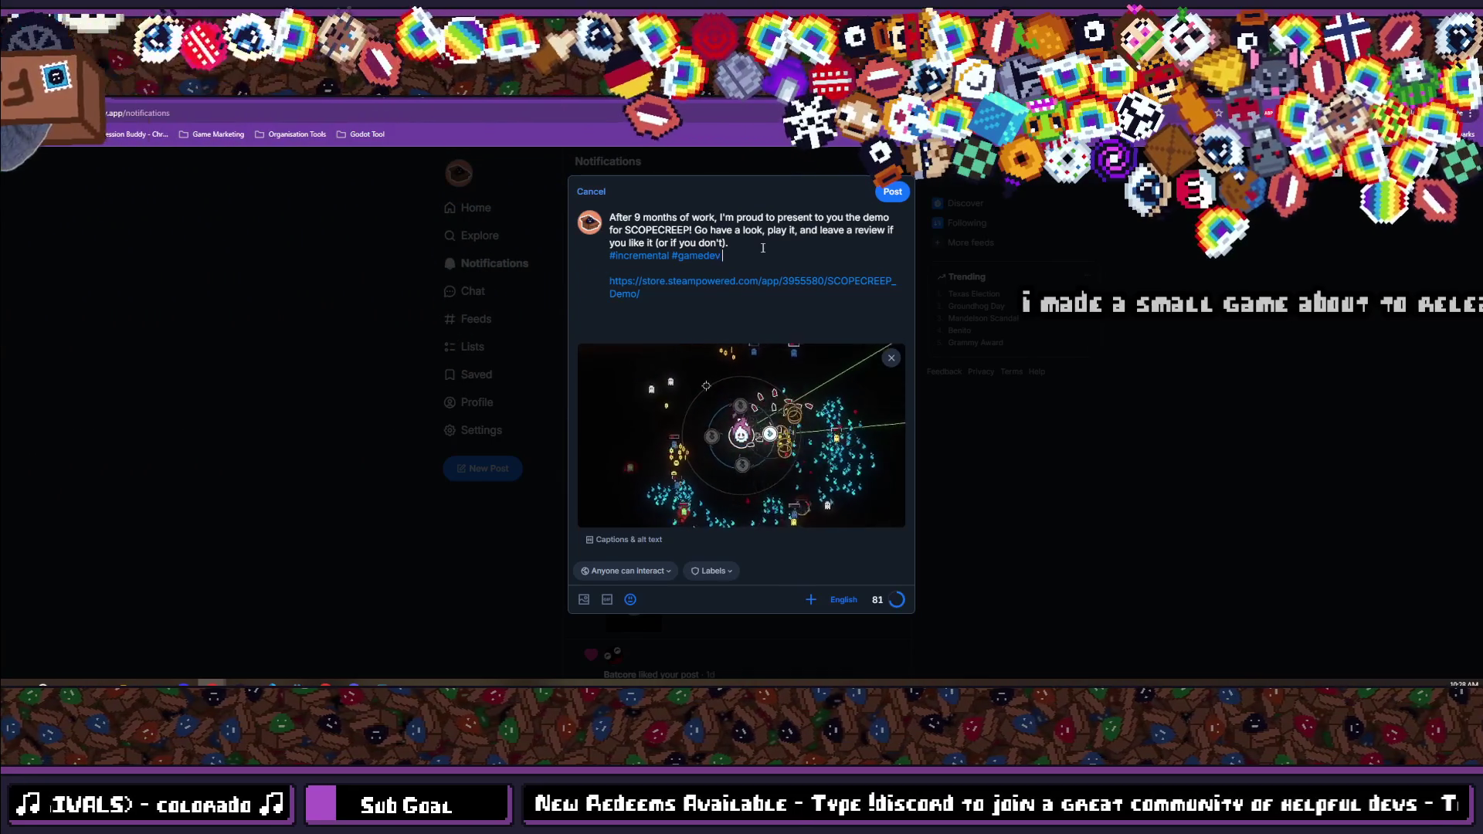
pyautogui.write('#indie ')
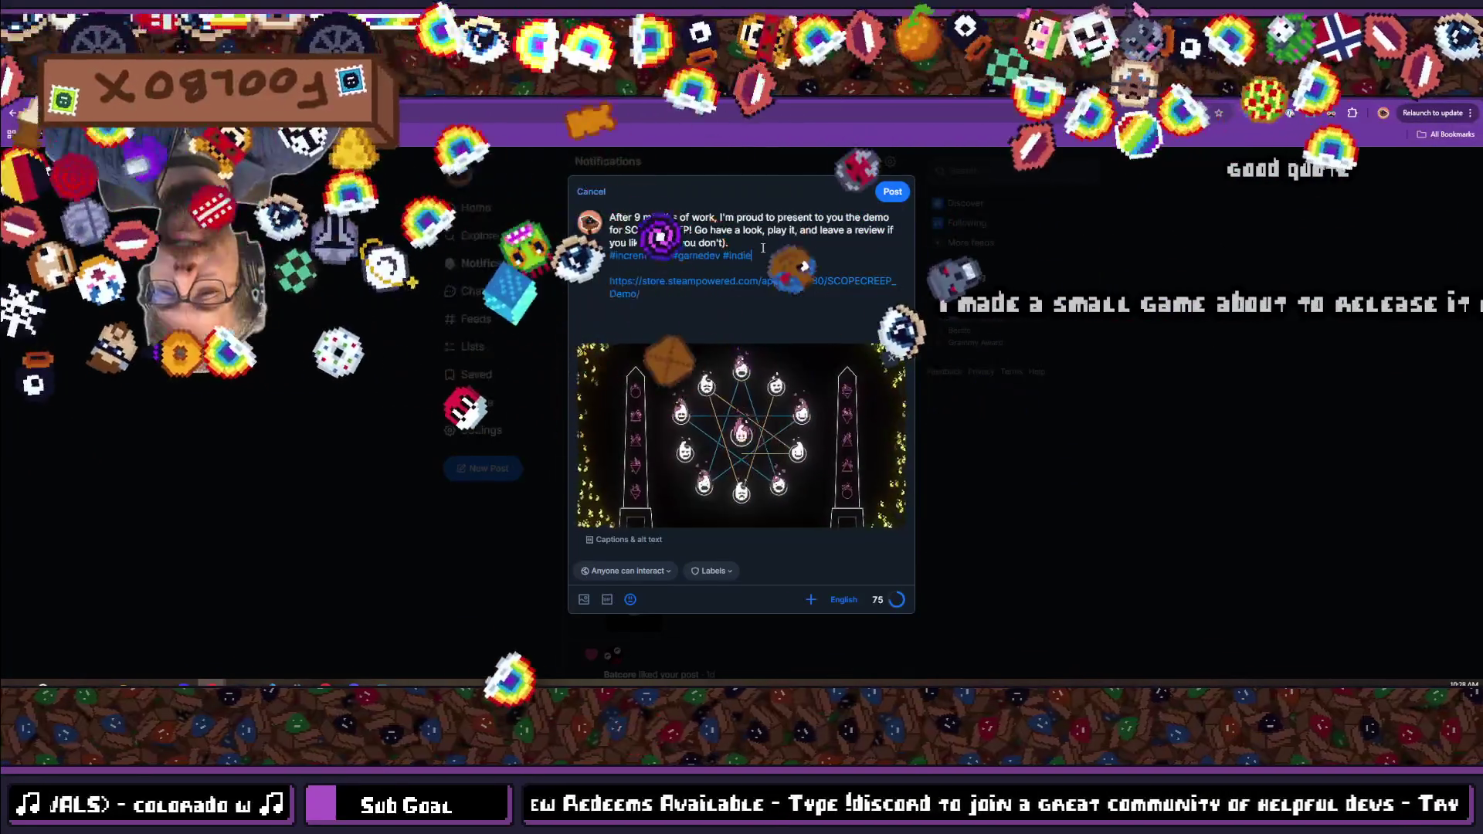
pyautogui.write('dev ')
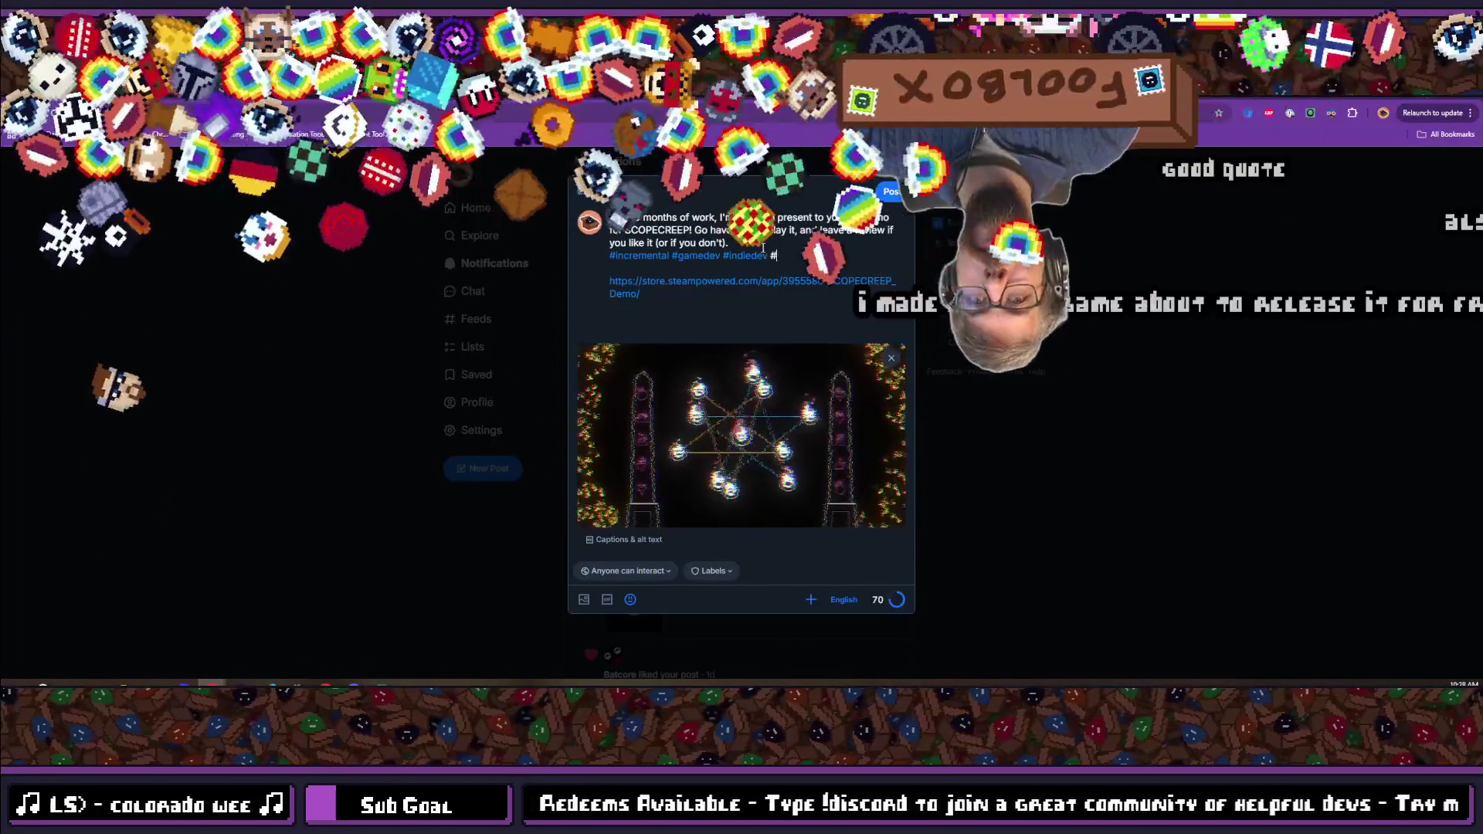
pyautogui.write('#demo #')
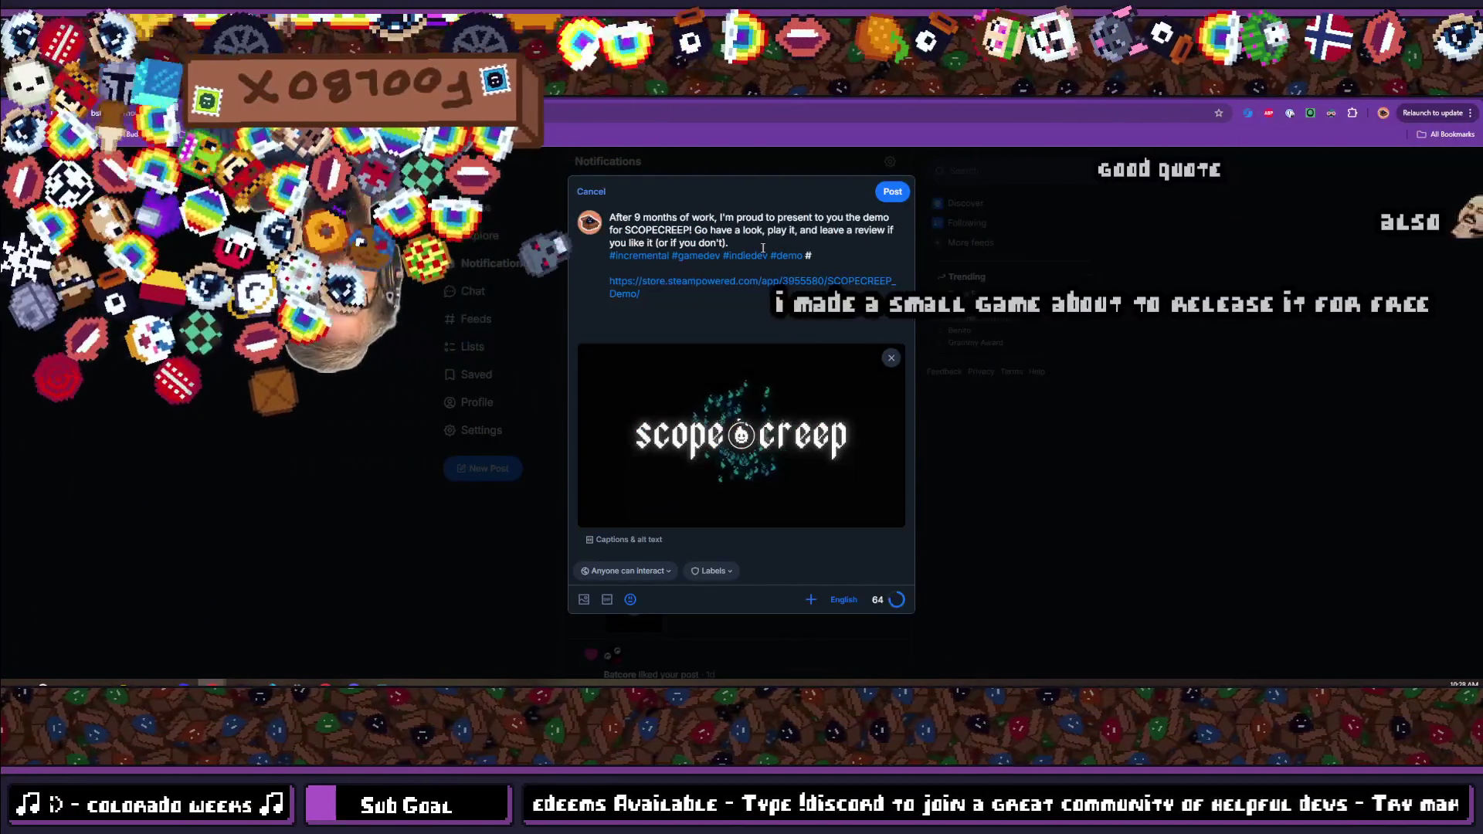
pyautogui.write('godot')
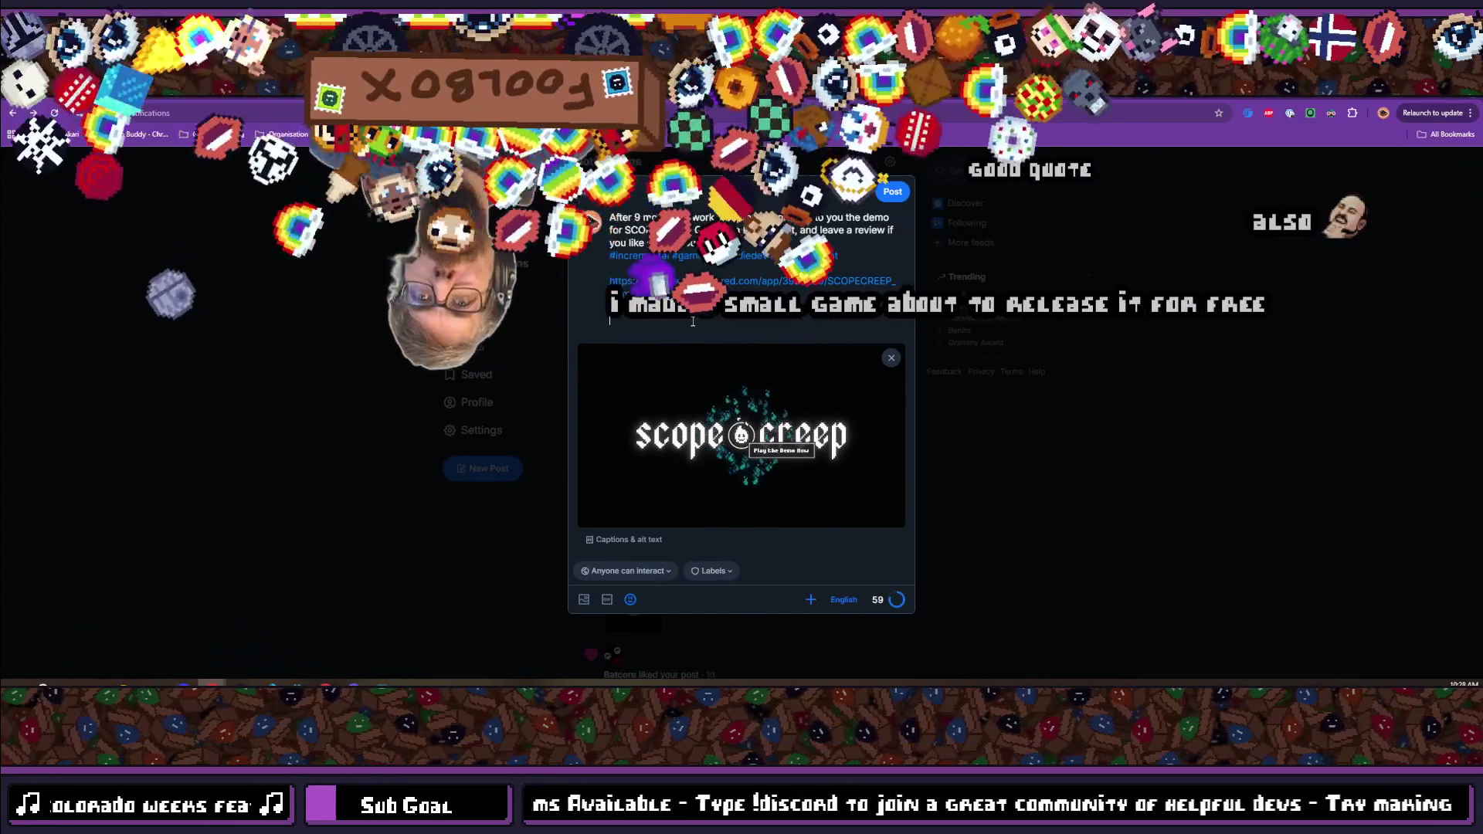
pyautogui.press('BackSpace')
pyautogui.press('BackSpace')
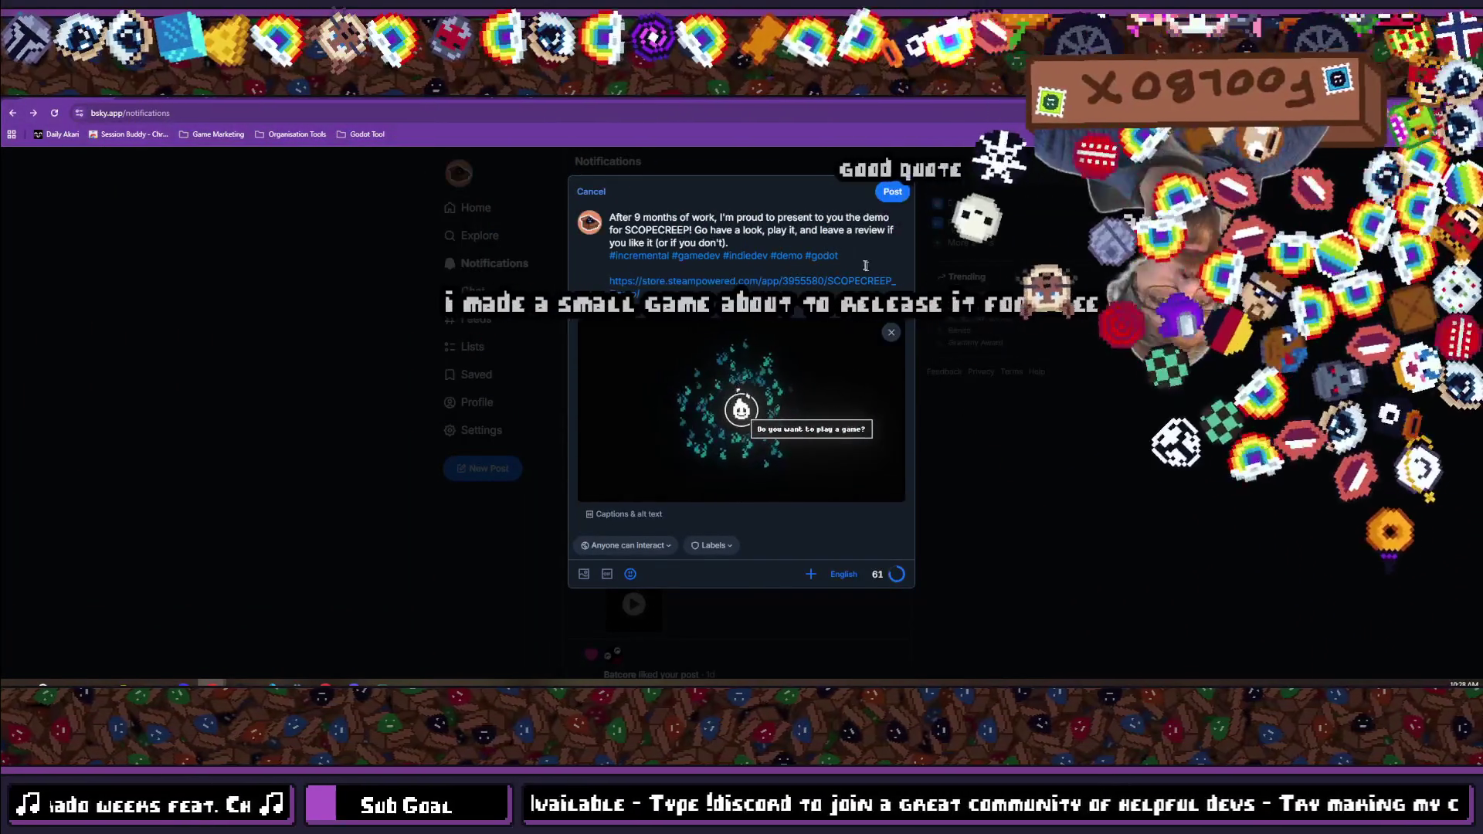
pyautogui.click(851, 252)
pyautogui.write('#s')
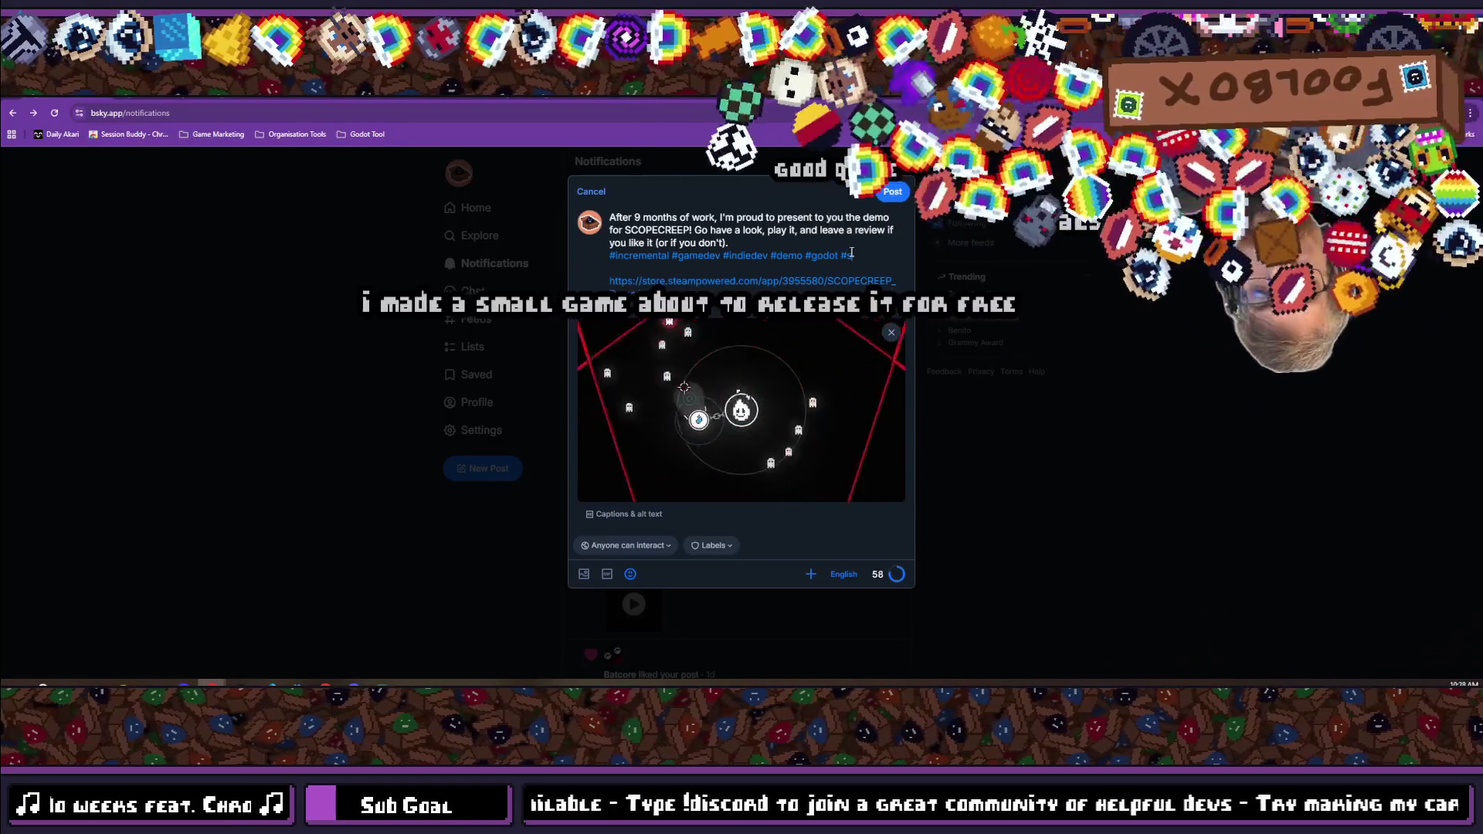
pyautogui.write('oloecreep')
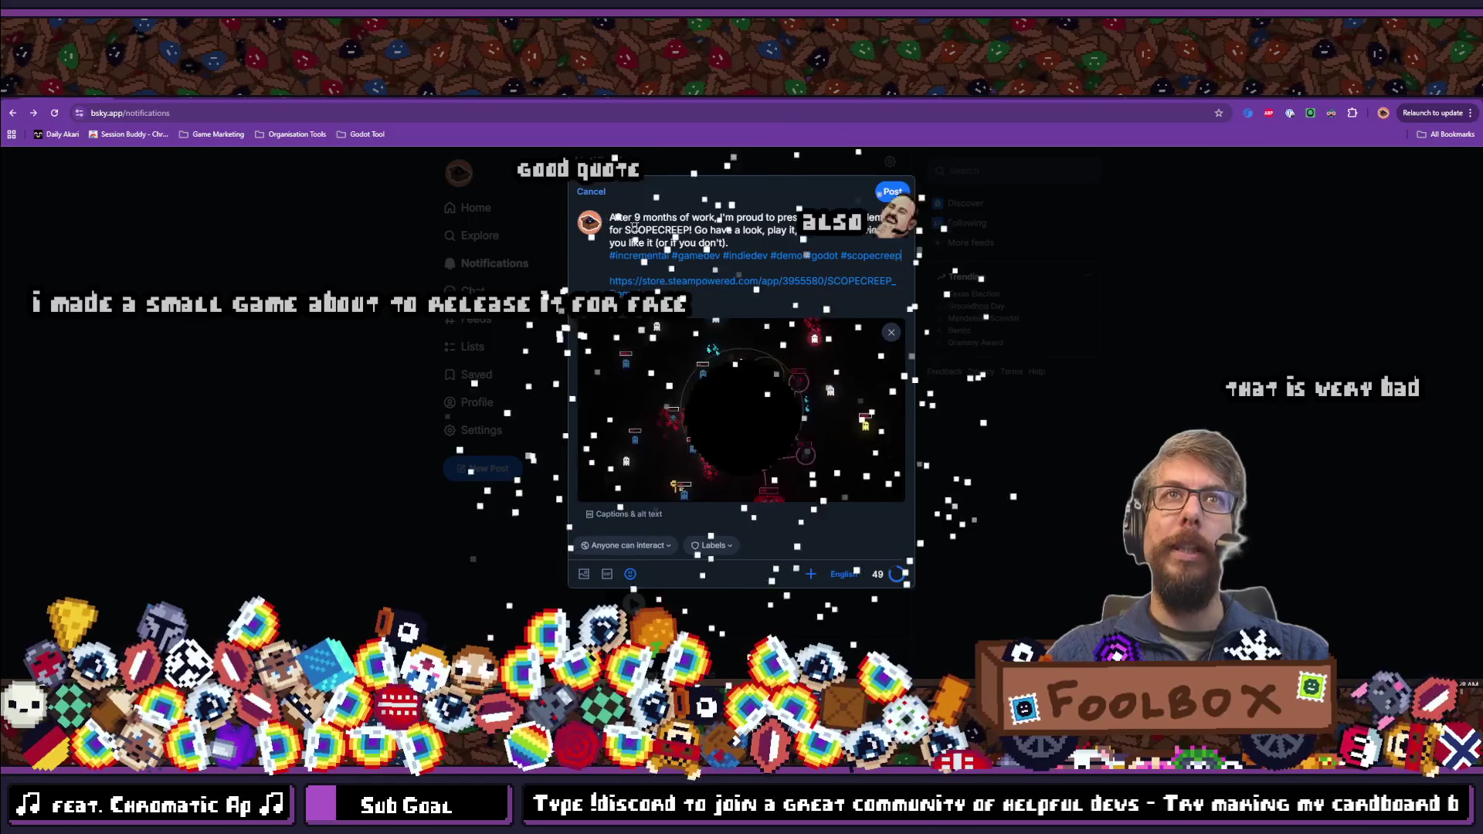
# Capitalise 'demo' to 'DEMO' in the opening line and replace 'it' with 'the game'.
pyautogui.doubleClick(876, 217)
pyautogui.write('DEMO')
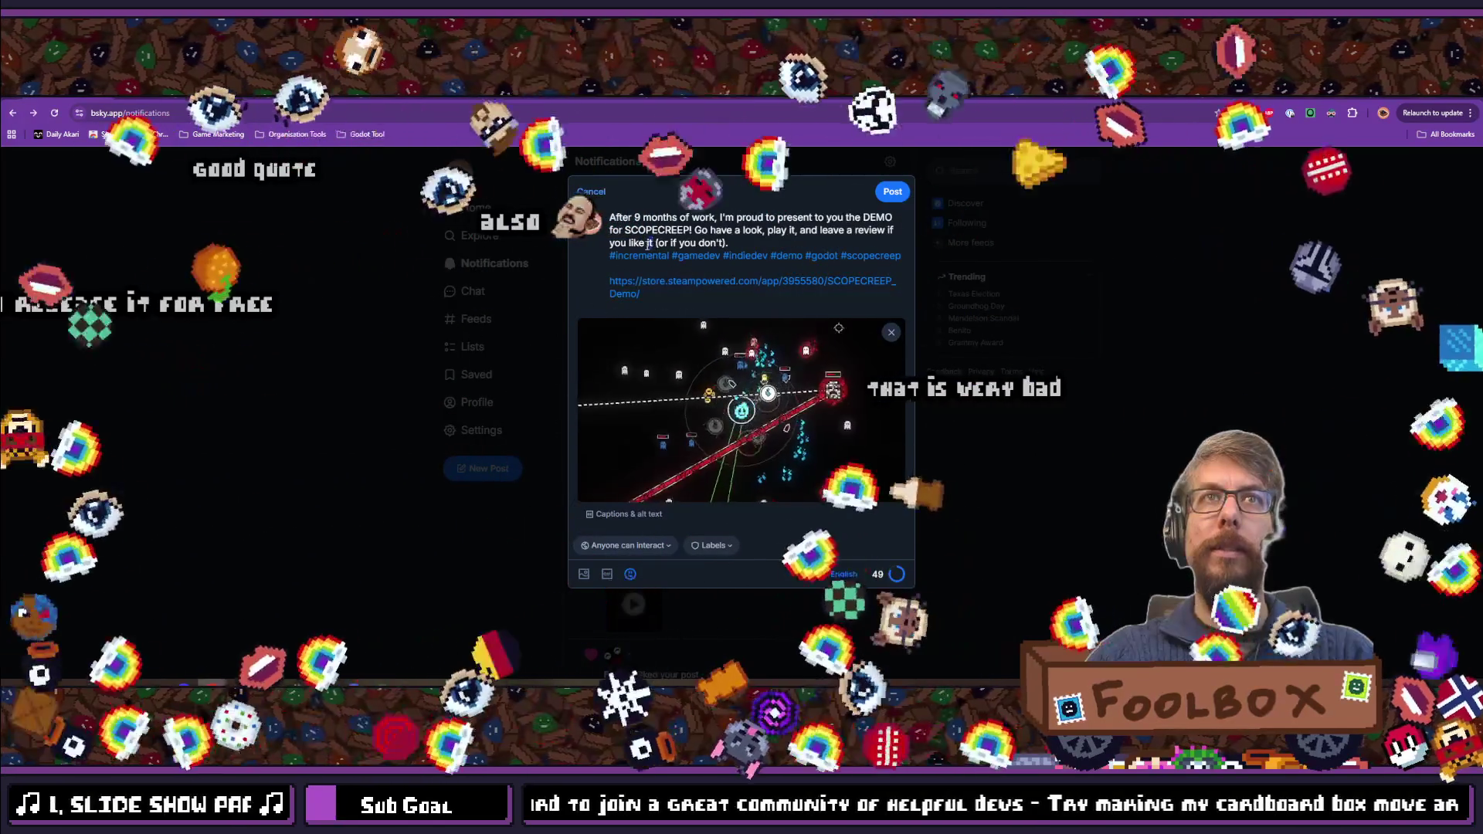
pyautogui.press('BackSpace')
pyautogui.write('the')
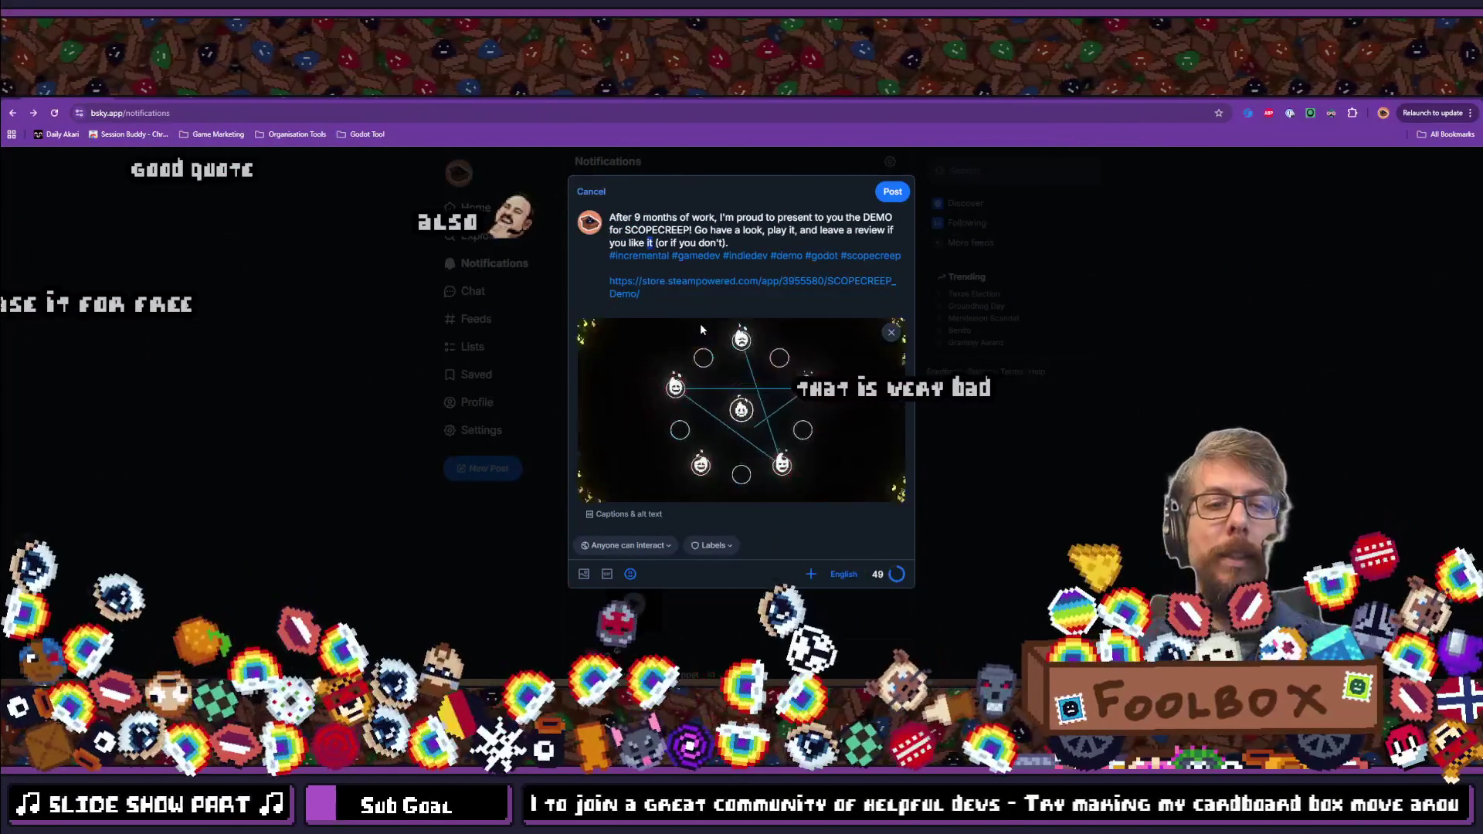
pyautogui.write(' game')
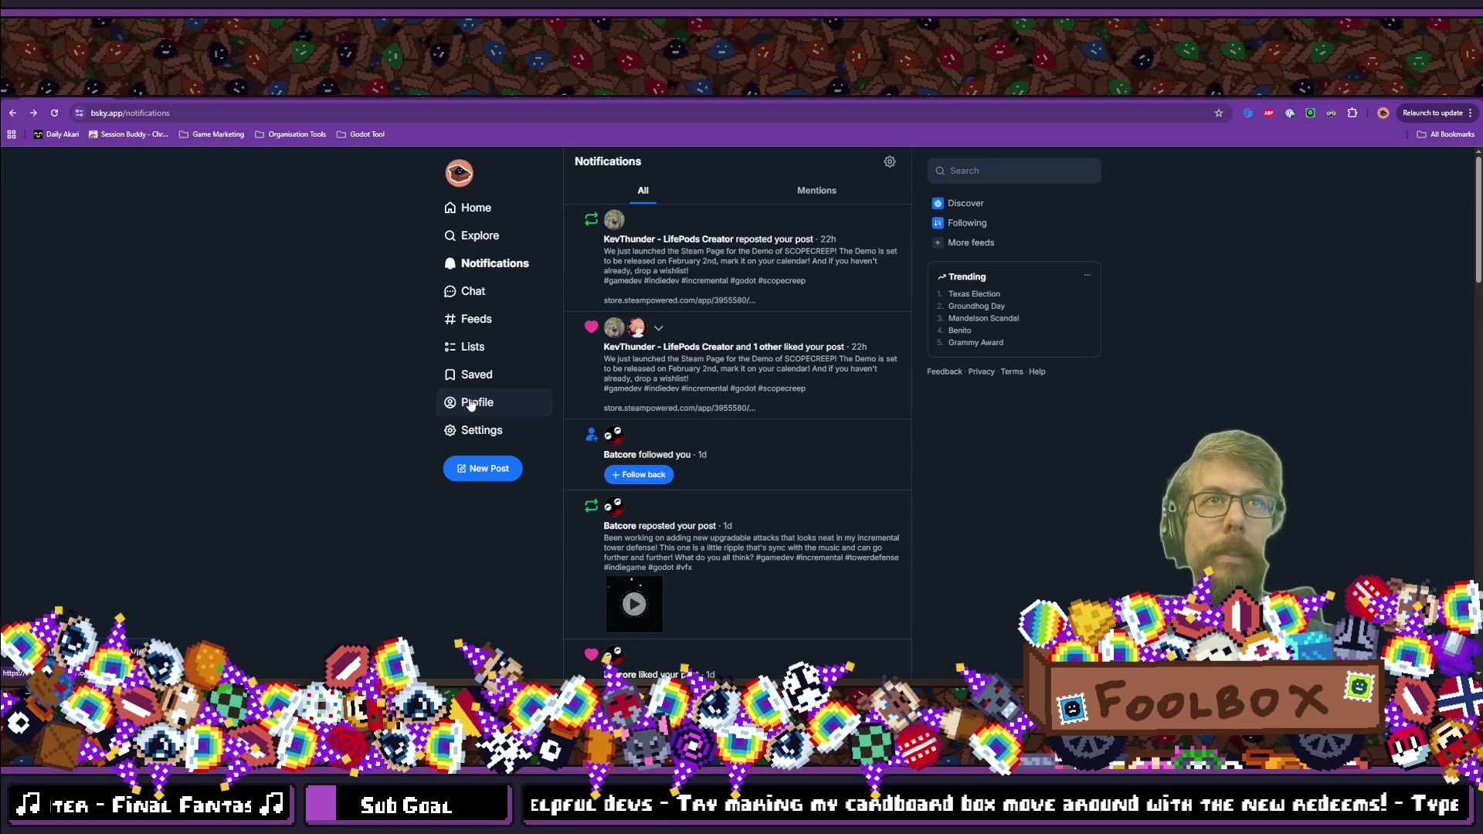
# Go to the account's own Bluesky profile page.
pyautogui.click(470, 402)
# Open the SCOPECREEP demo post from the profile, like it, then return to DaVinci Resolve.
pyautogui.scroll(-2, 656, 282)
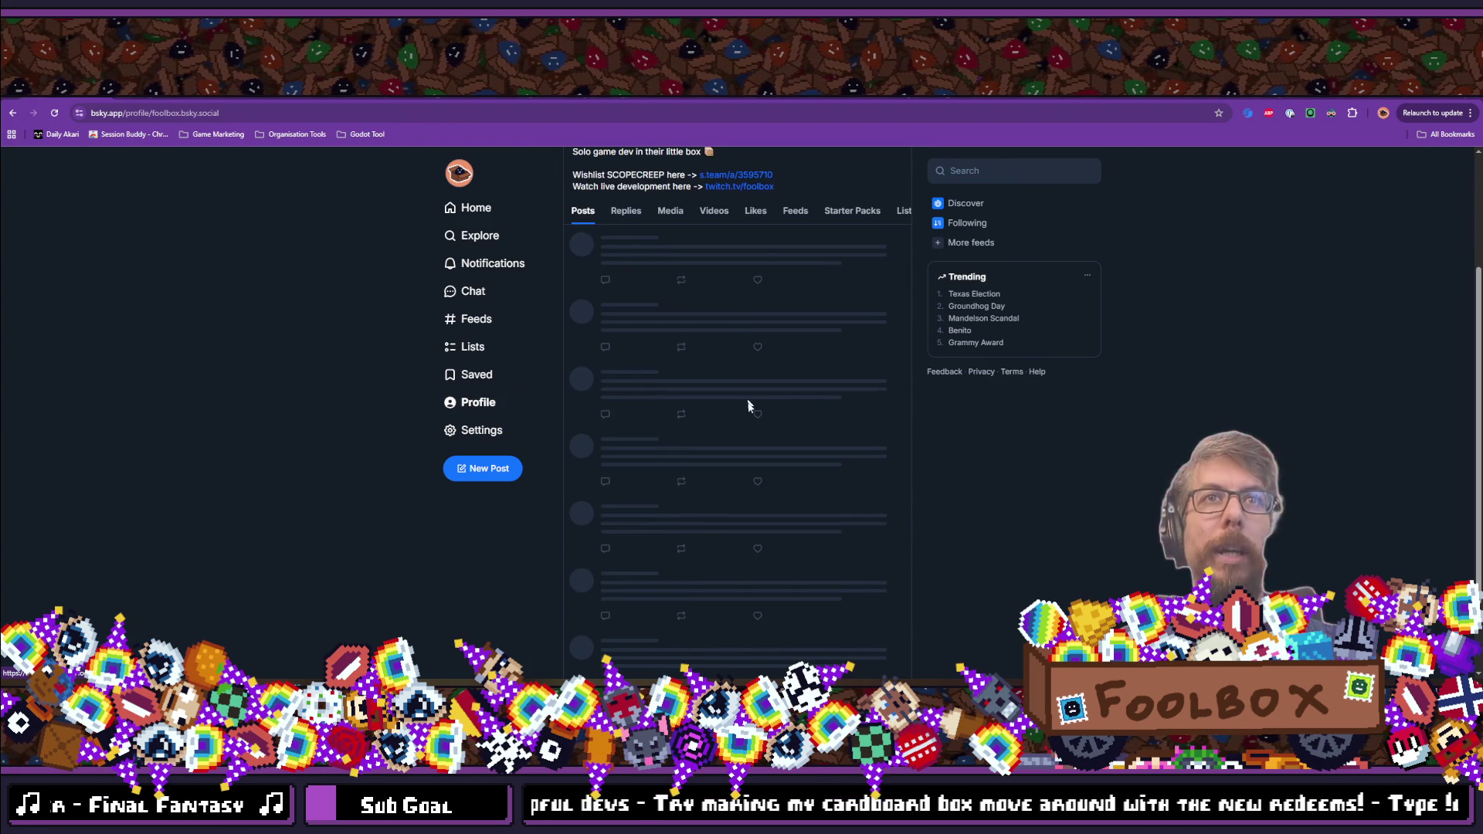
pyautogui.scroll(-2, 718, 294)
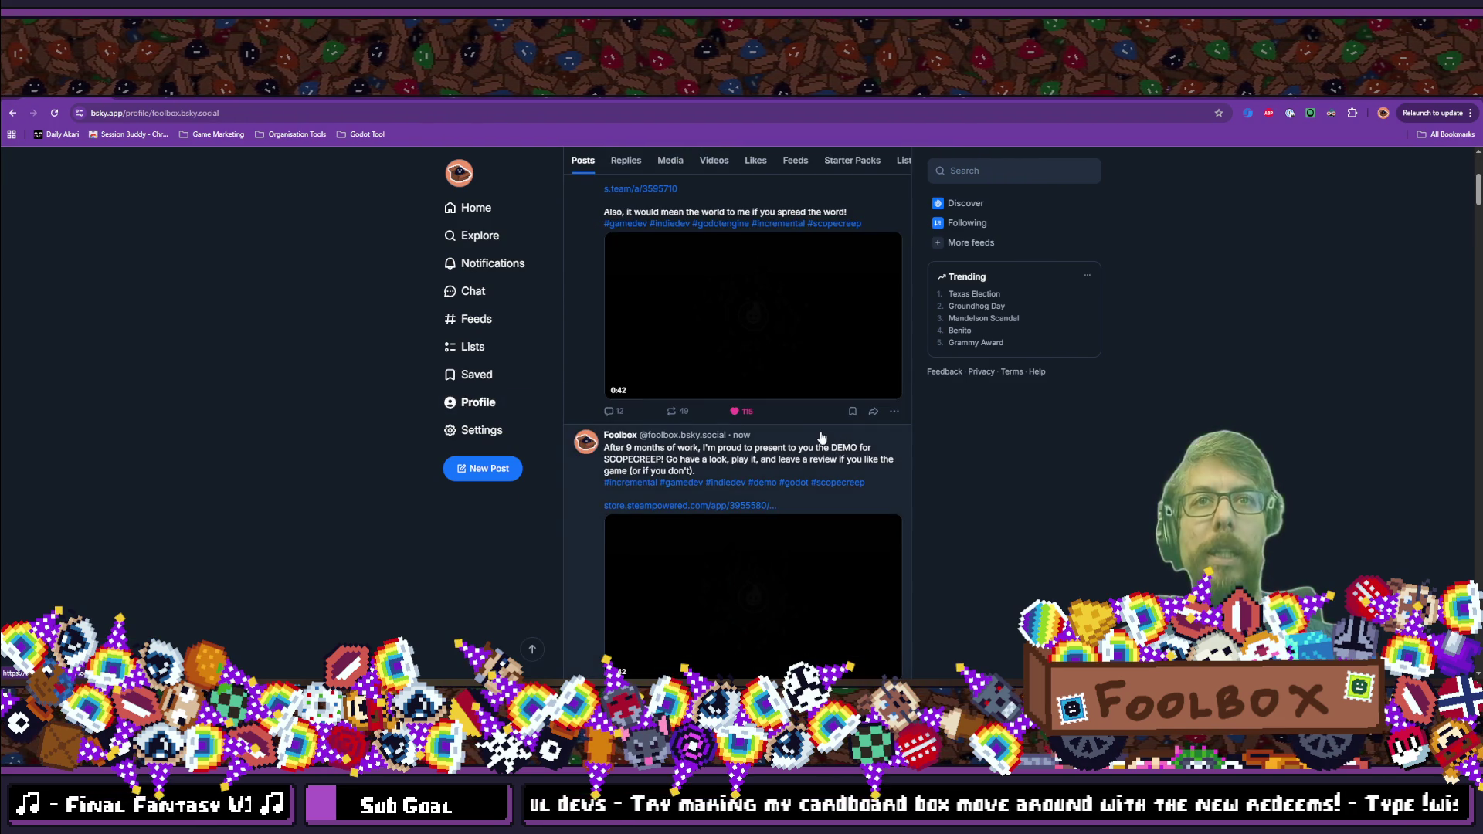
pyautogui.click(818, 438)
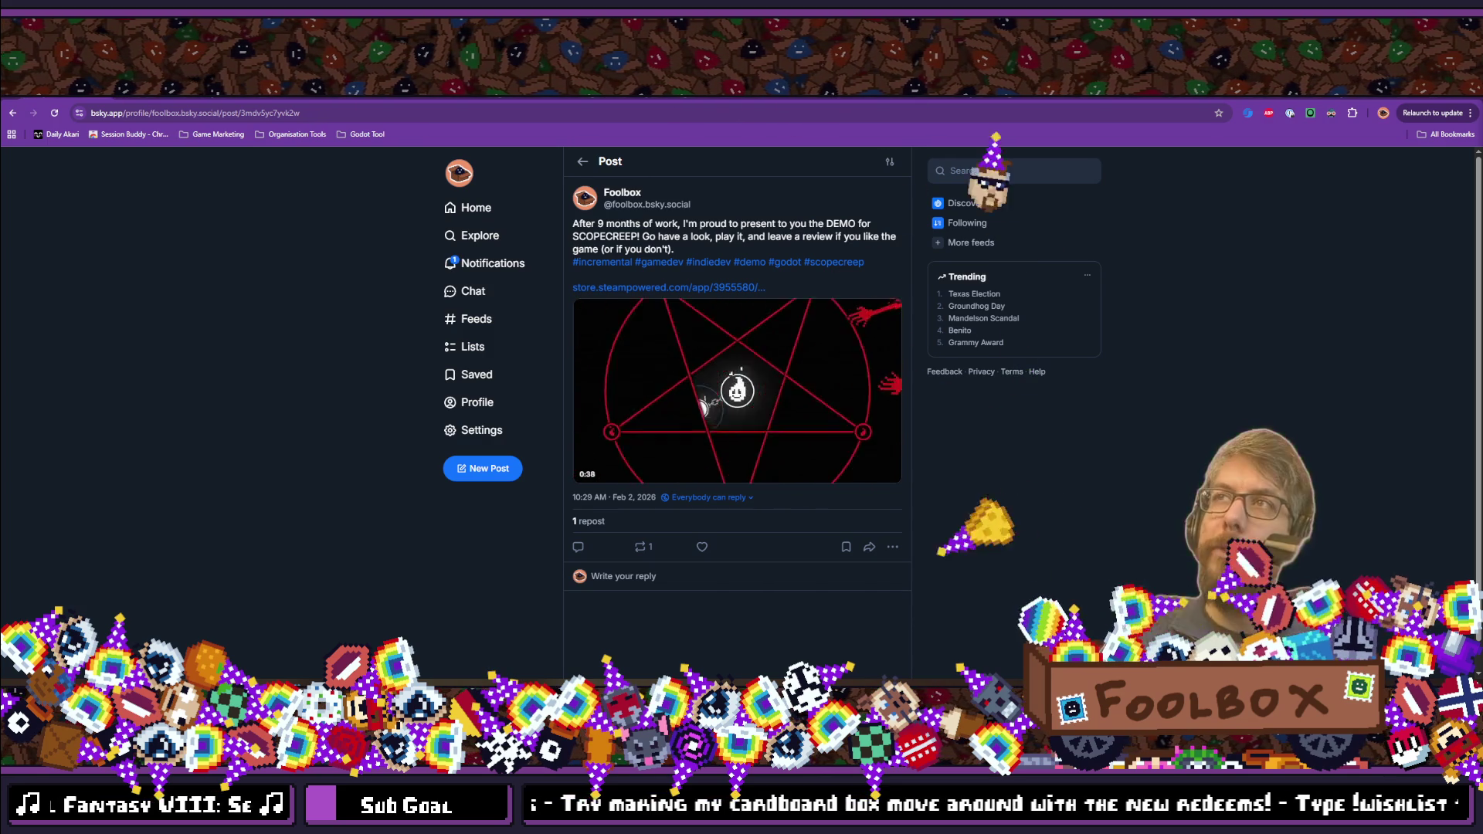
pyautogui.click(702, 546)
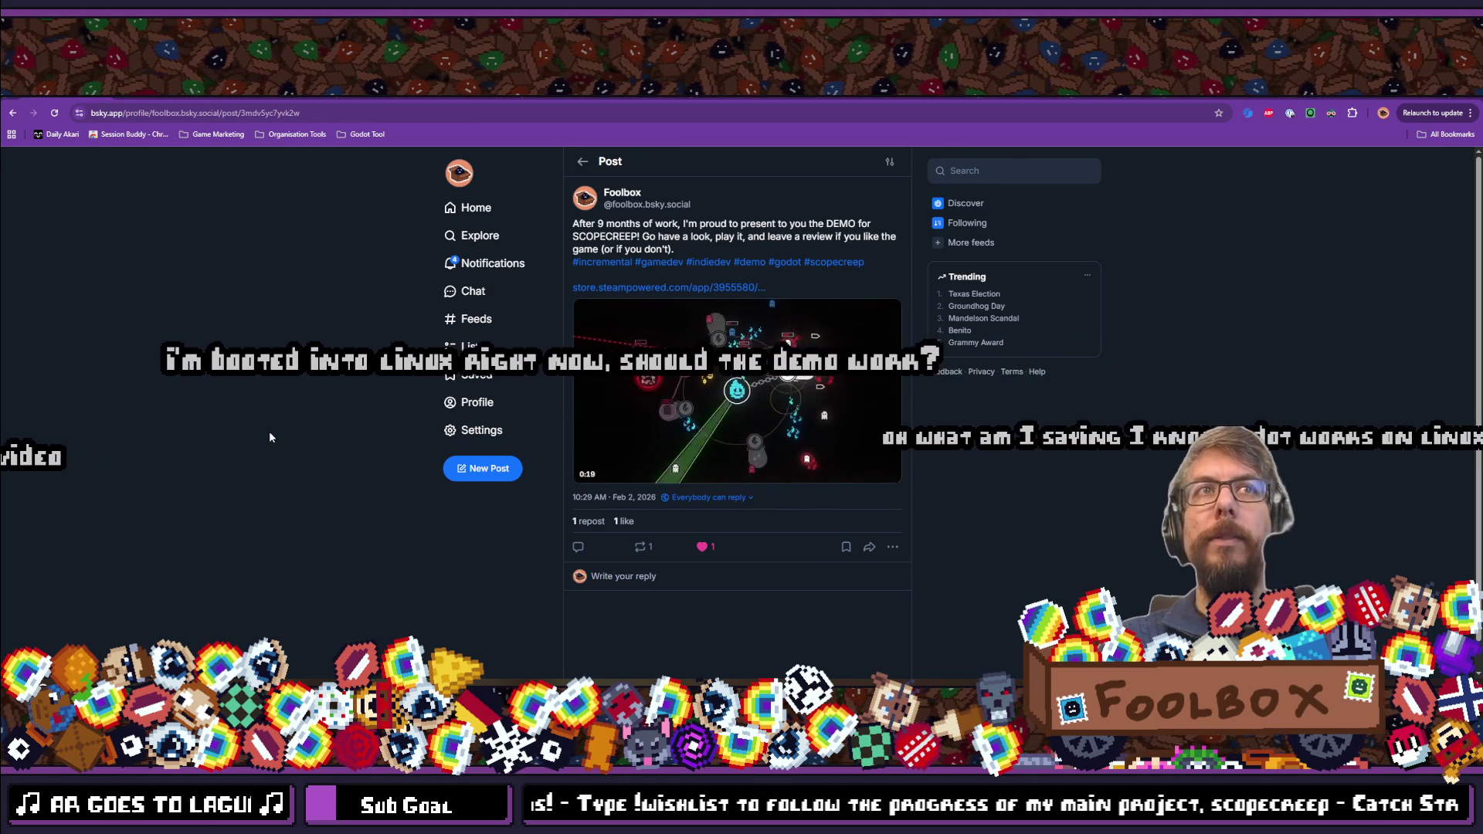
pyautogui.hotkey('alt', 'Tab')
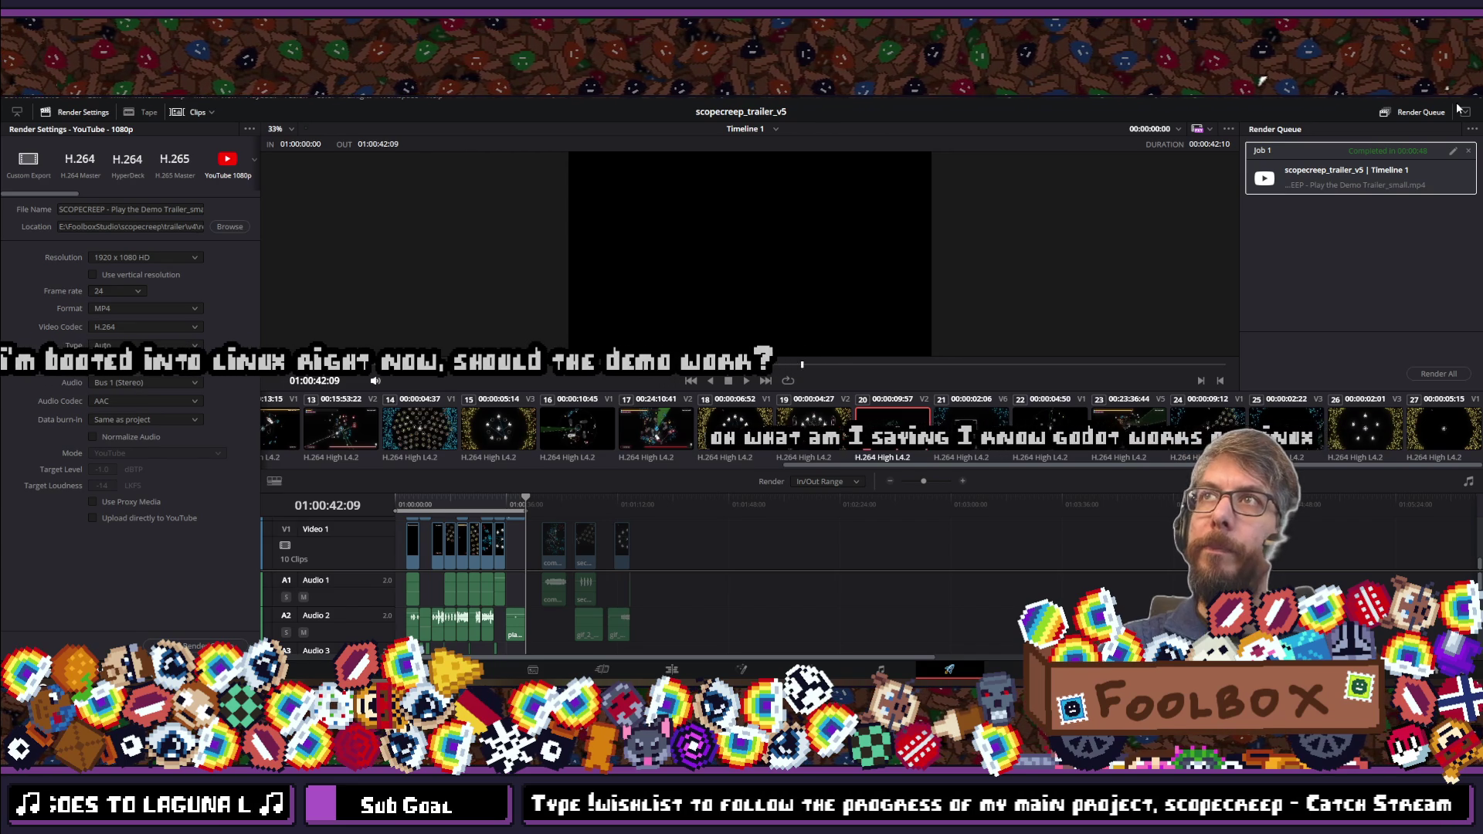
pyautogui.hotkey('alt', 'Tab')
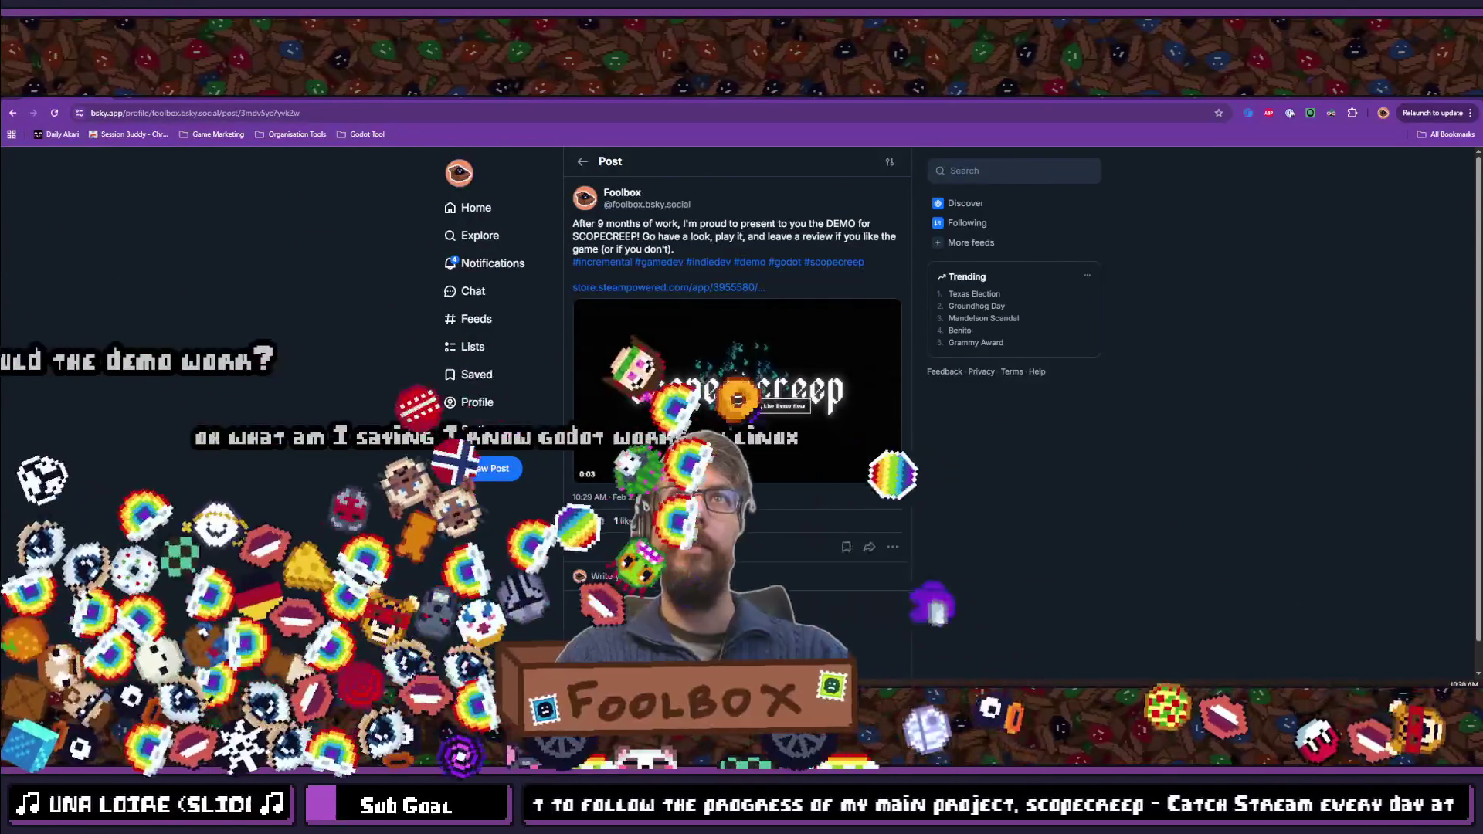
pyautogui.hotkey('ctrl', 'Tab')
# Scroll the IncrementalDB games listing while the upload is under way.
pyautogui.scroll(-2, 669, 501)
pyautogui.scroll(3, 669, 508)
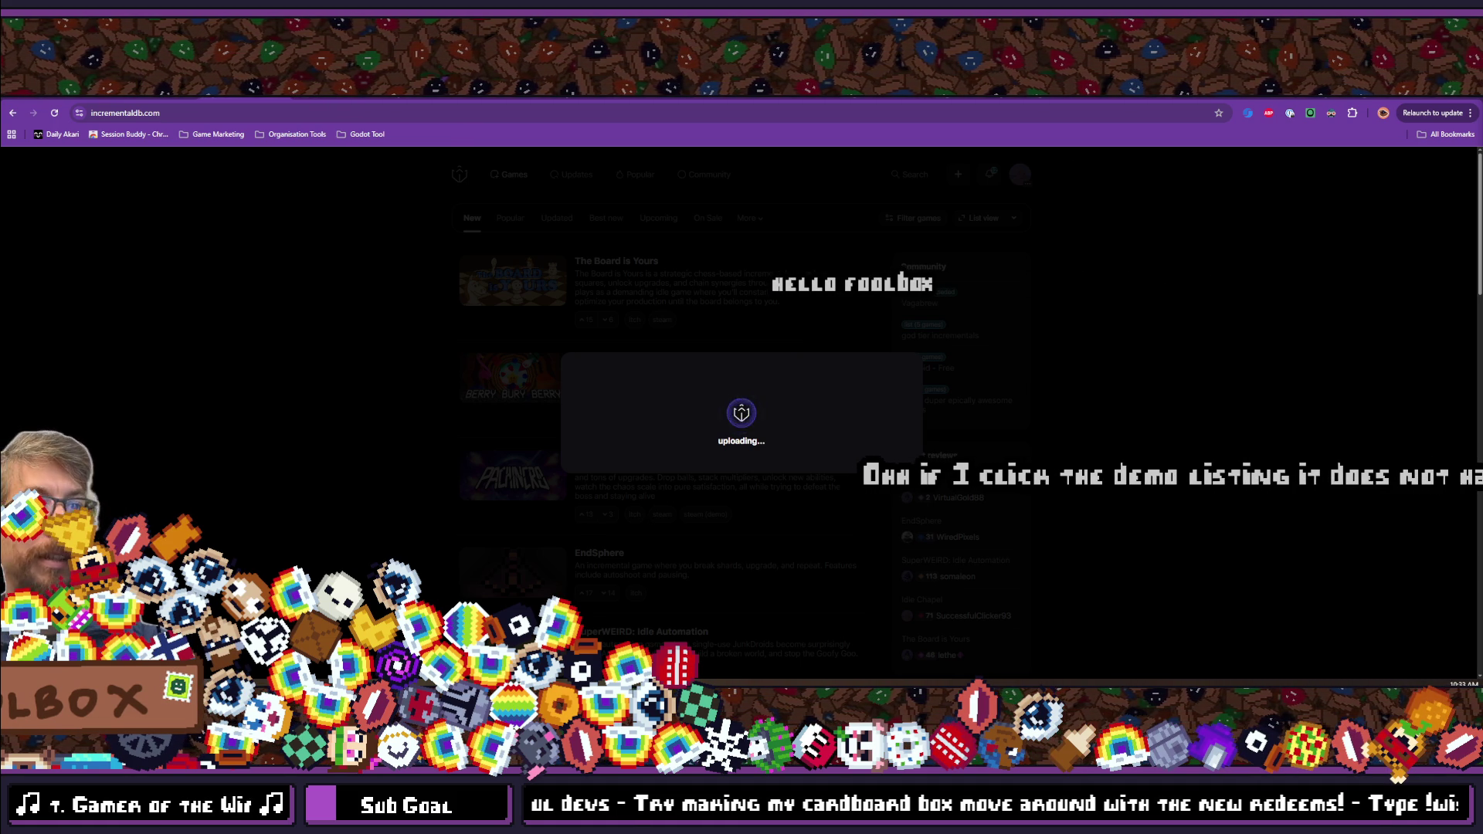
# In Steam, search the store for 'scopecreep' and scroll through the SCOPECREEP Demo page.
pyautogui.hotkey('alt', 'Tab')
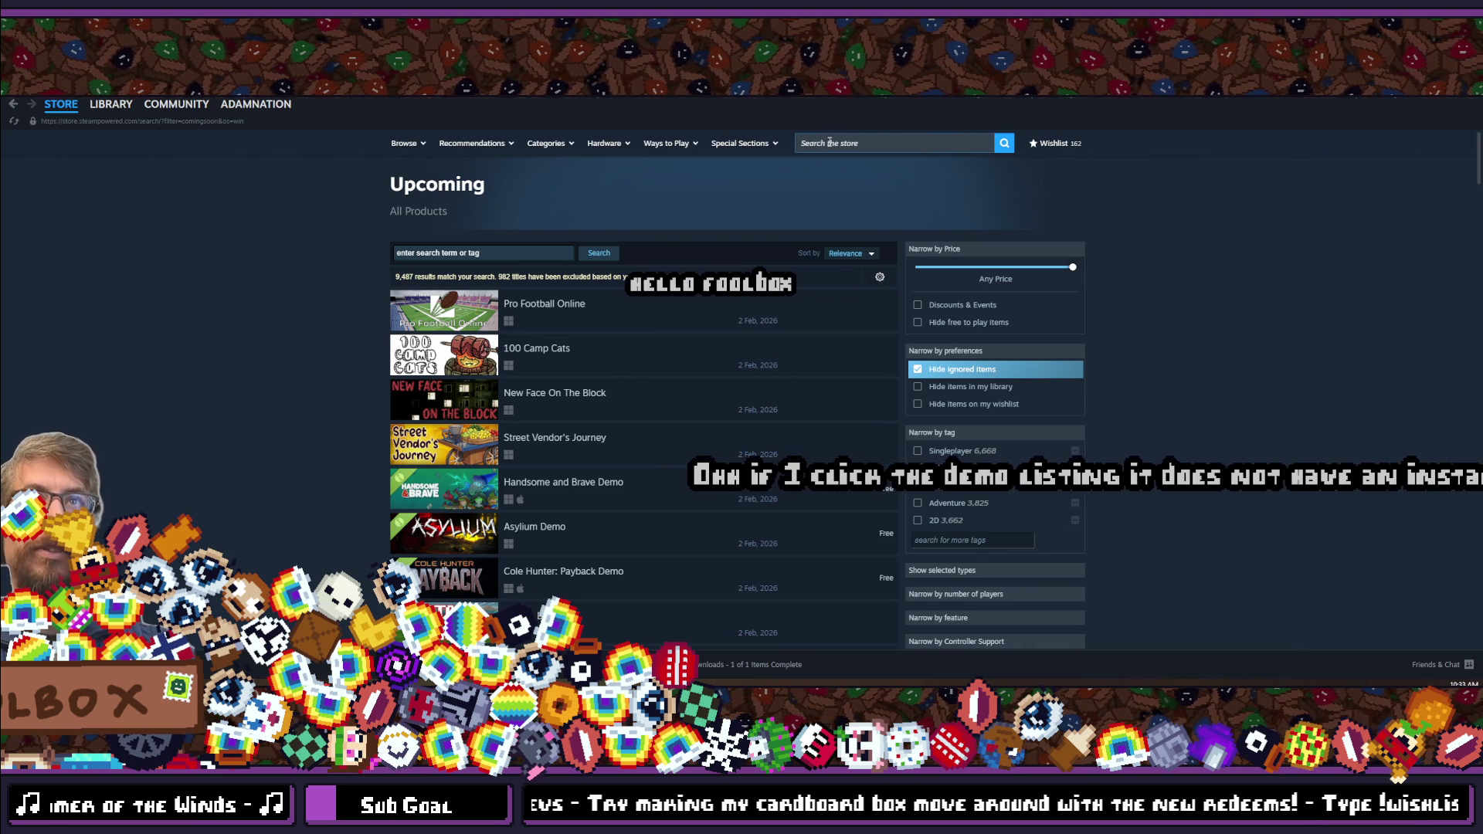
pyautogui.click(829, 142)
pyautogui.write('scopecreep')
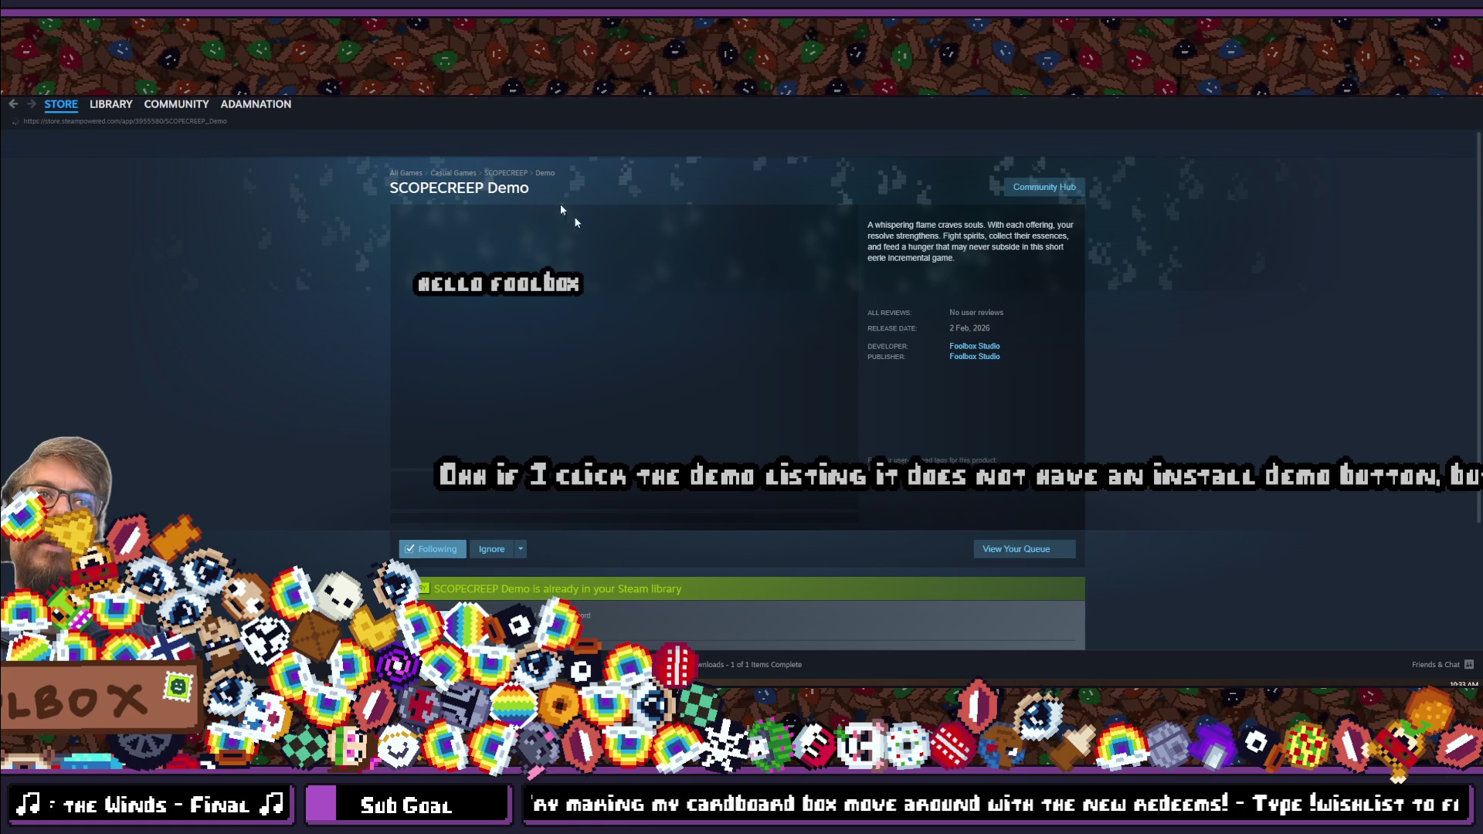
pyautogui.scroll(-3, 225, 410)
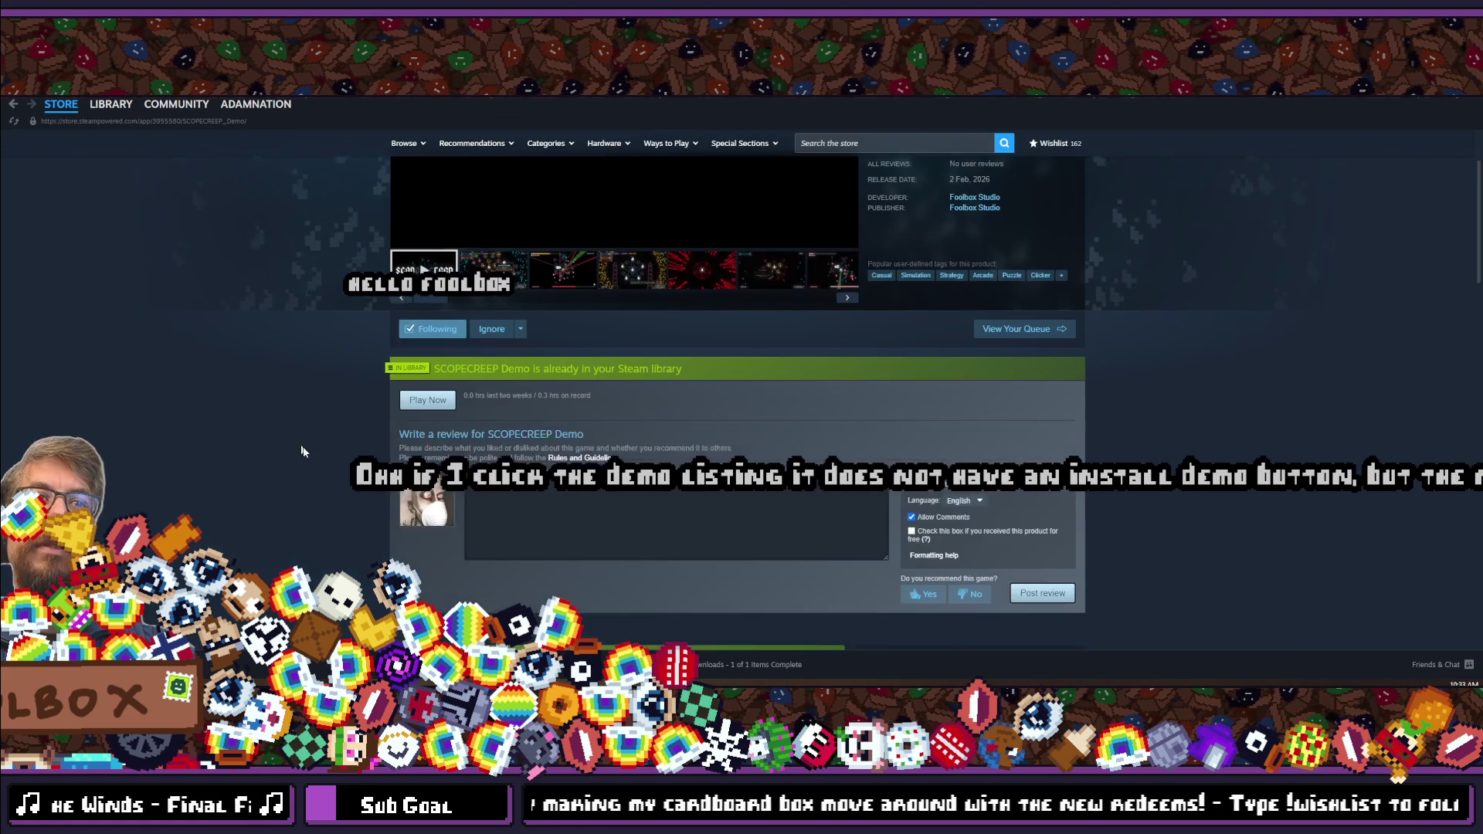
pyautogui.scroll(-3, 309, 436)
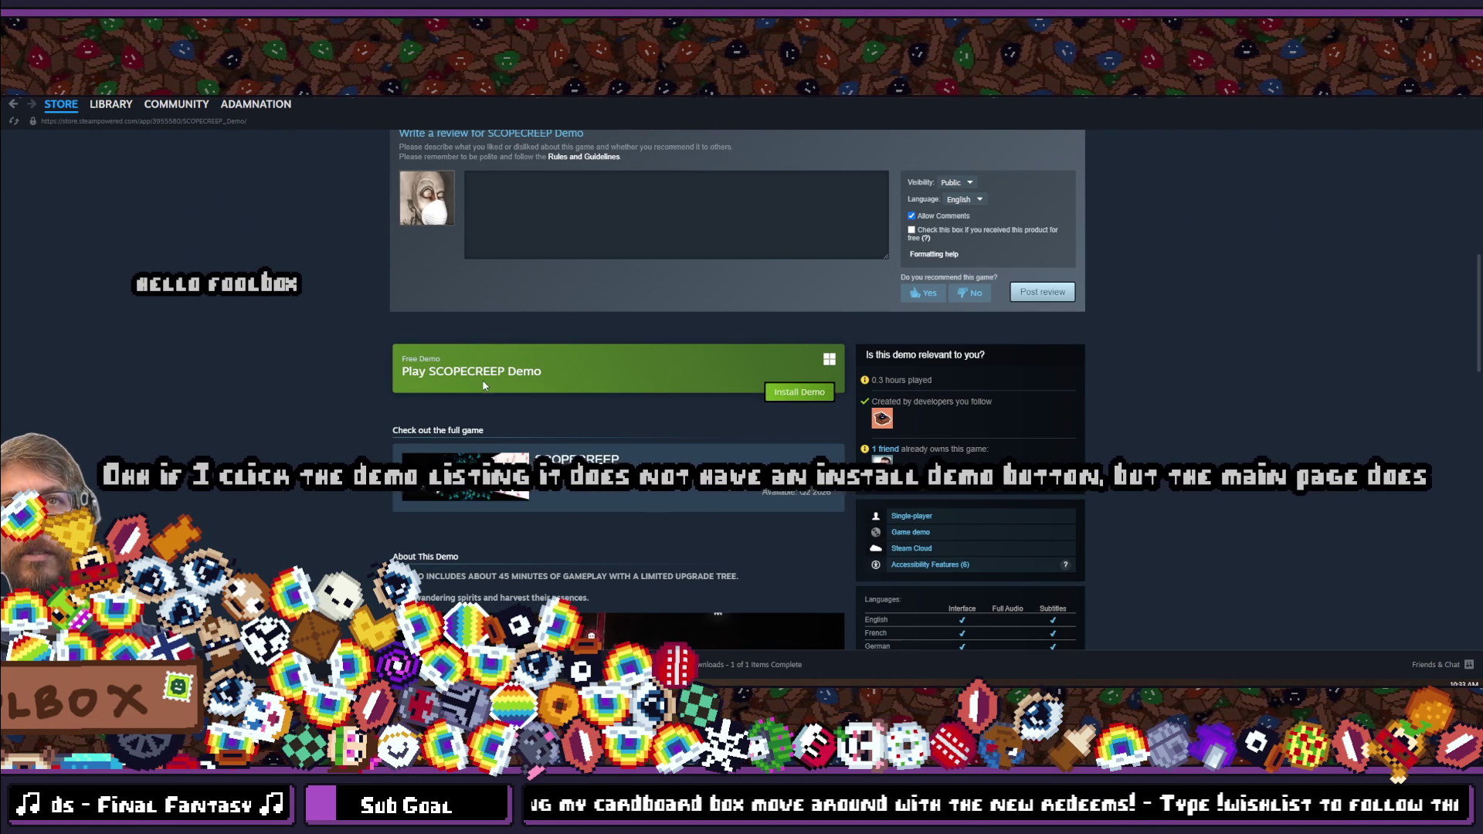
pyautogui.scroll(6, 746, 309)
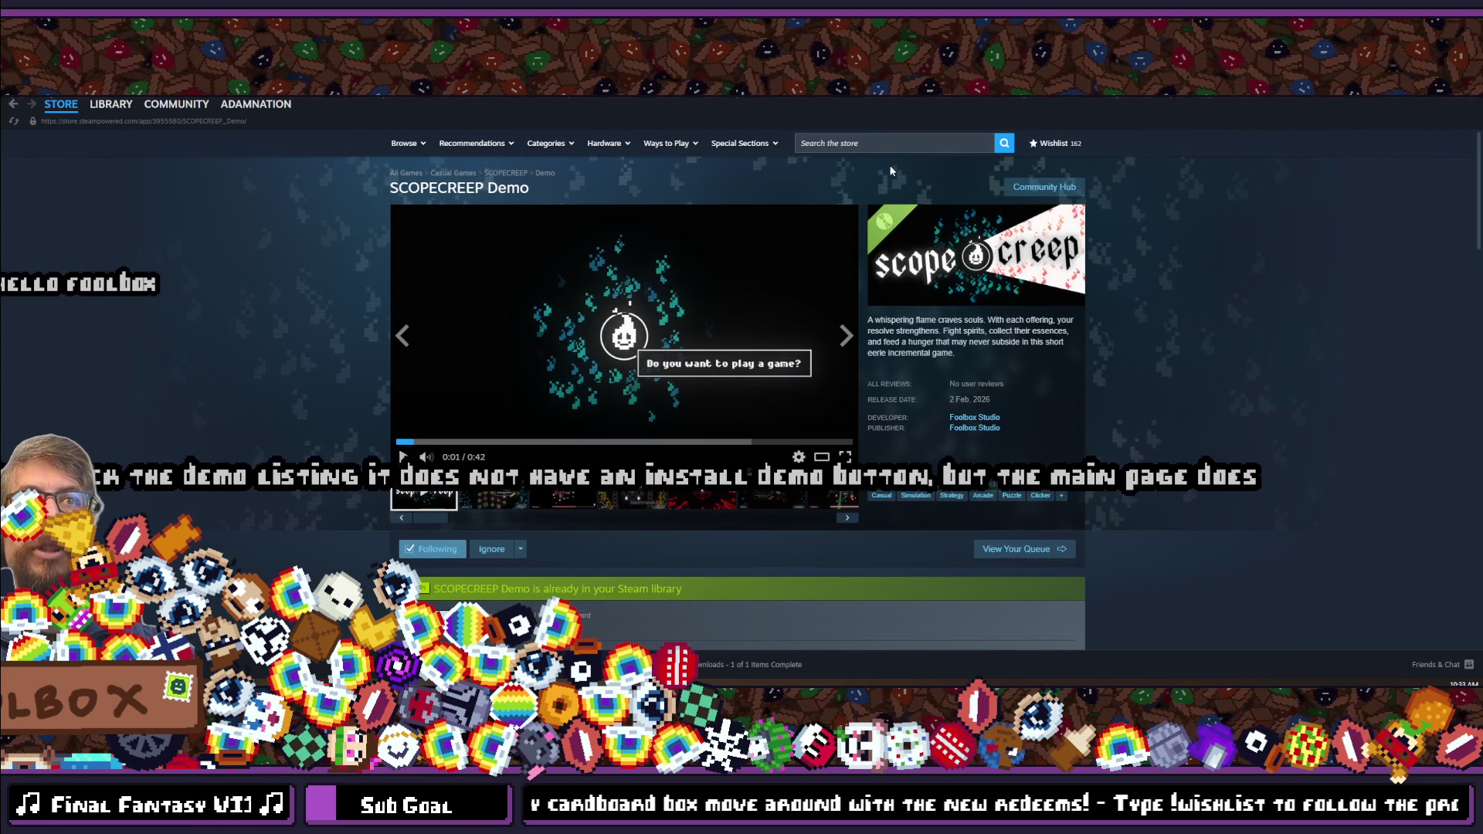
# Search the Steam store for 'scopecreep' again and open the full SCOPECREEP store page.
pyautogui.click(881, 144)
pyautogui.write('scopec')
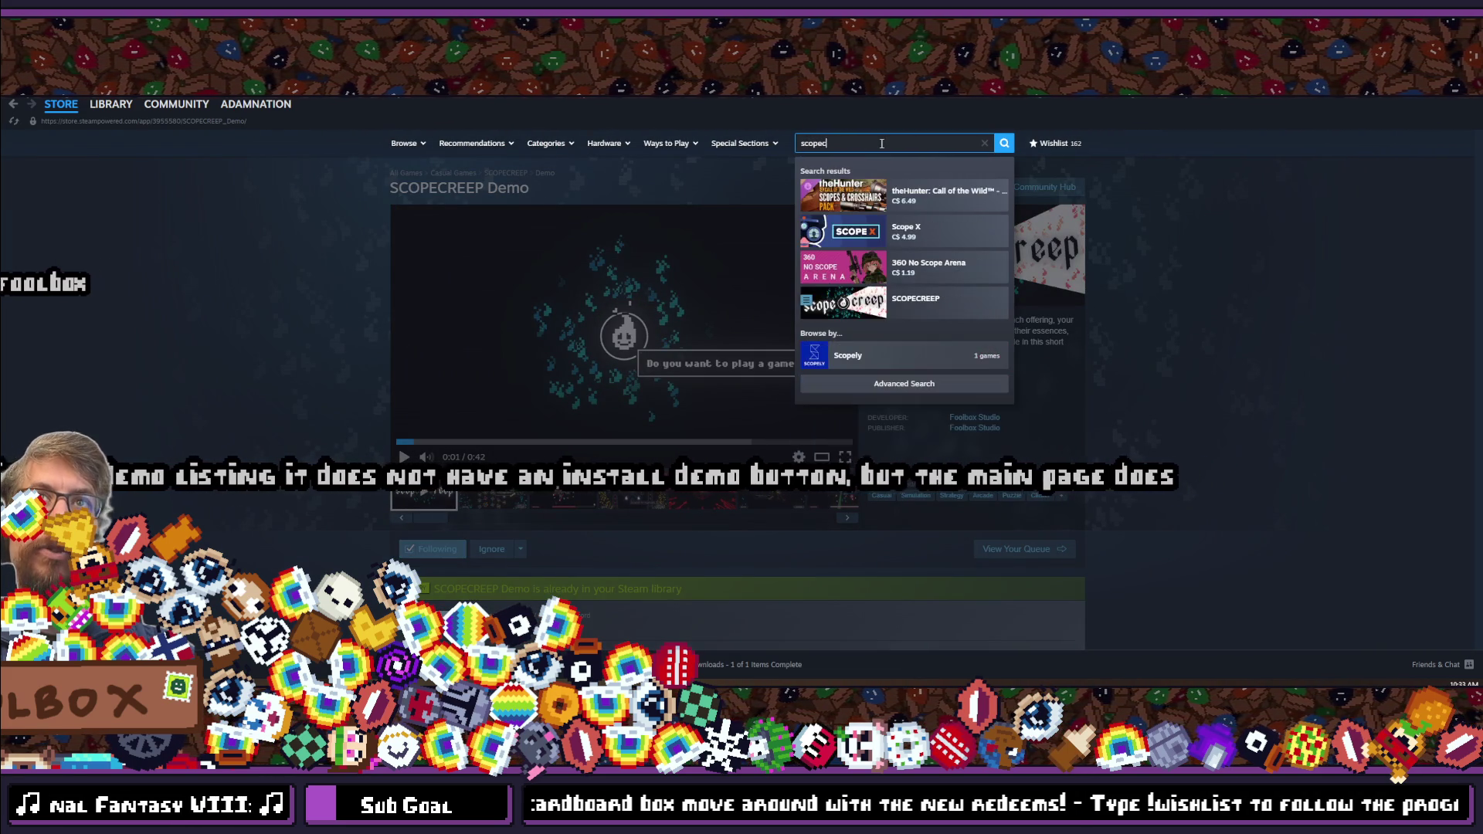
pyautogui.write('reep')
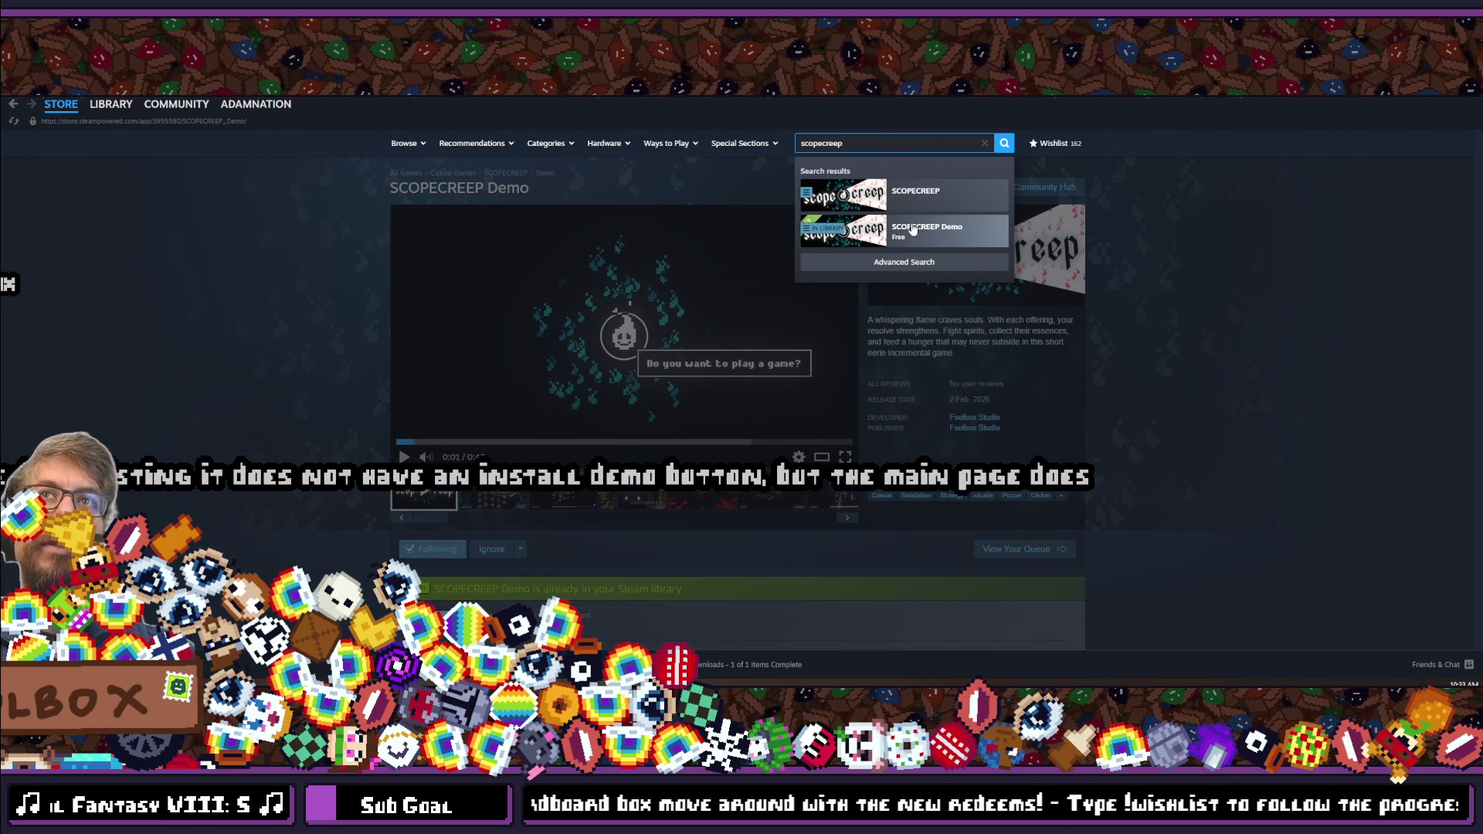
pyautogui.click(918, 196)
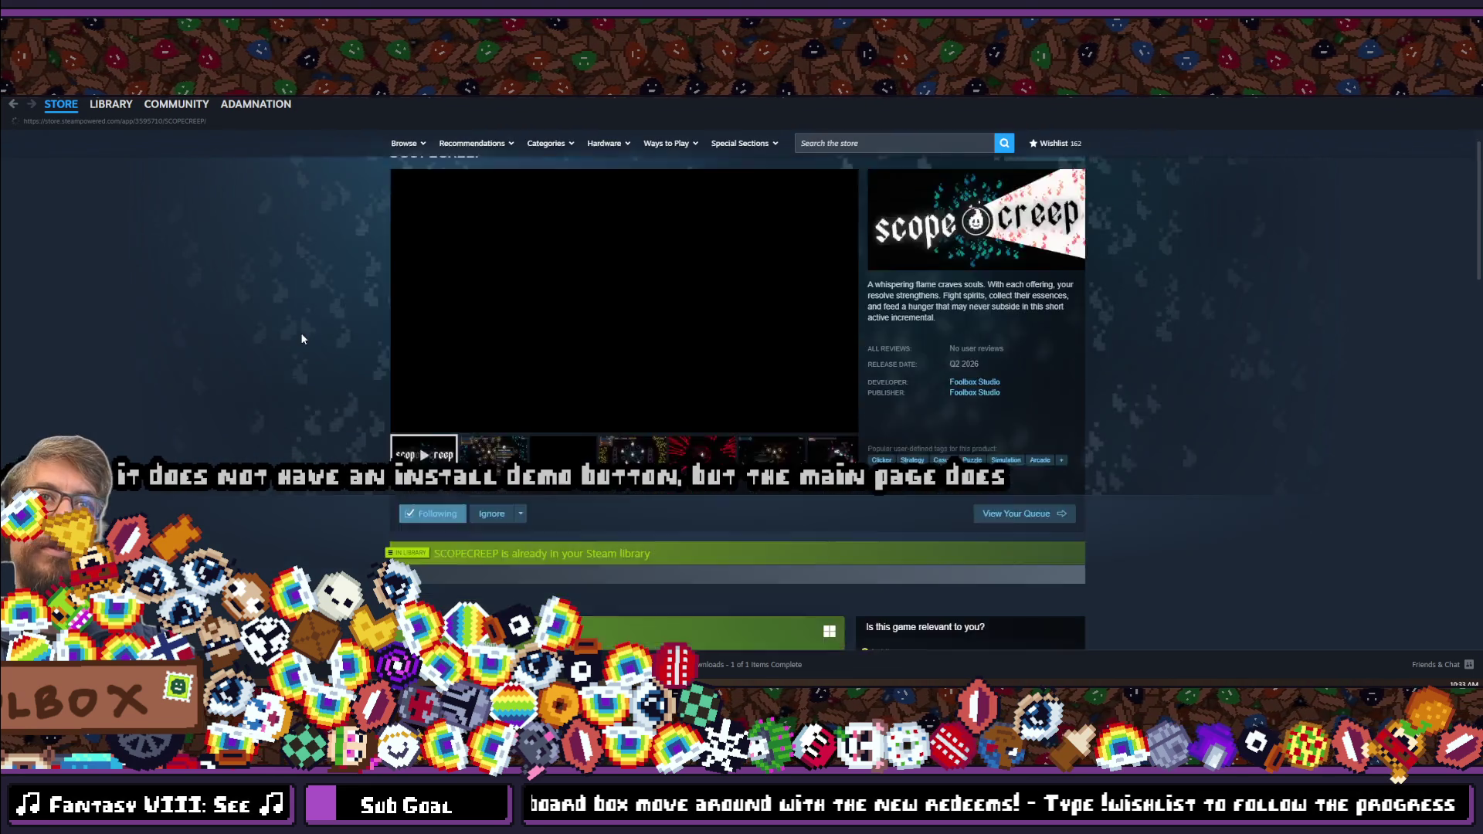
# Scroll through the whole SCOPECREEP store page, then go to the Steam library.
pyautogui.scroll(-3, 350, 359)
pyautogui.scroll(3, 569, 397)
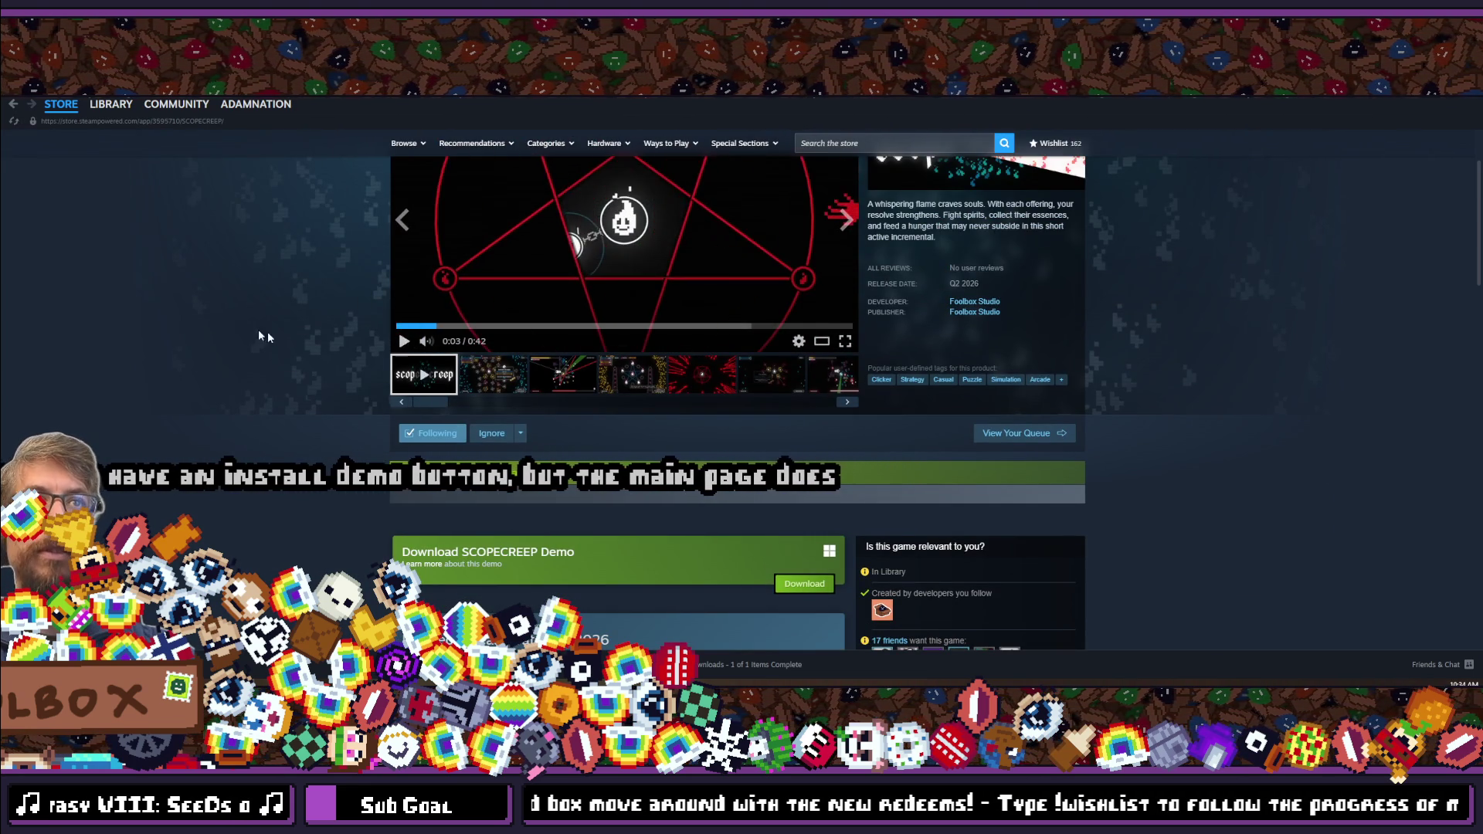
pyautogui.scroll(-3, 258, 329)
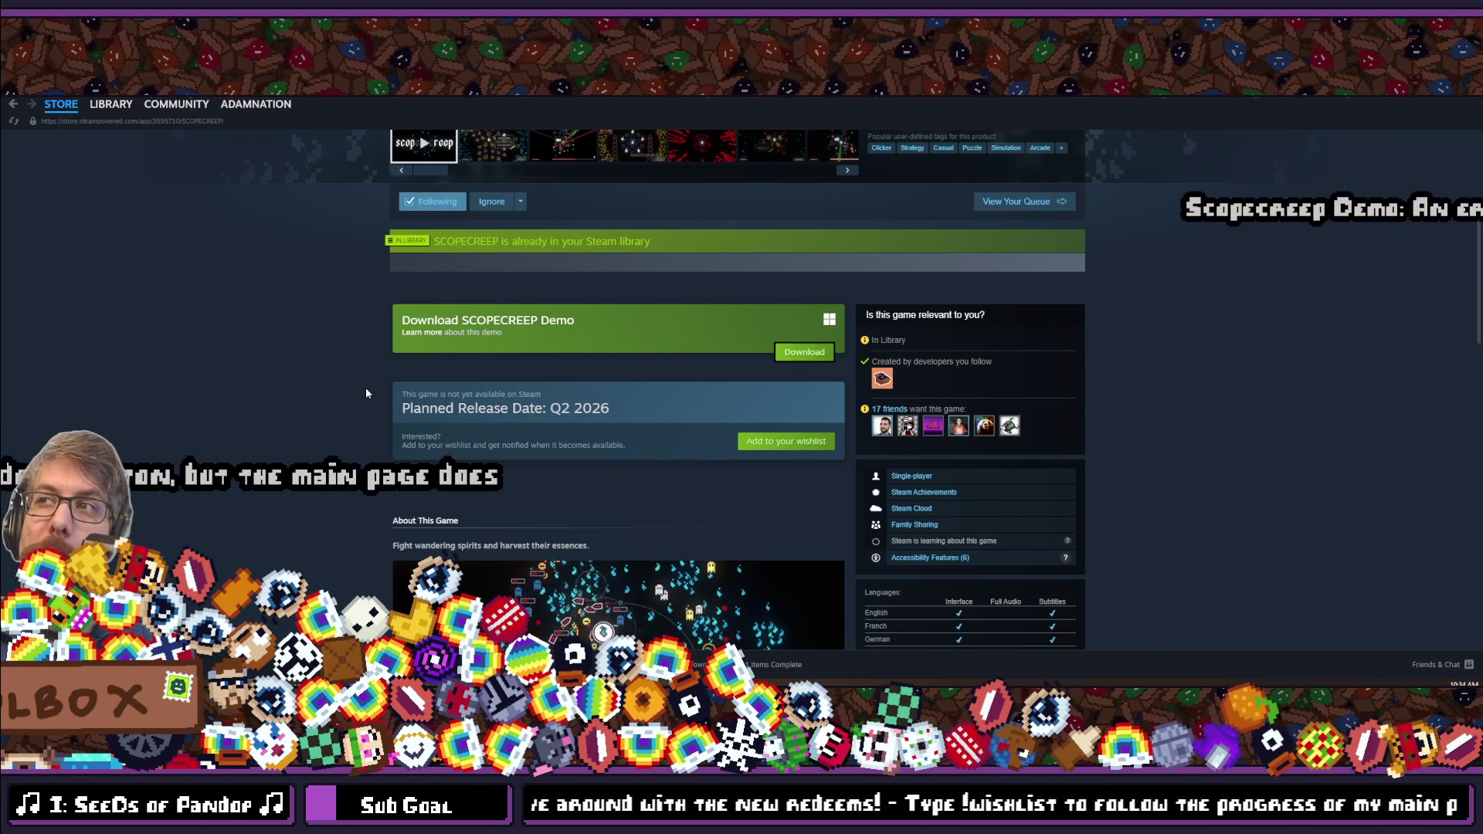
pyautogui.scroll(-1, 365, 407)
pyautogui.scroll(-5, 366, 412)
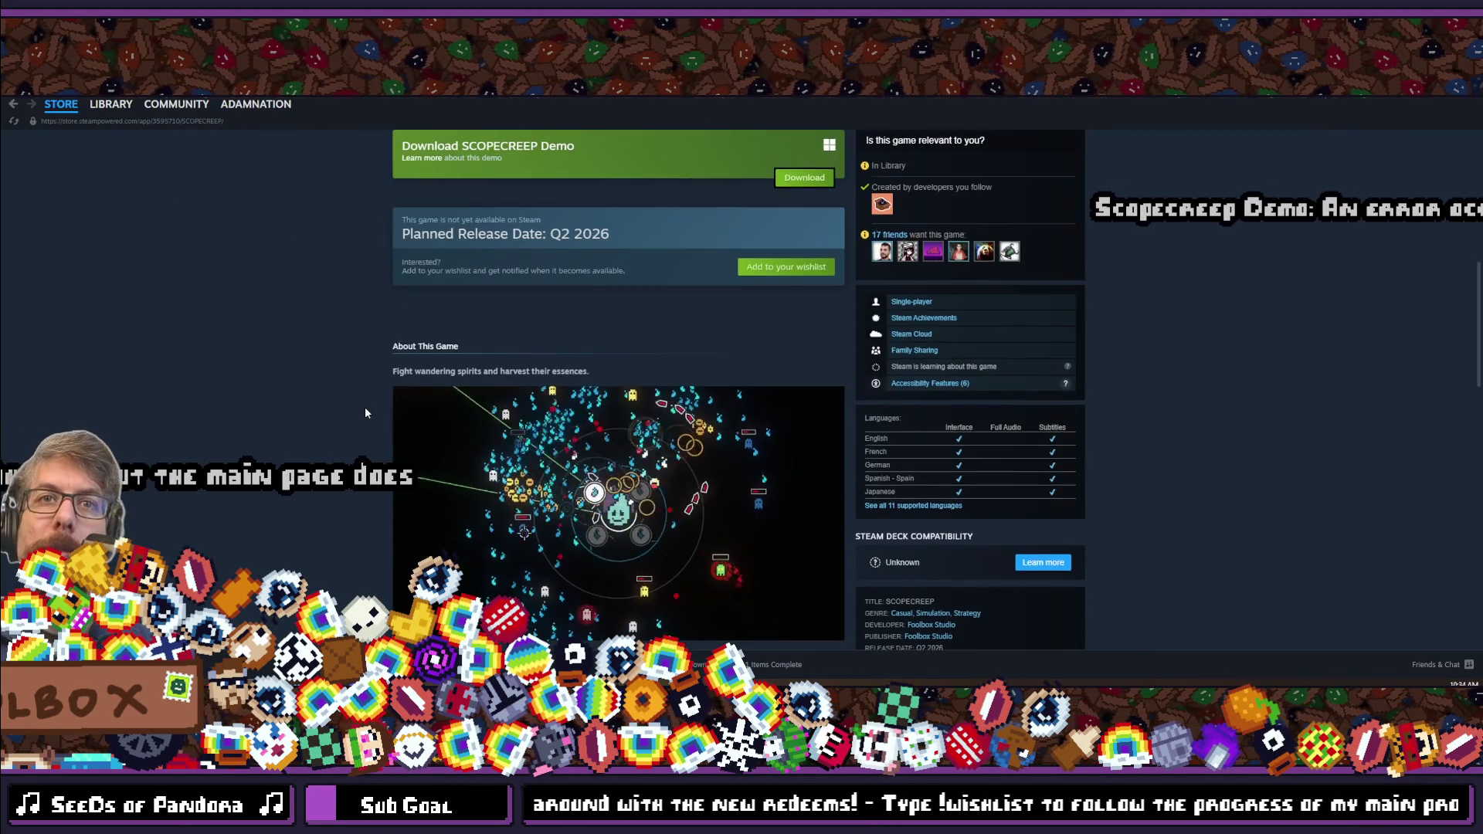
pyautogui.scroll(-2, 366, 413)
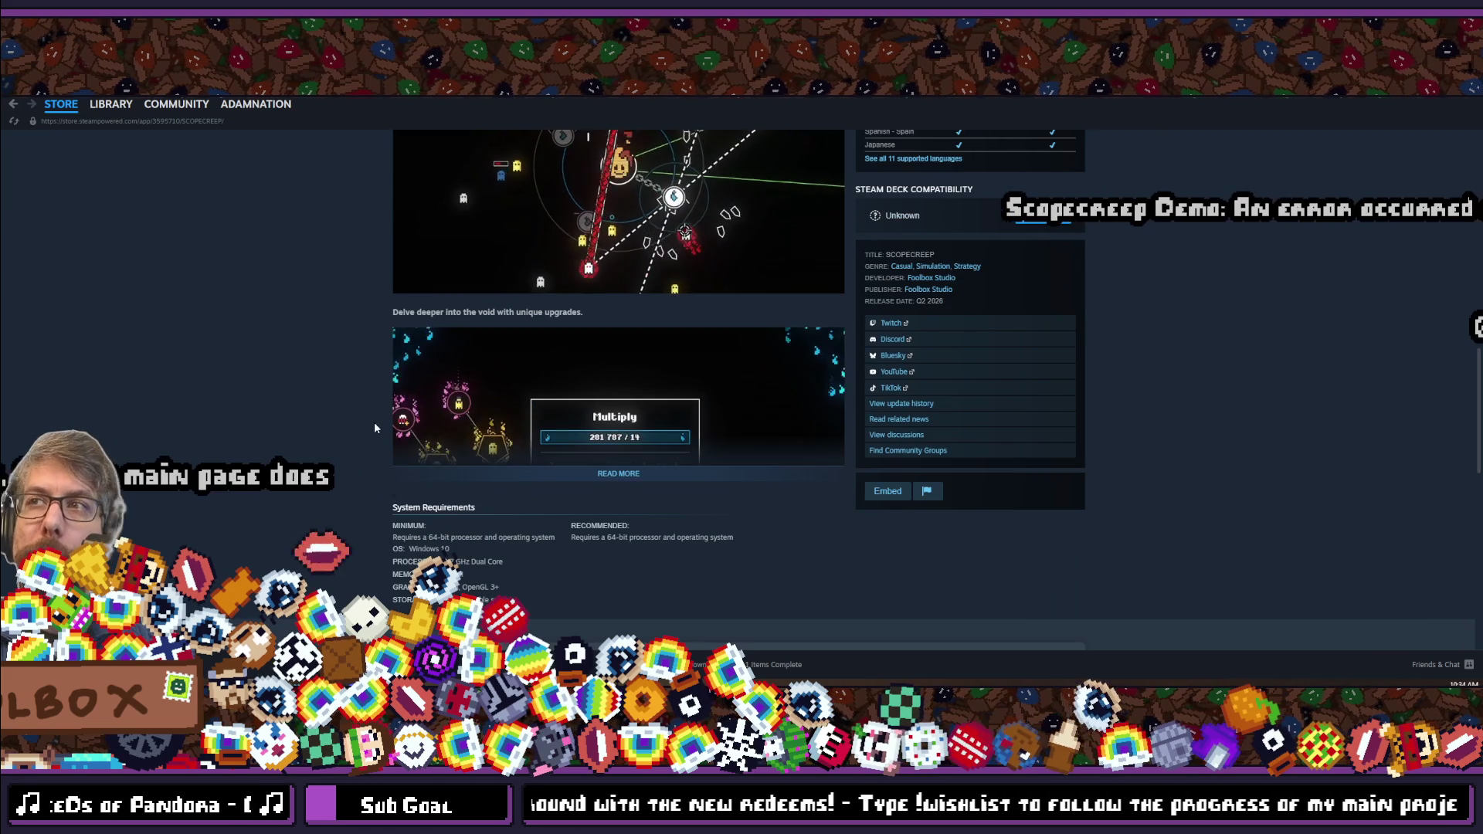
pyautogui.scroll(2, 374, 422)
pyautogui.scroll(-10, 376, 427)
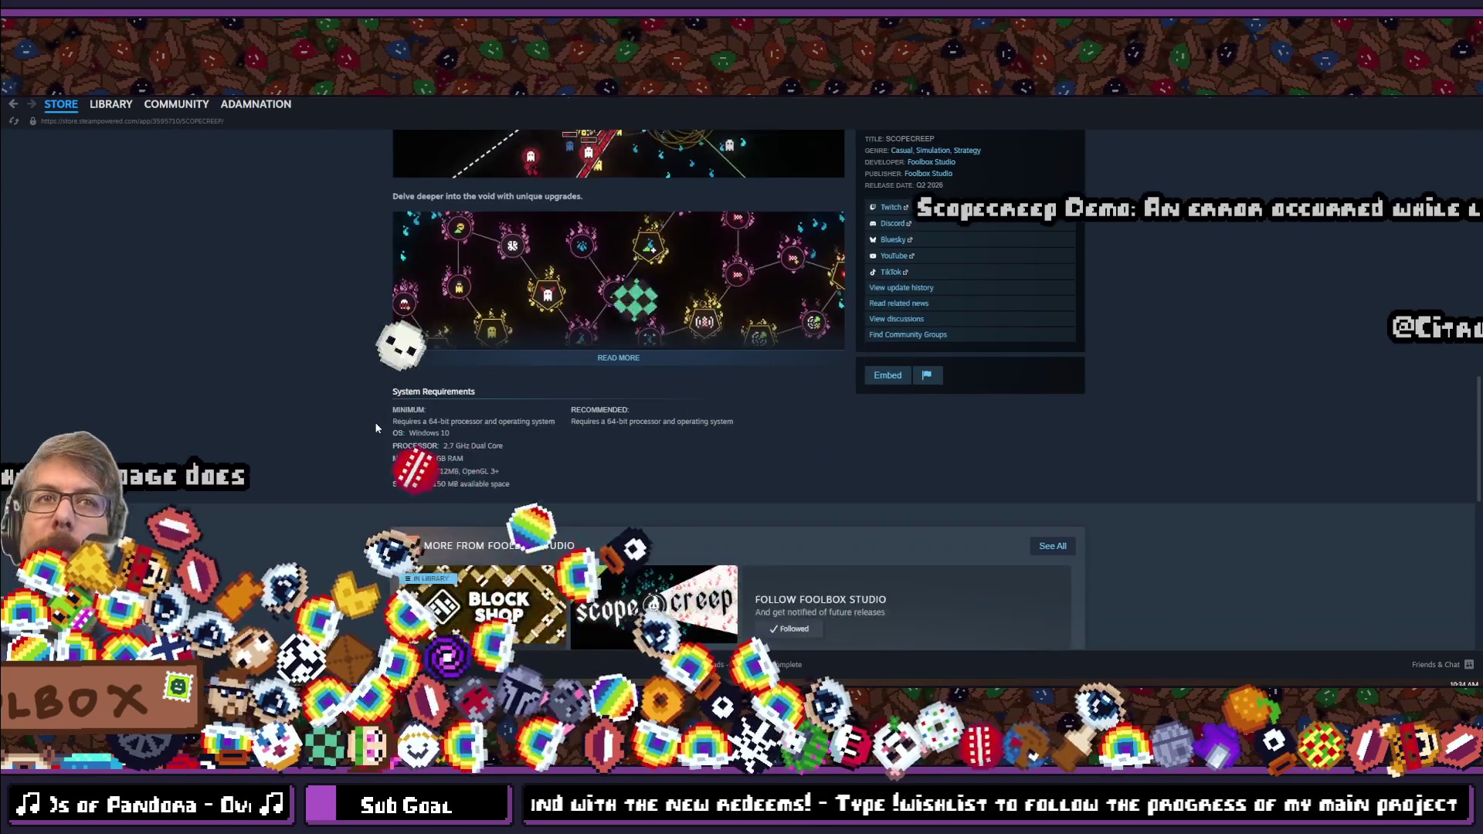
pyautogui.scroll(15, 376, 429)
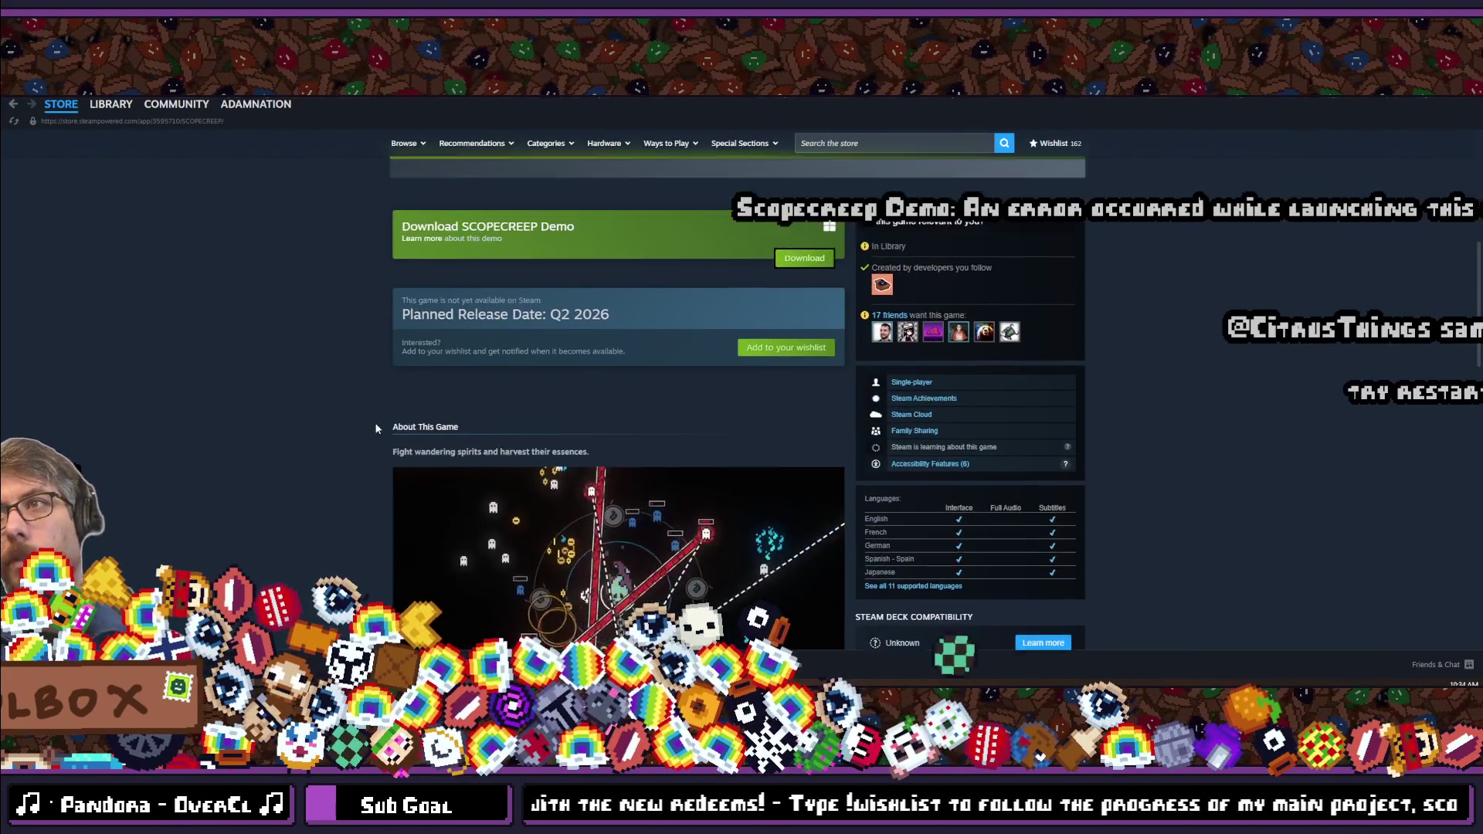
pyautogui.scroll(5, 376, 429)
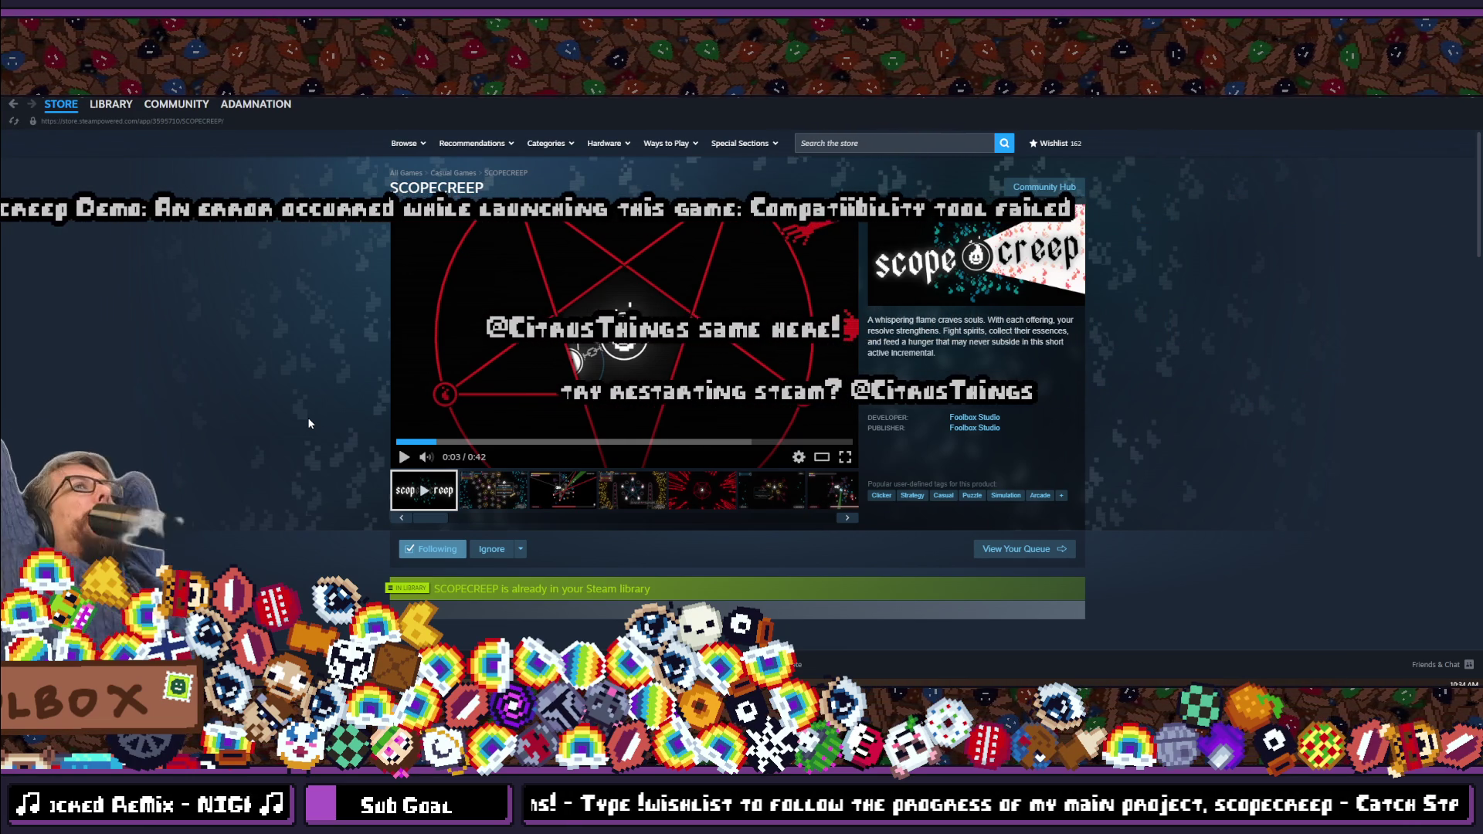
pyautogui.click(100, 113)
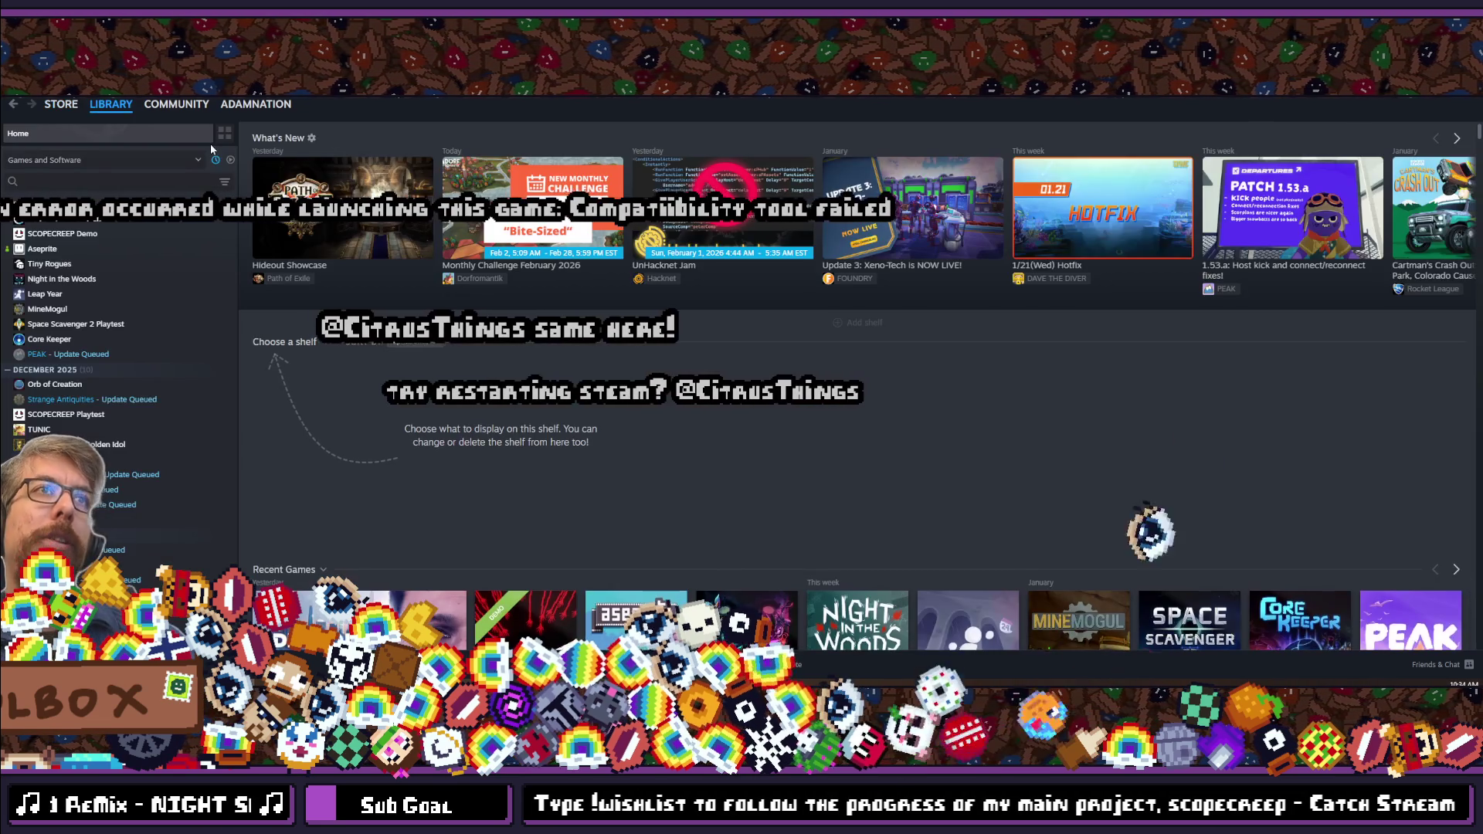
pyautogui.rightClick(80, 234)
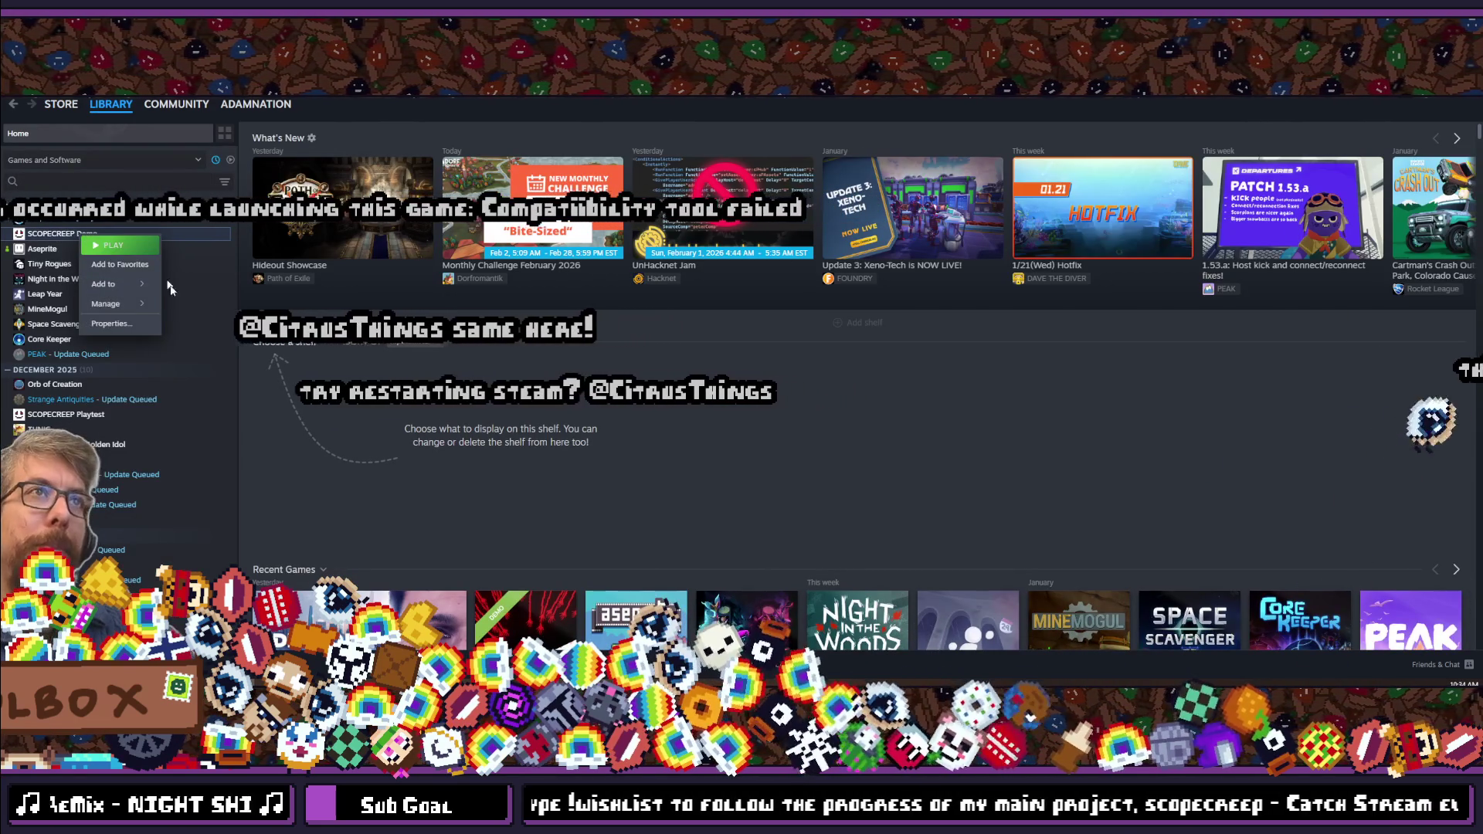
pyautogui.click(109, 324)
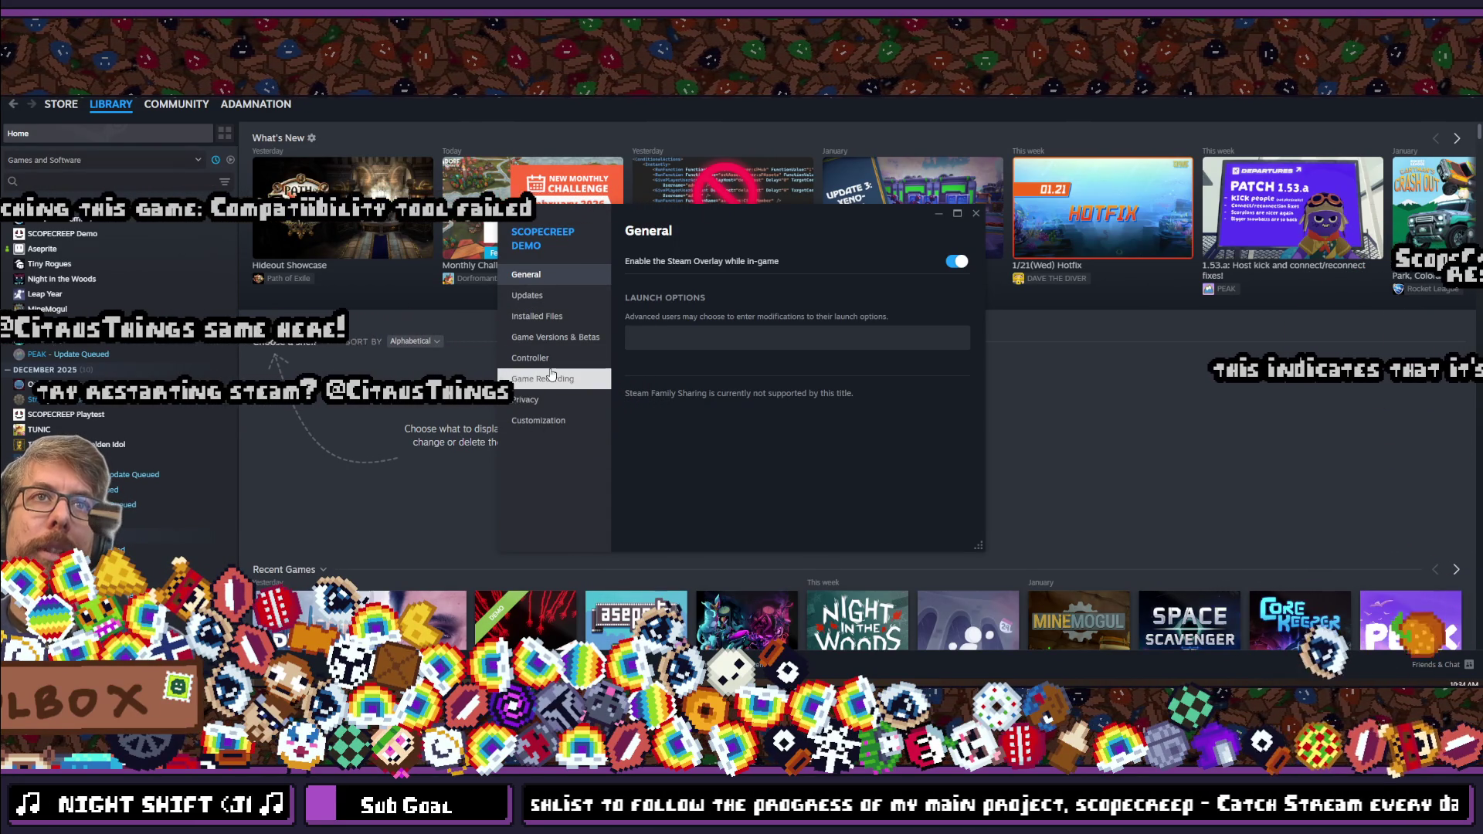
pyautogui.click(533, 295)
pyautogui.click(536, 316)
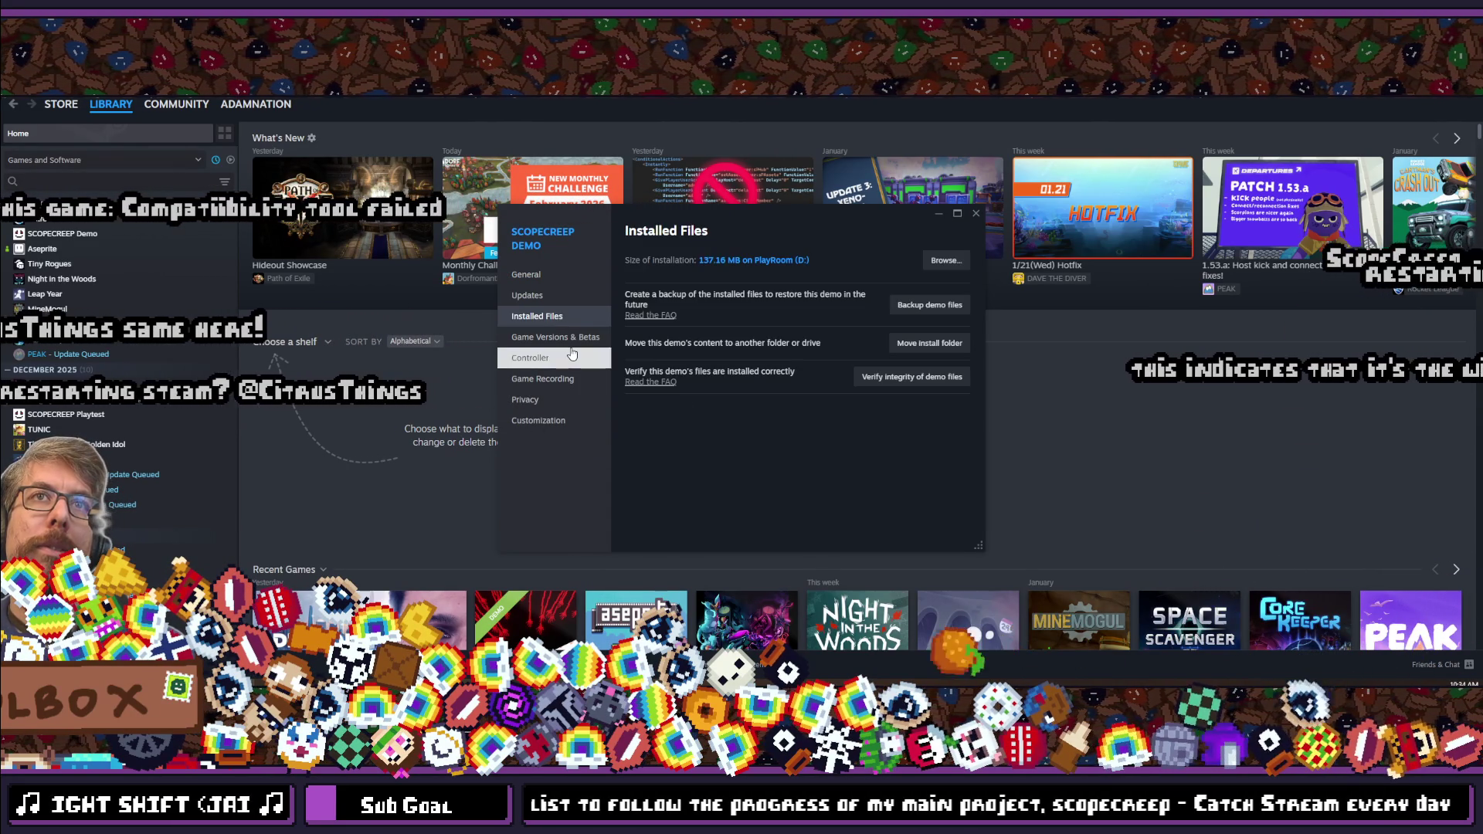
pyautogui.click(552, 337)
pyautogui.click(560, 357)
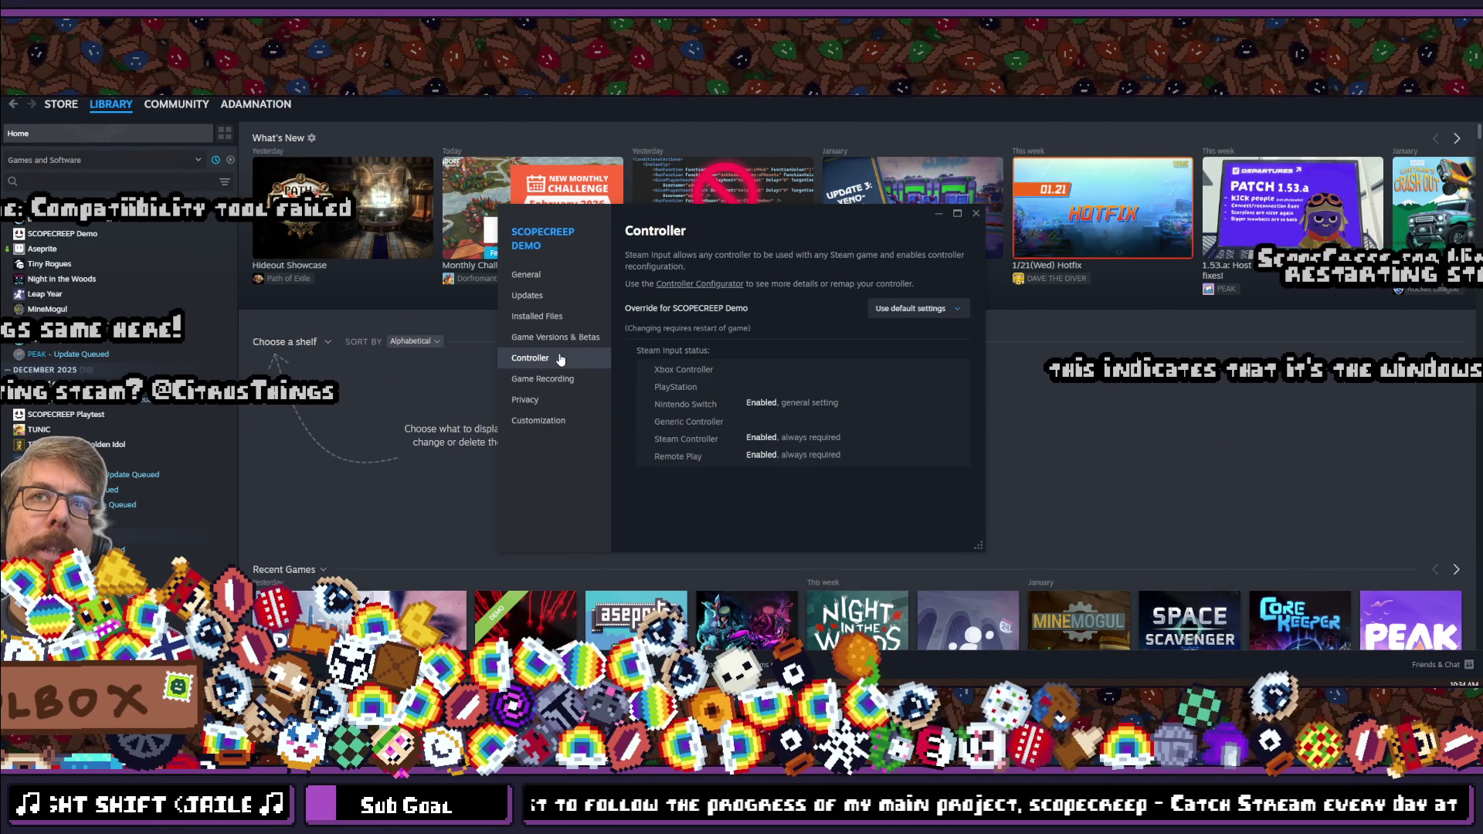
pyautogui.click(545, 378)
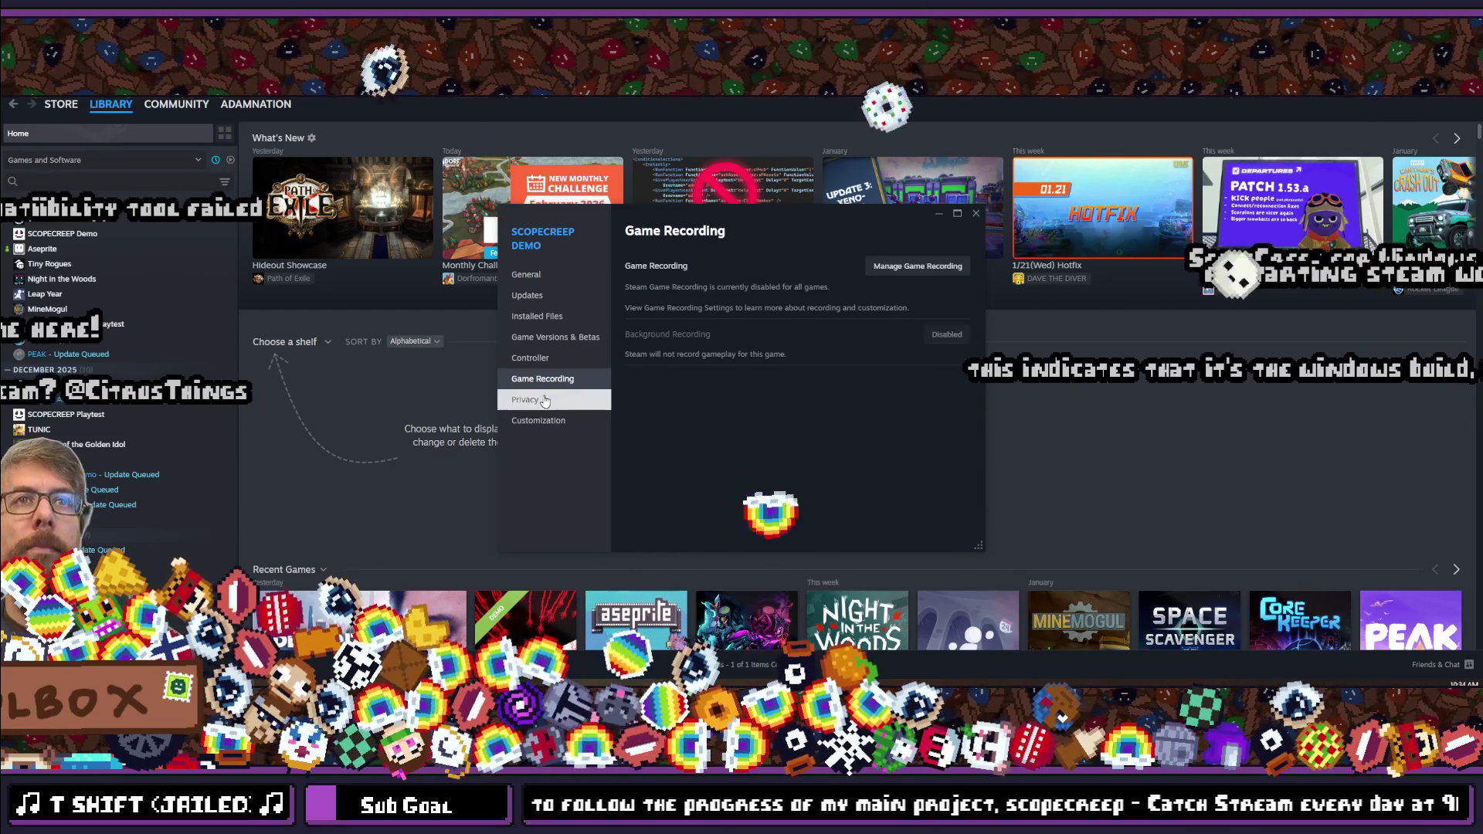
pyautogui.click(547, 401)
pyautogui.click(544, 421)
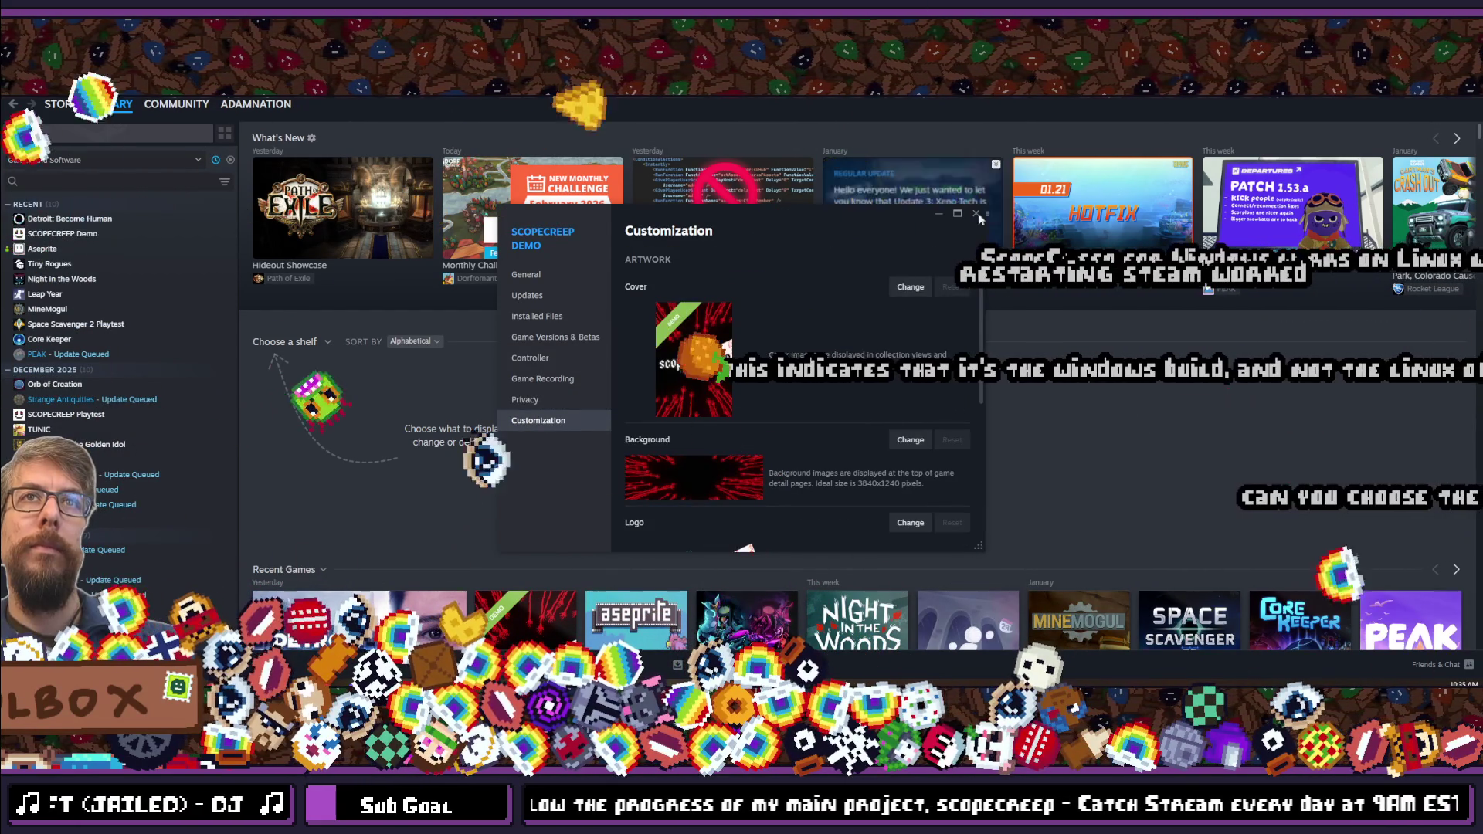
pyautogui.click(976, 214)
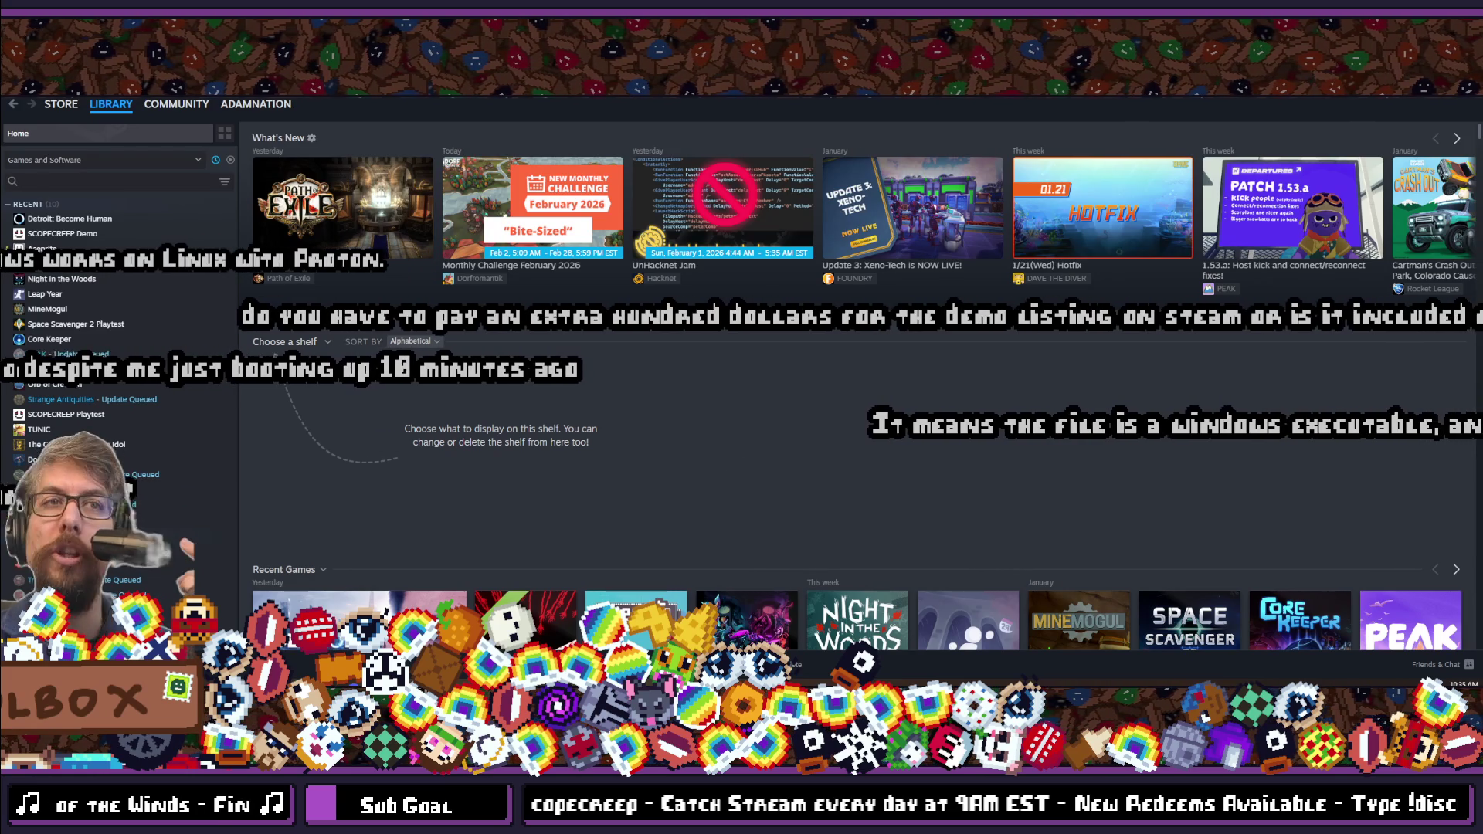
pyautogui.hotkey('alt', 'Tab')
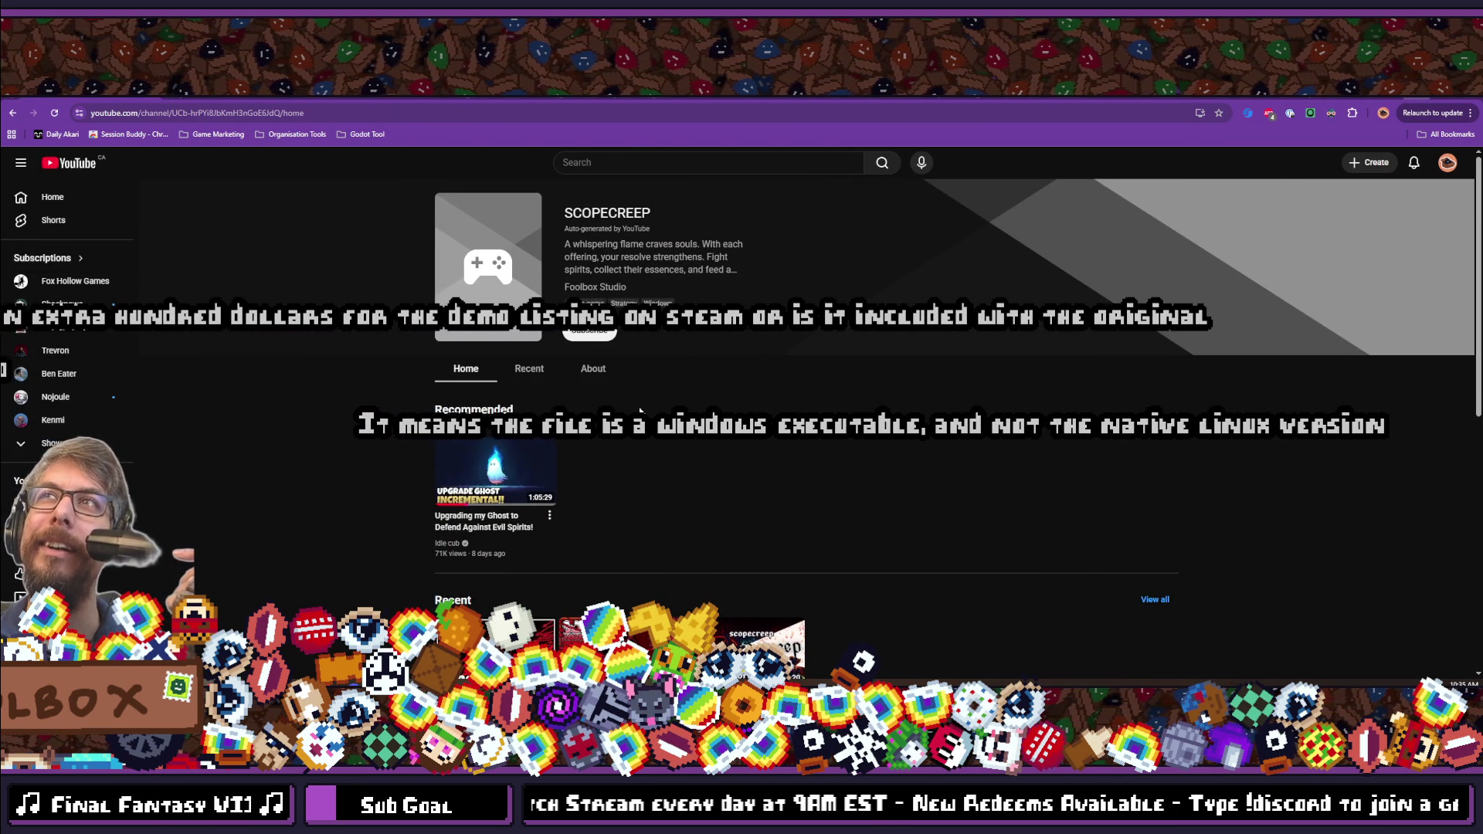
pyautogui.hotkey('alt', 'Tab')
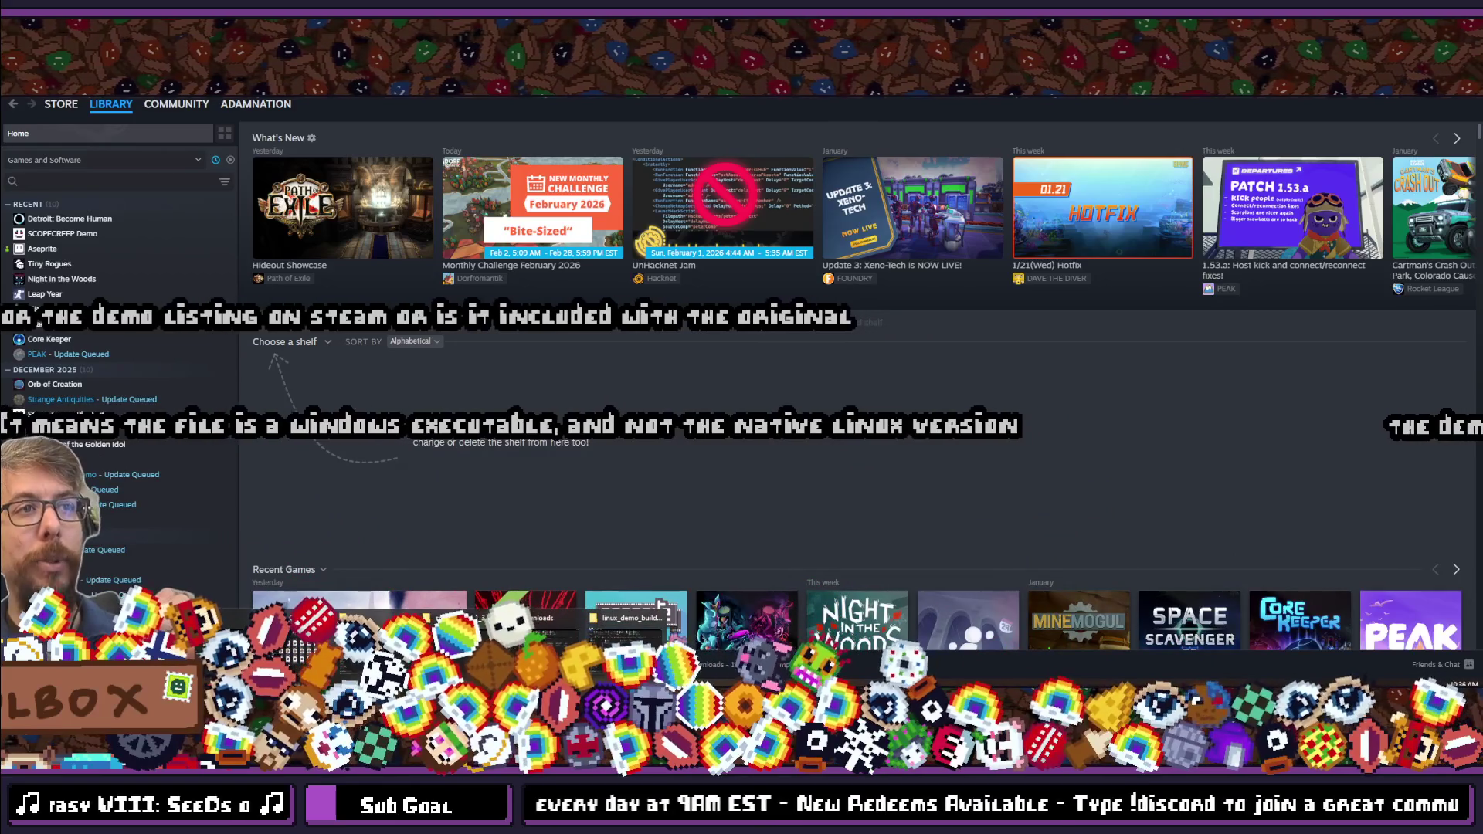
pyautogui.moveTo(455, 672)
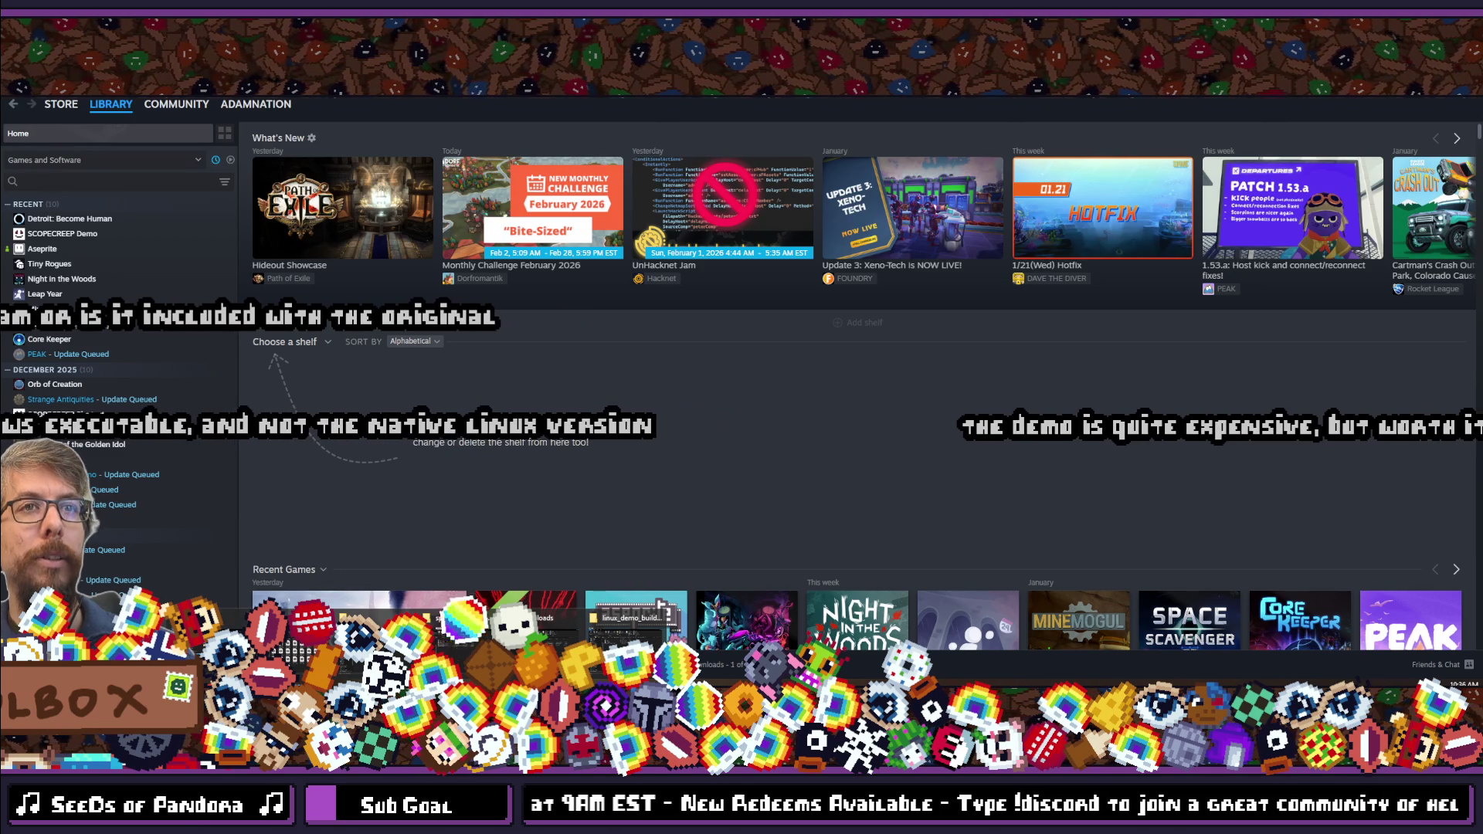
# Browse to linux_build > demo_builds > linux_demo_build_v0.5.1, select game.x86_64, then minimise Explorer.
pyautogui.click(464, 617)
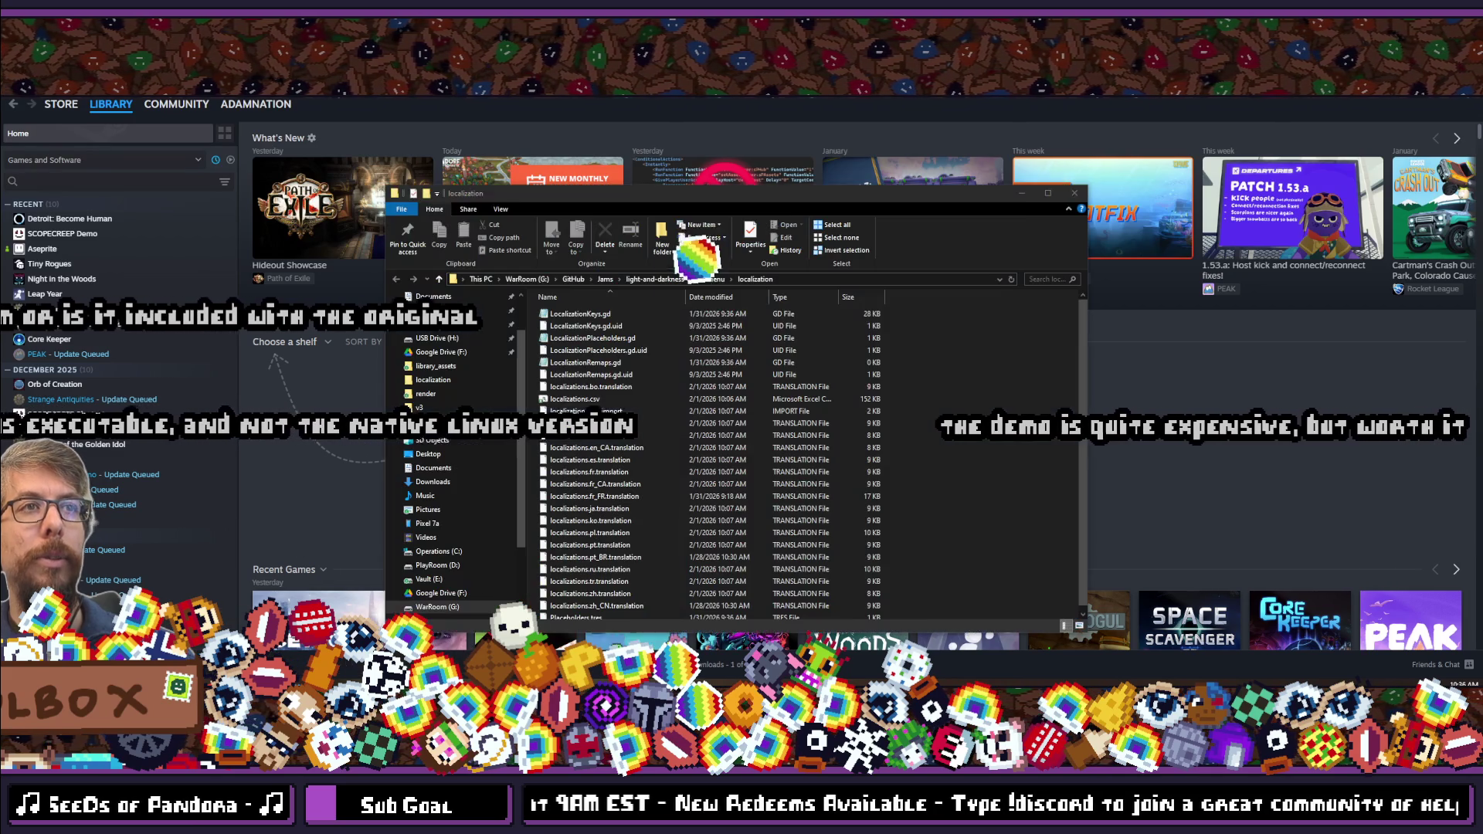
pyautogui.click(600, 283)
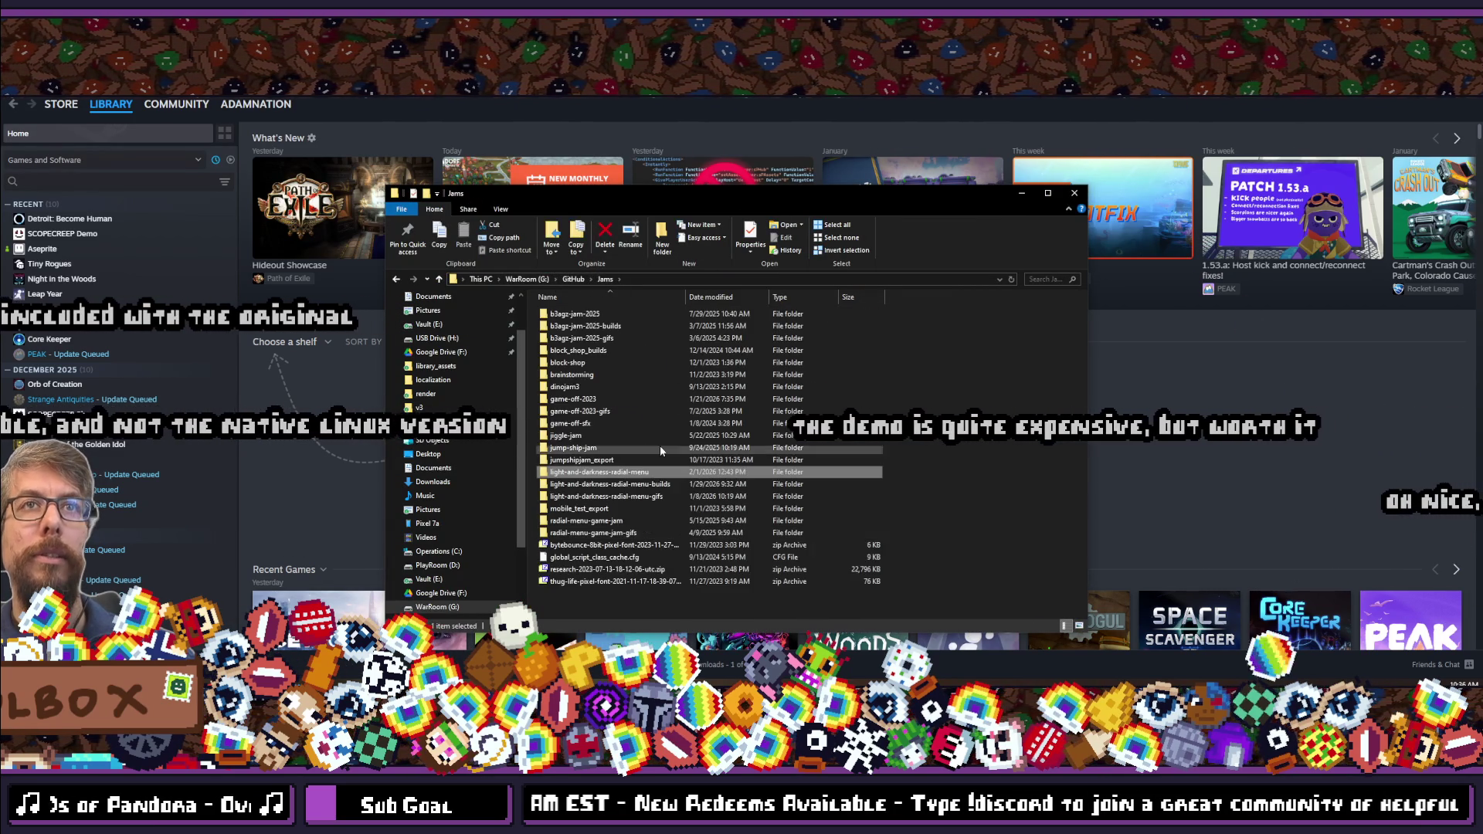
pyautogui.doubleClick(631, 484)
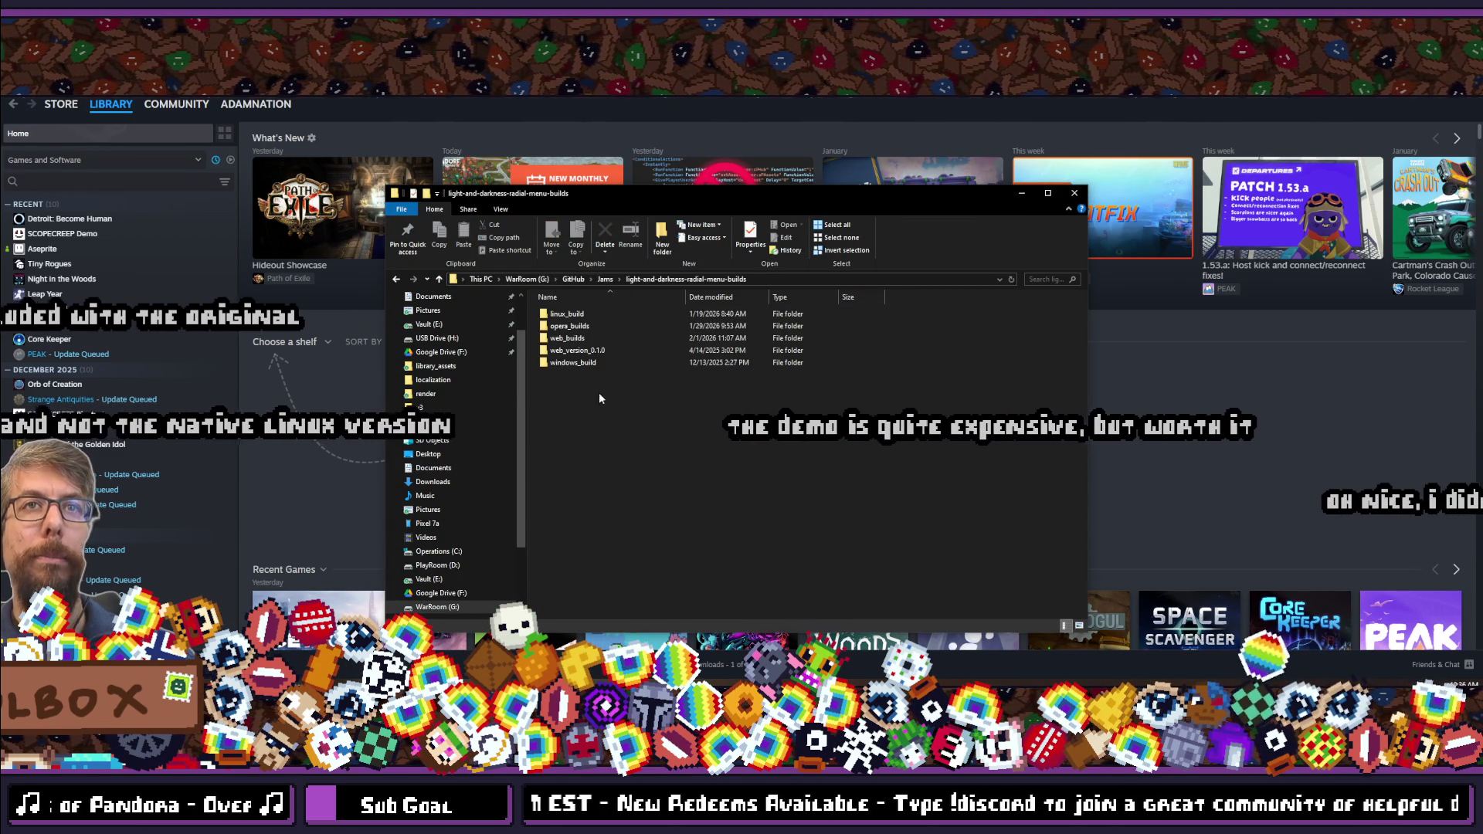
pyautogui.doubleClick(575, 316)
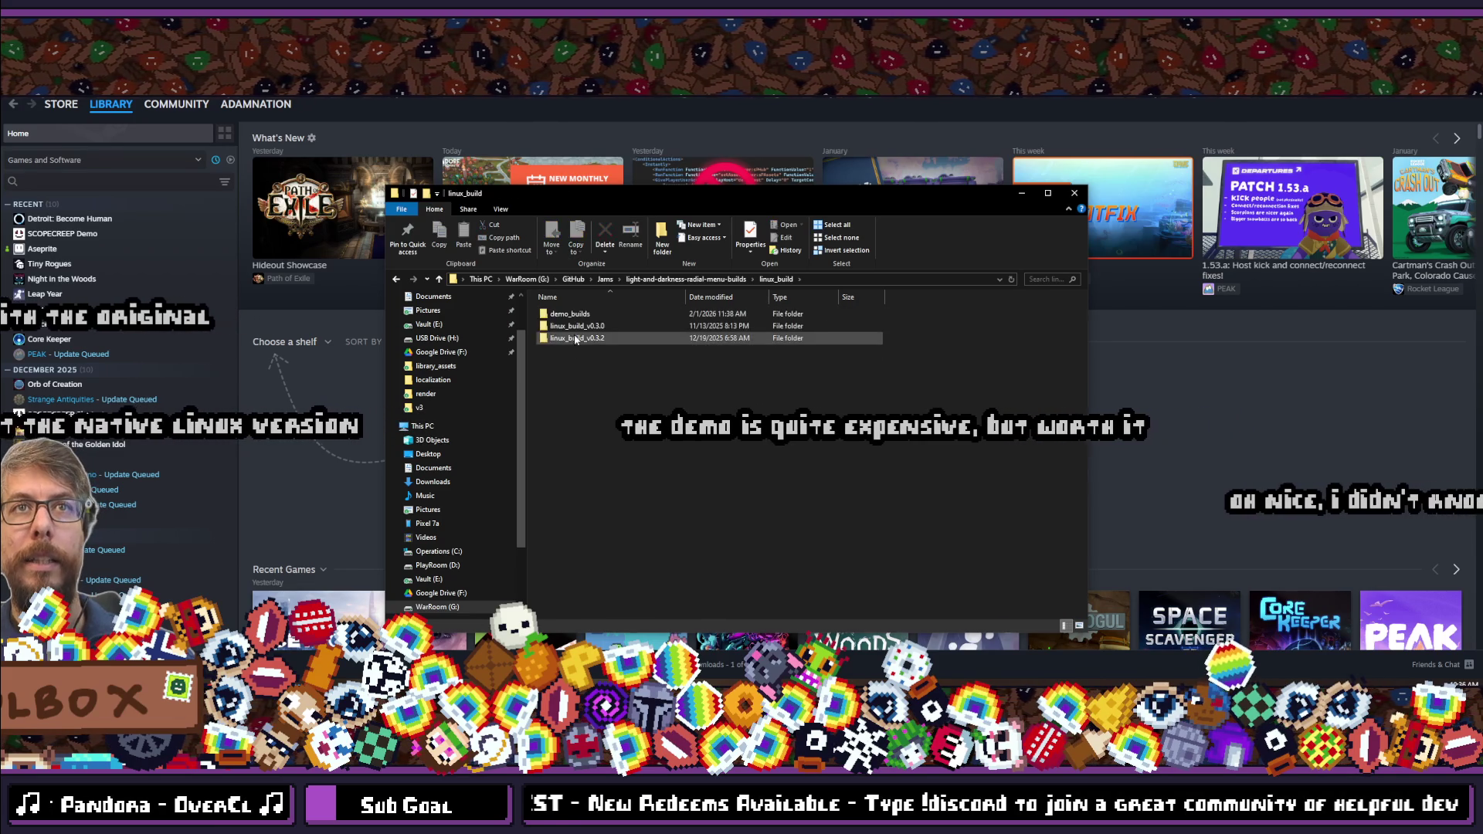
pyautogui.doubleClick(573, 317)
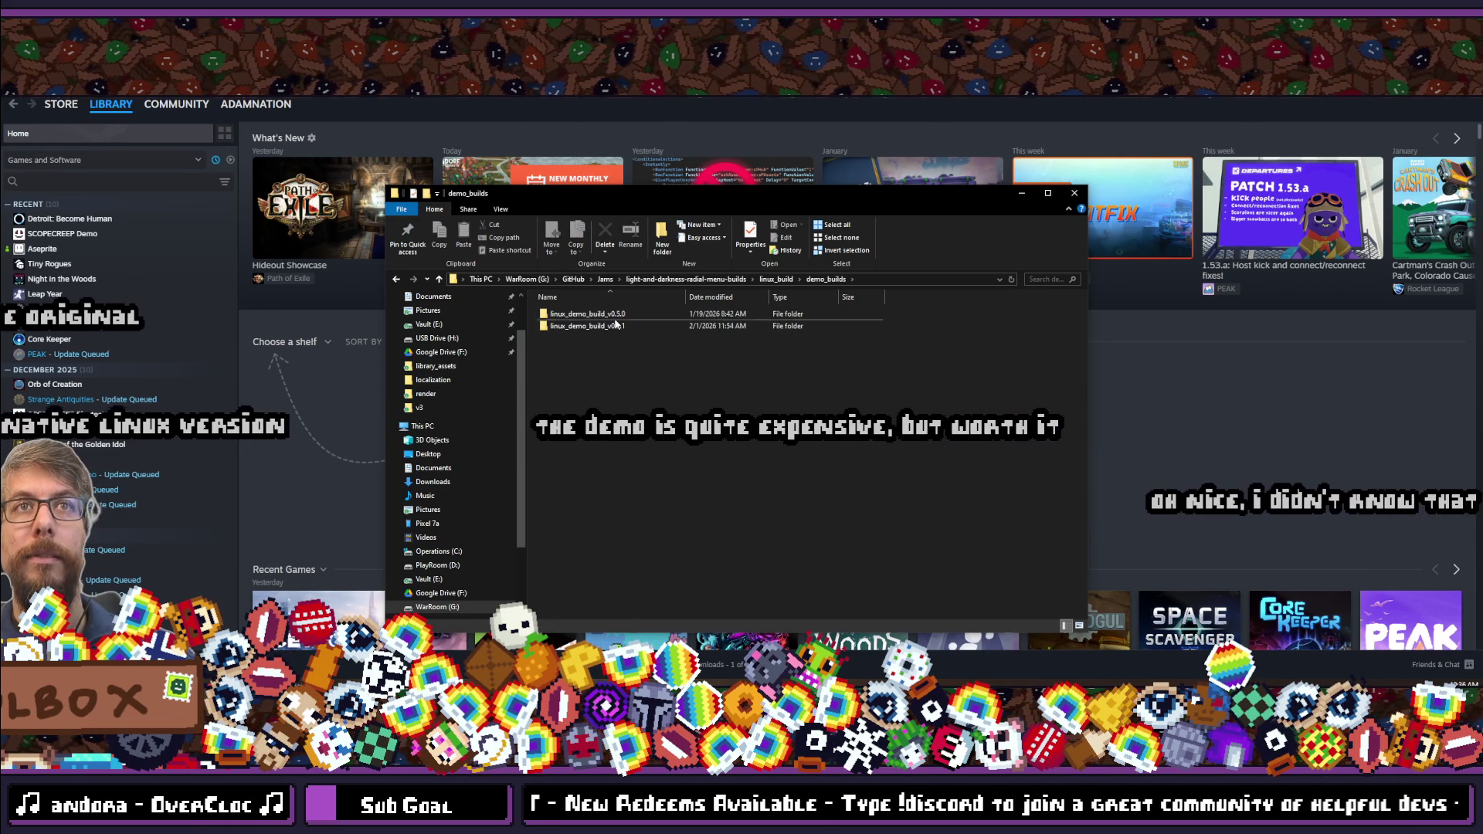
pyautogui.doubleClick(590, 319)
pyautogui.click(570, 326)
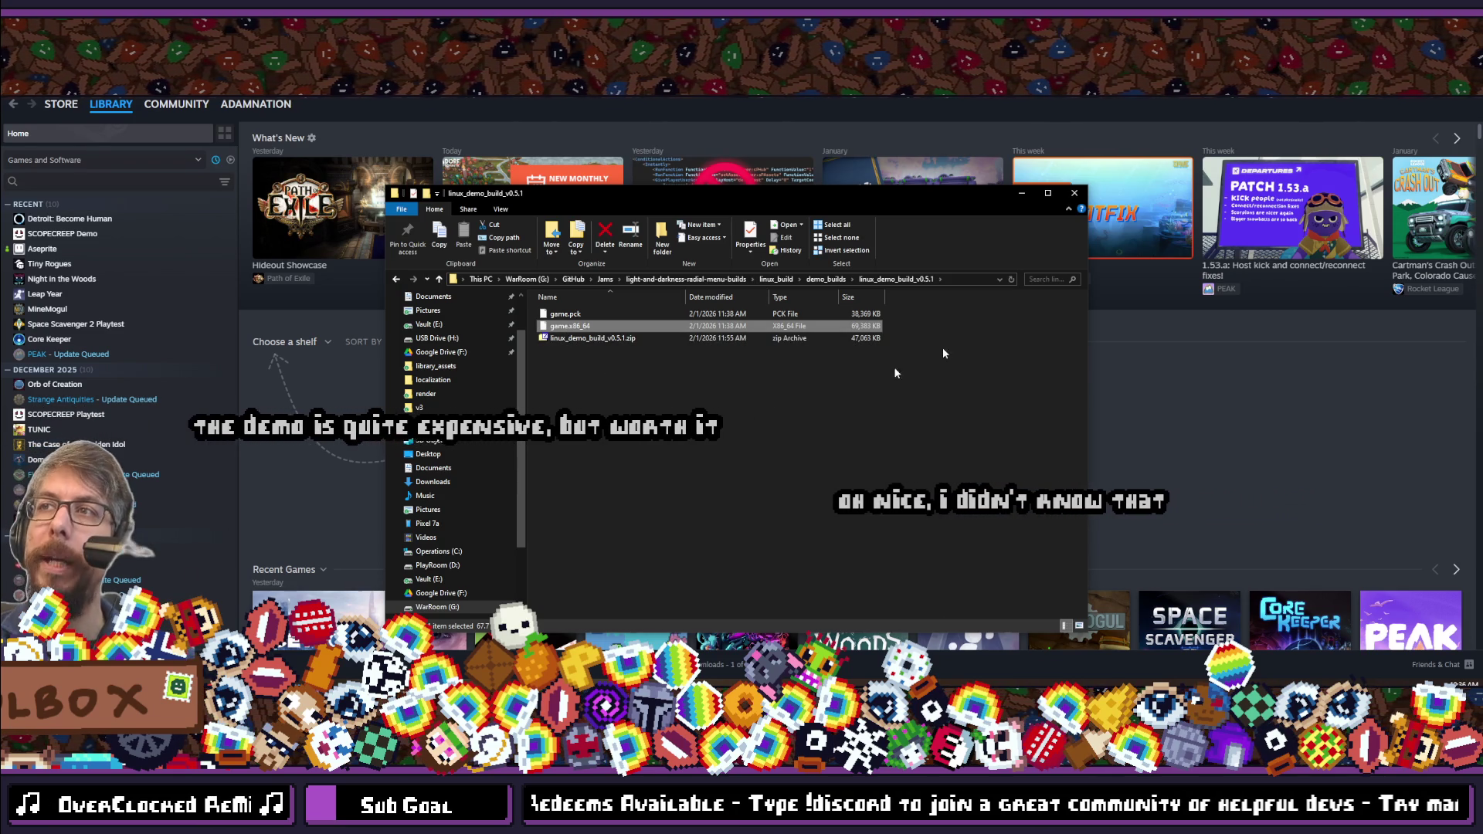
pyautogui.click(1020, 195)
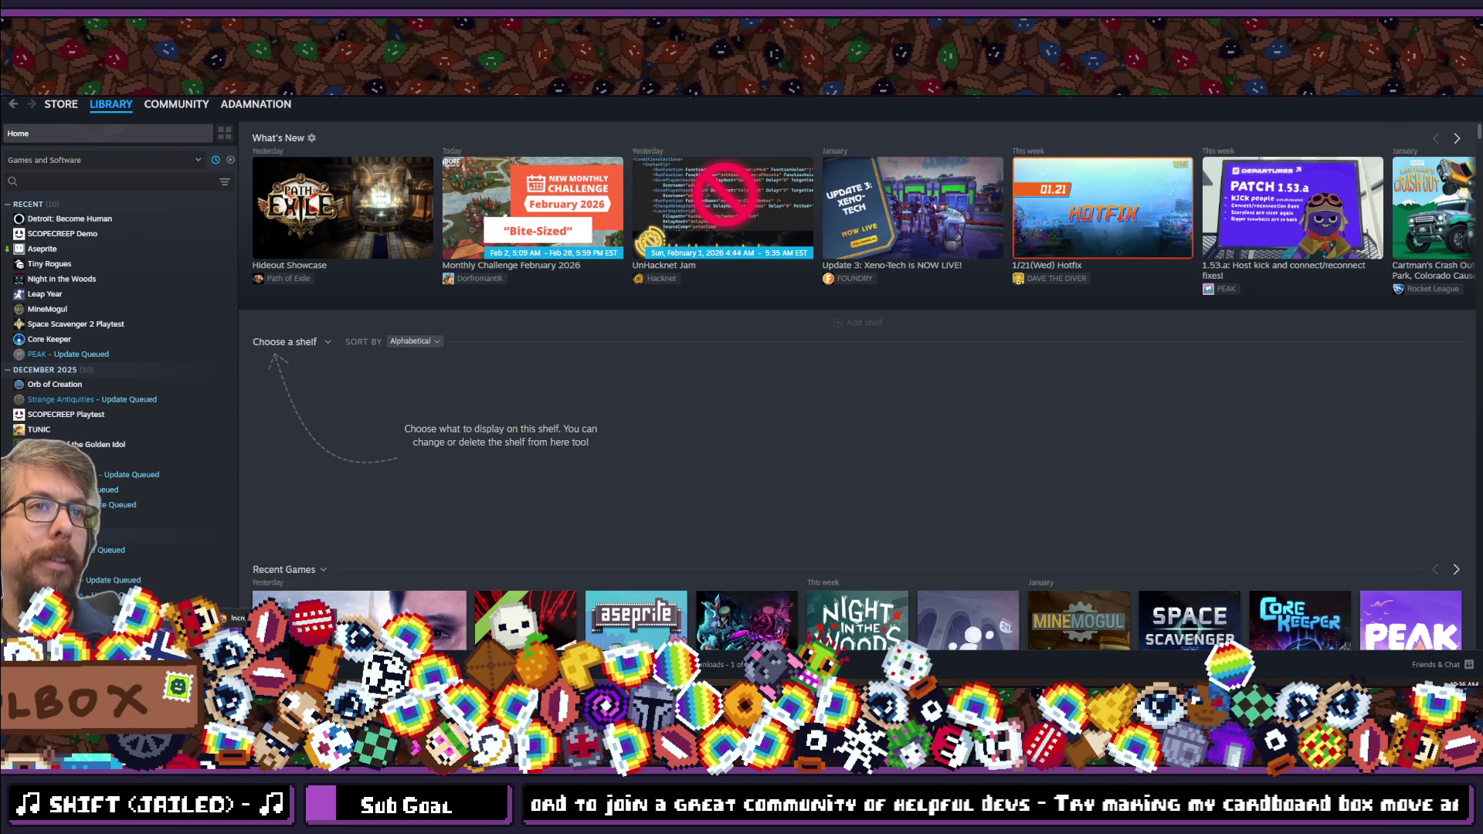
# Switch to the IncrementalDB tab in Chrome, reload it, and view the unread notifications.
pyautogui.hotkey('alt', 'Tab')
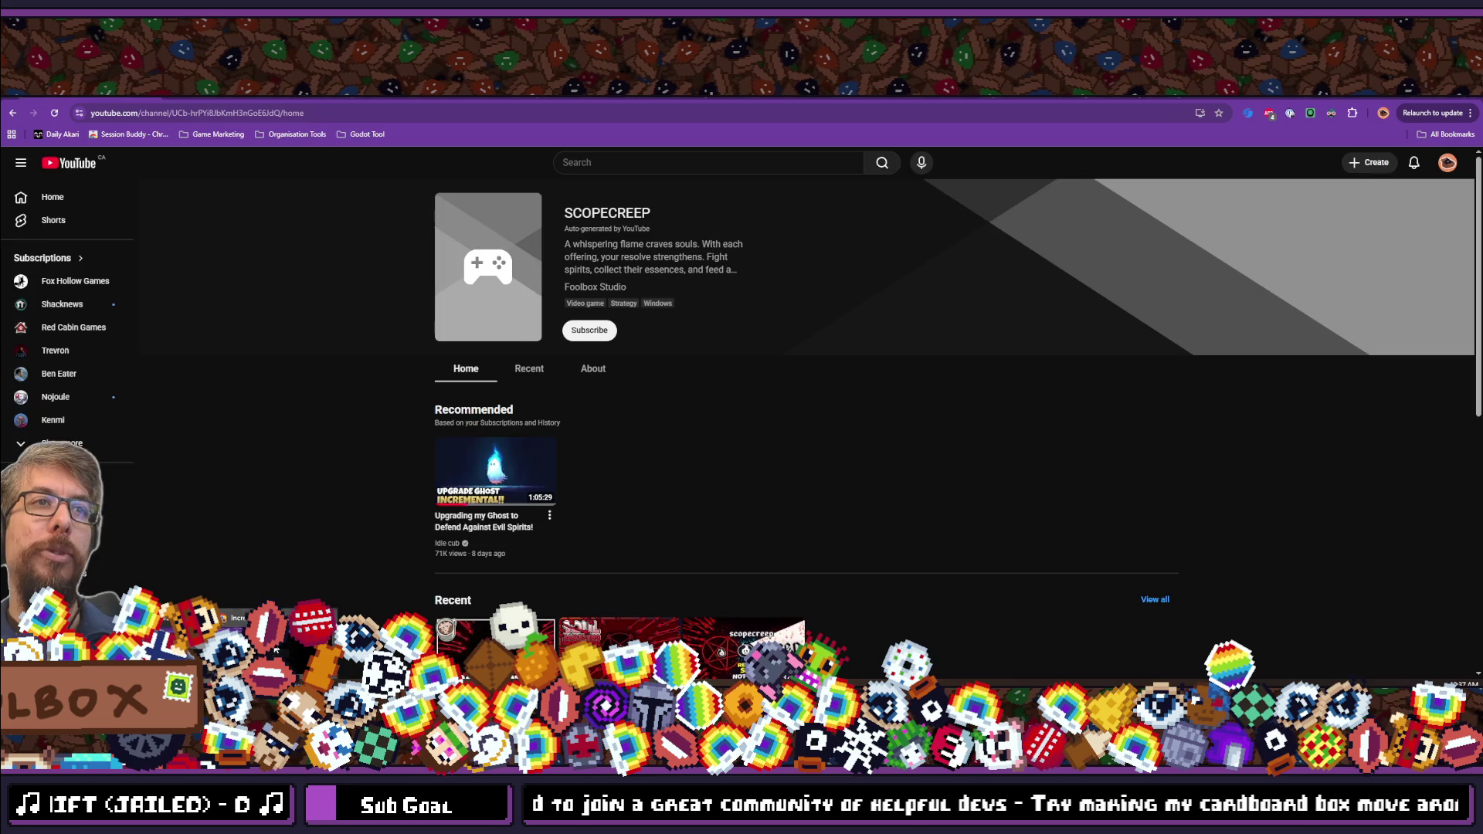
pyautogui.hotkey('ctrl', 'Tab')
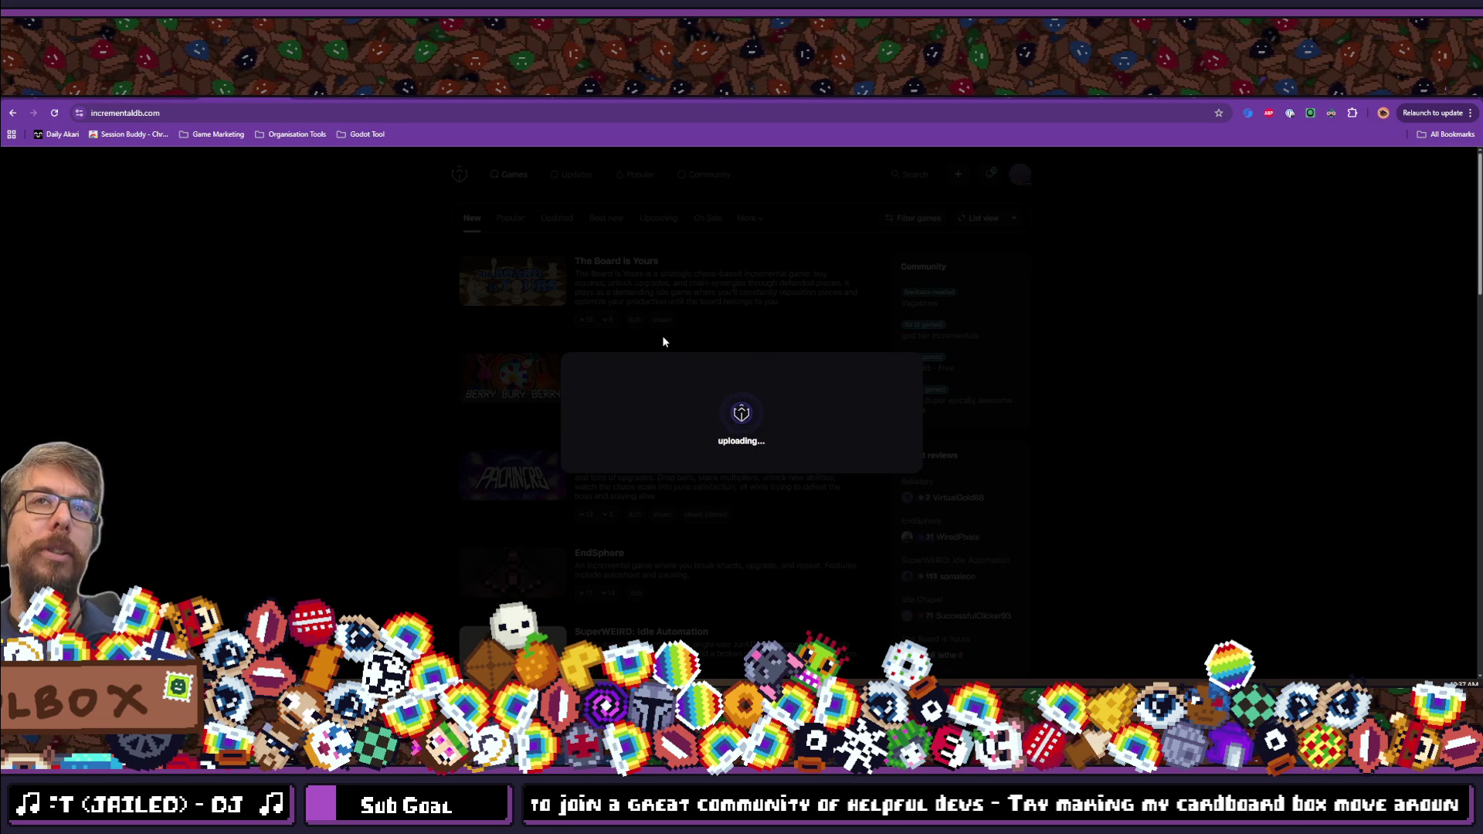
pyautogui.click(54, 113)
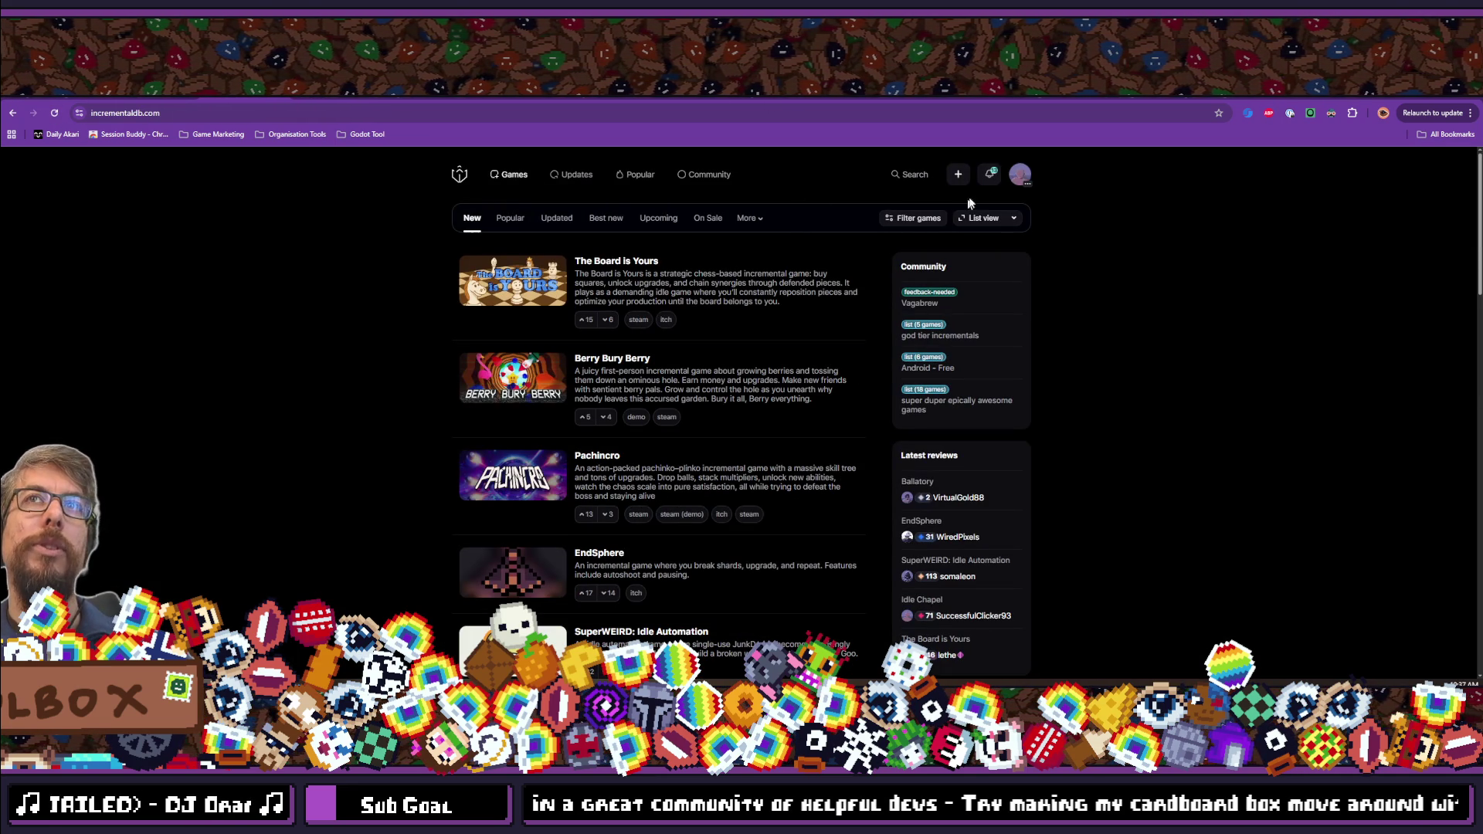
pyautogui.click(992, 175)
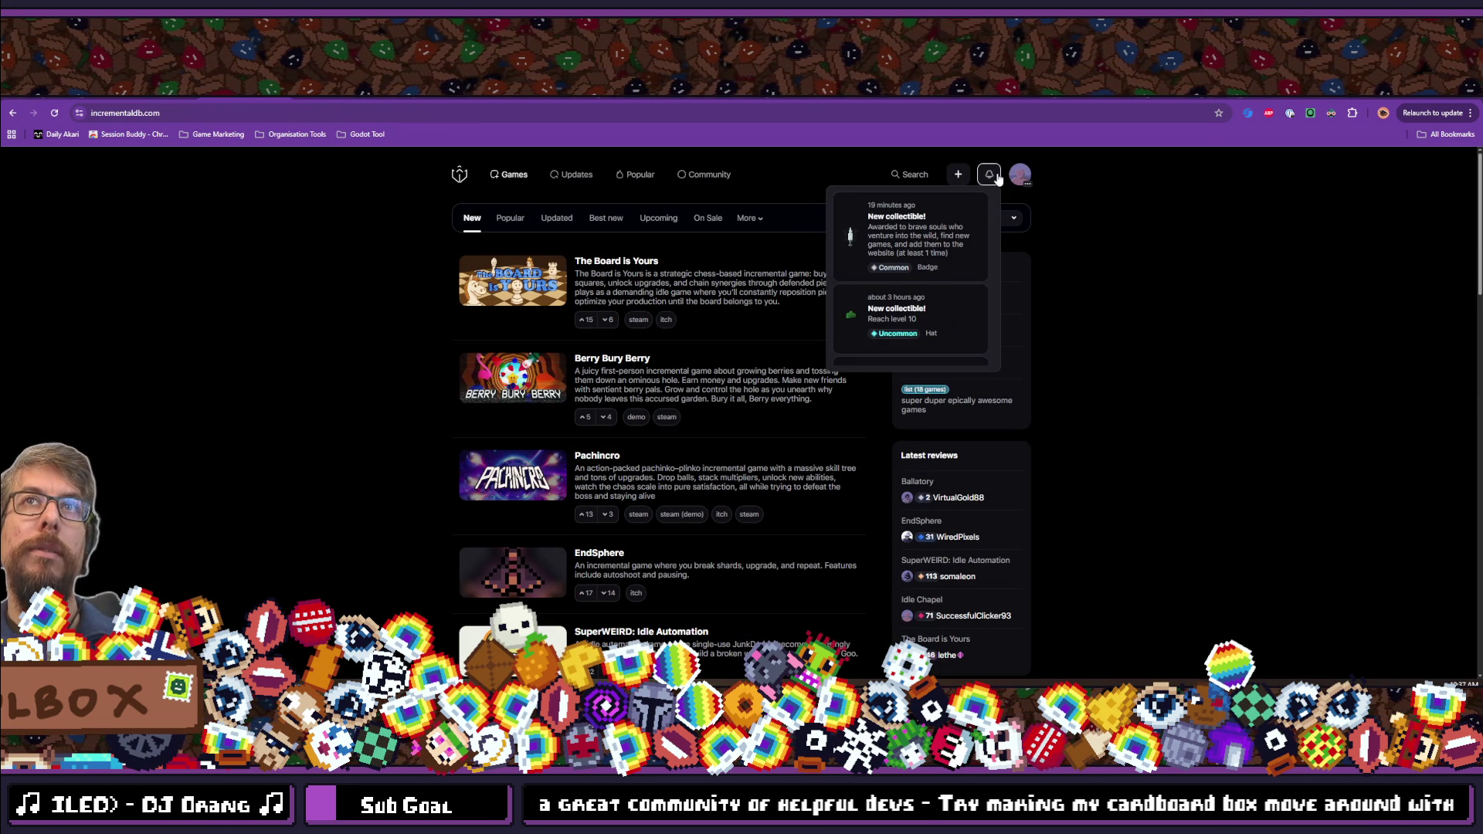
pyautogui.click(991, 175)
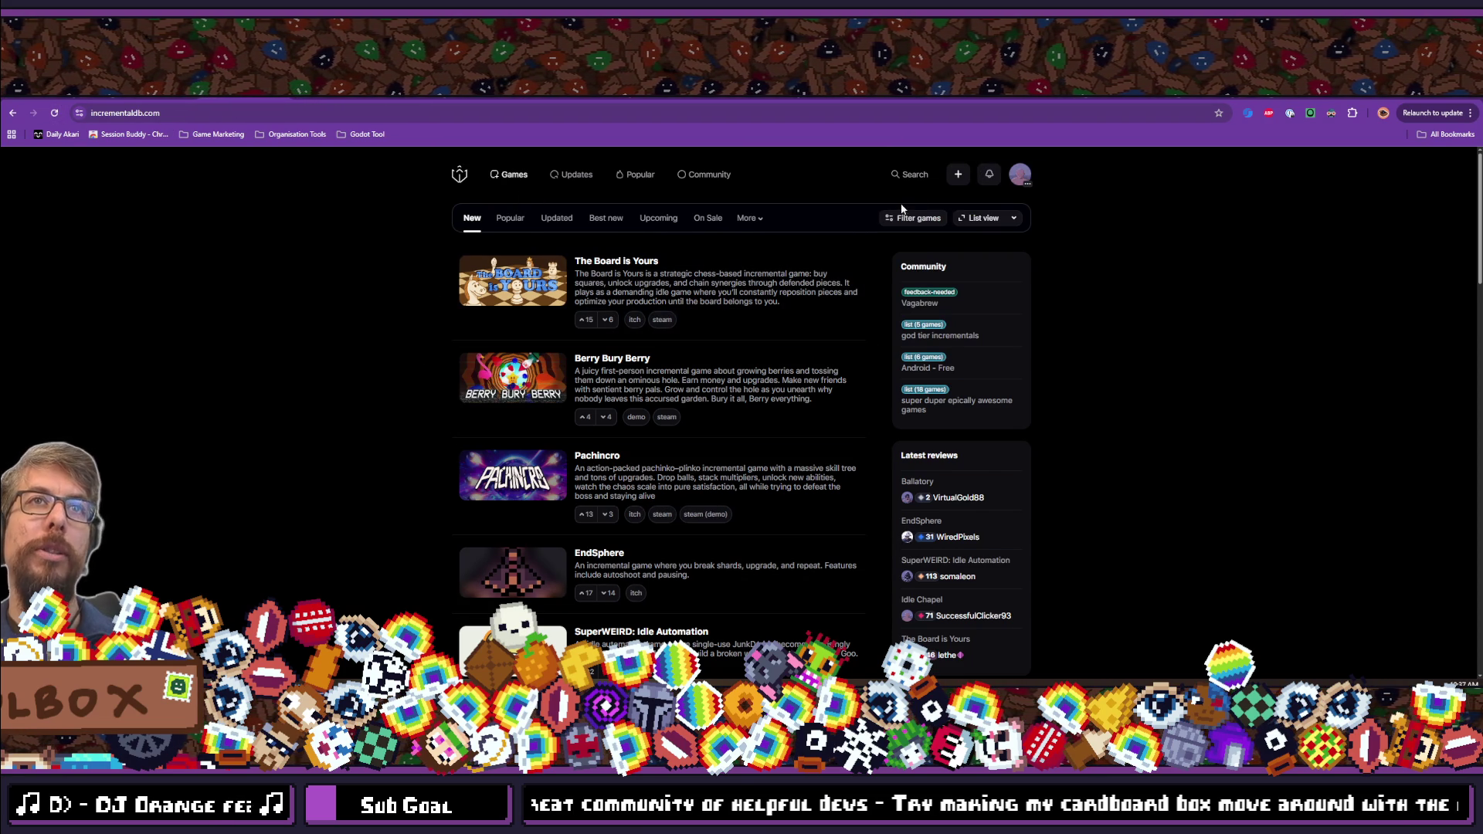
# Look over the account and add-game menus, then scroll the new games listing.
pyautogui.click(1018, 176)
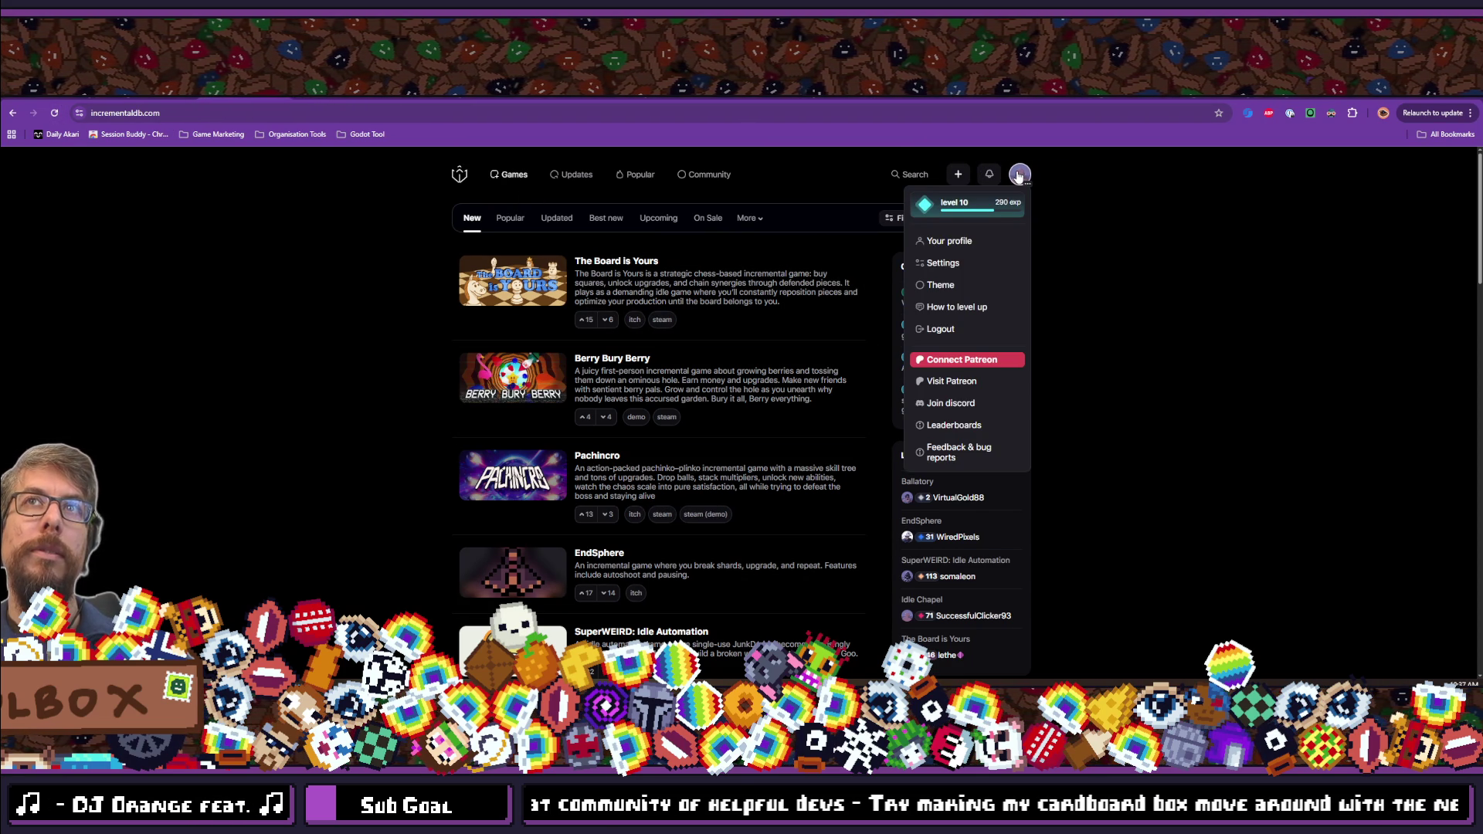
pyautogui.click(1156, 193)
pyautogui.click(958, 175)
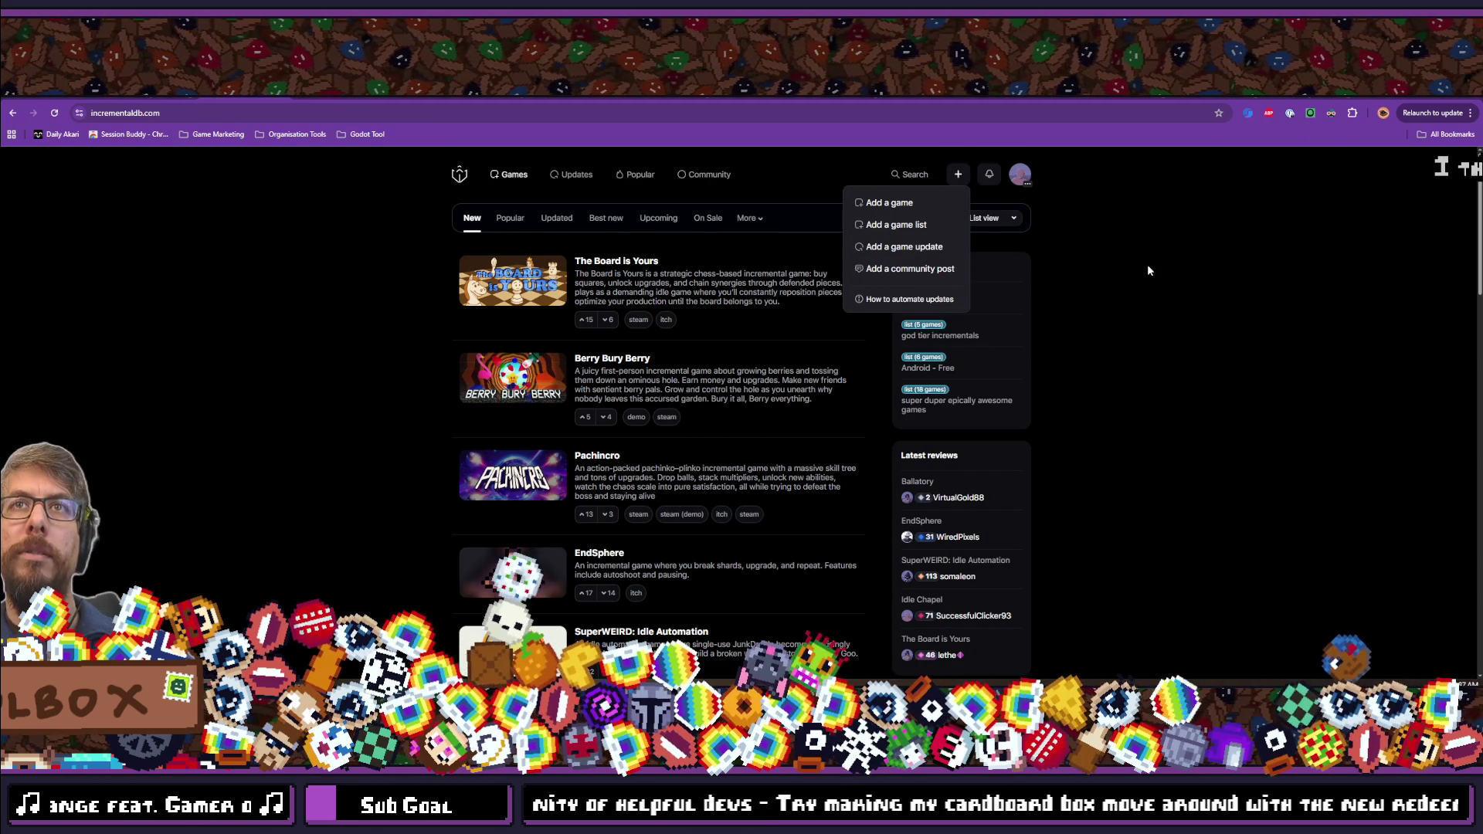
pyautogui.click(817, 216)
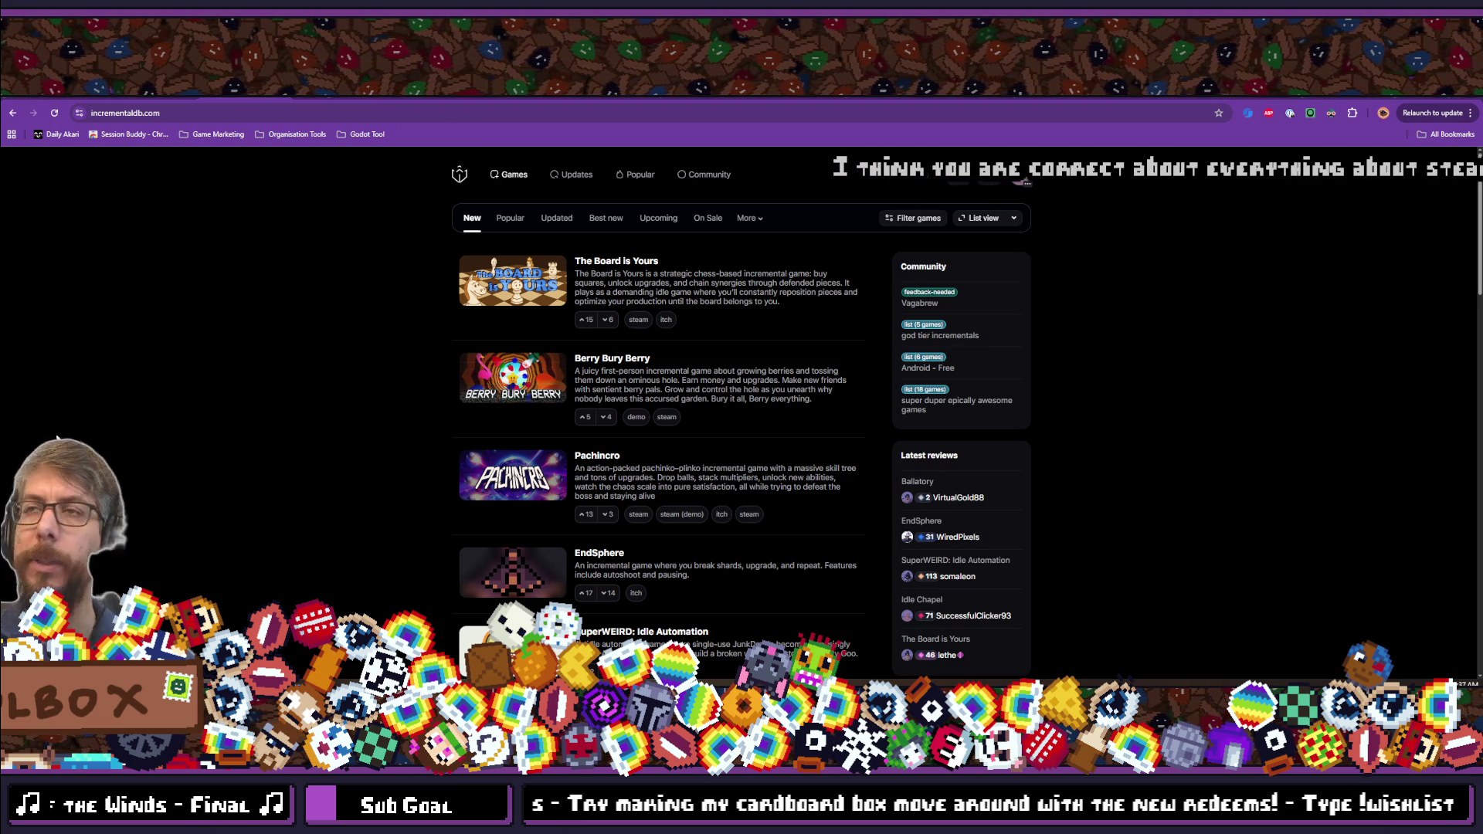
pyautogui.scroll(-3, 247, 339)
pyautogui.scroll(3, 247, 340)
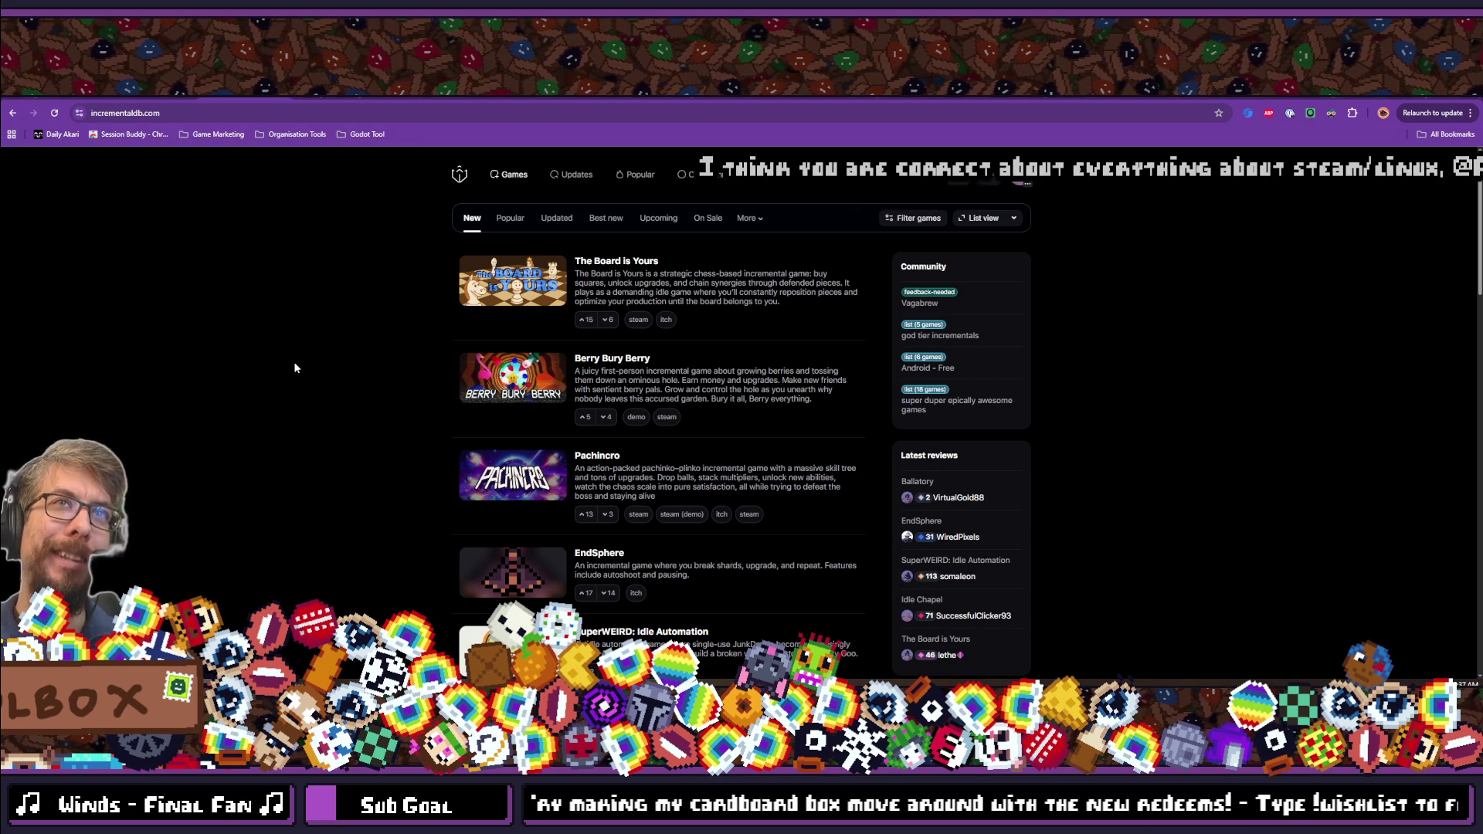
pyautogui.moveTo(155, 86)
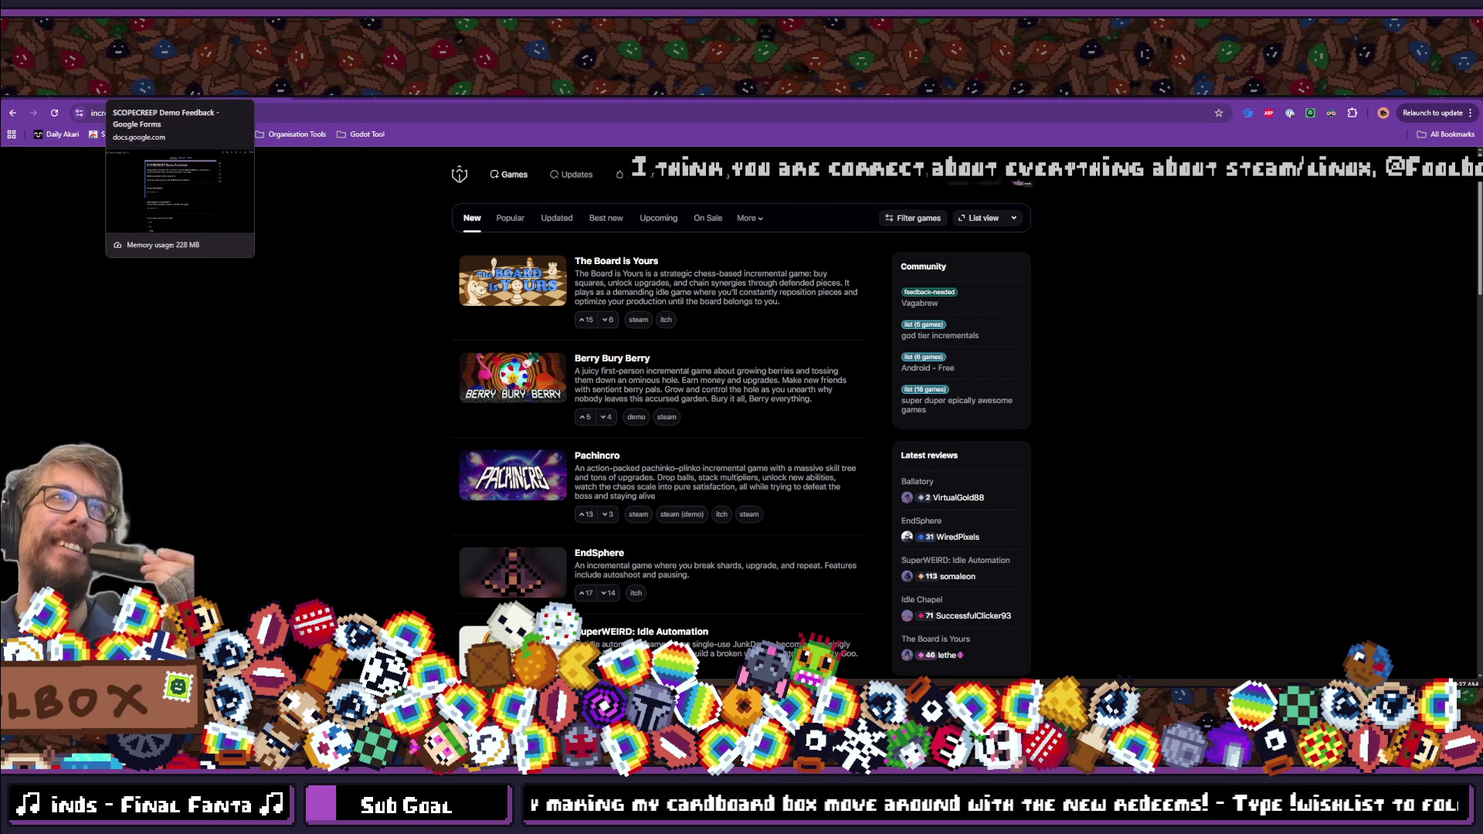
# Move through the open tabs to the SCOPECREEP Demo Steam store page and reload it.
pyautogui.click(86, 84)
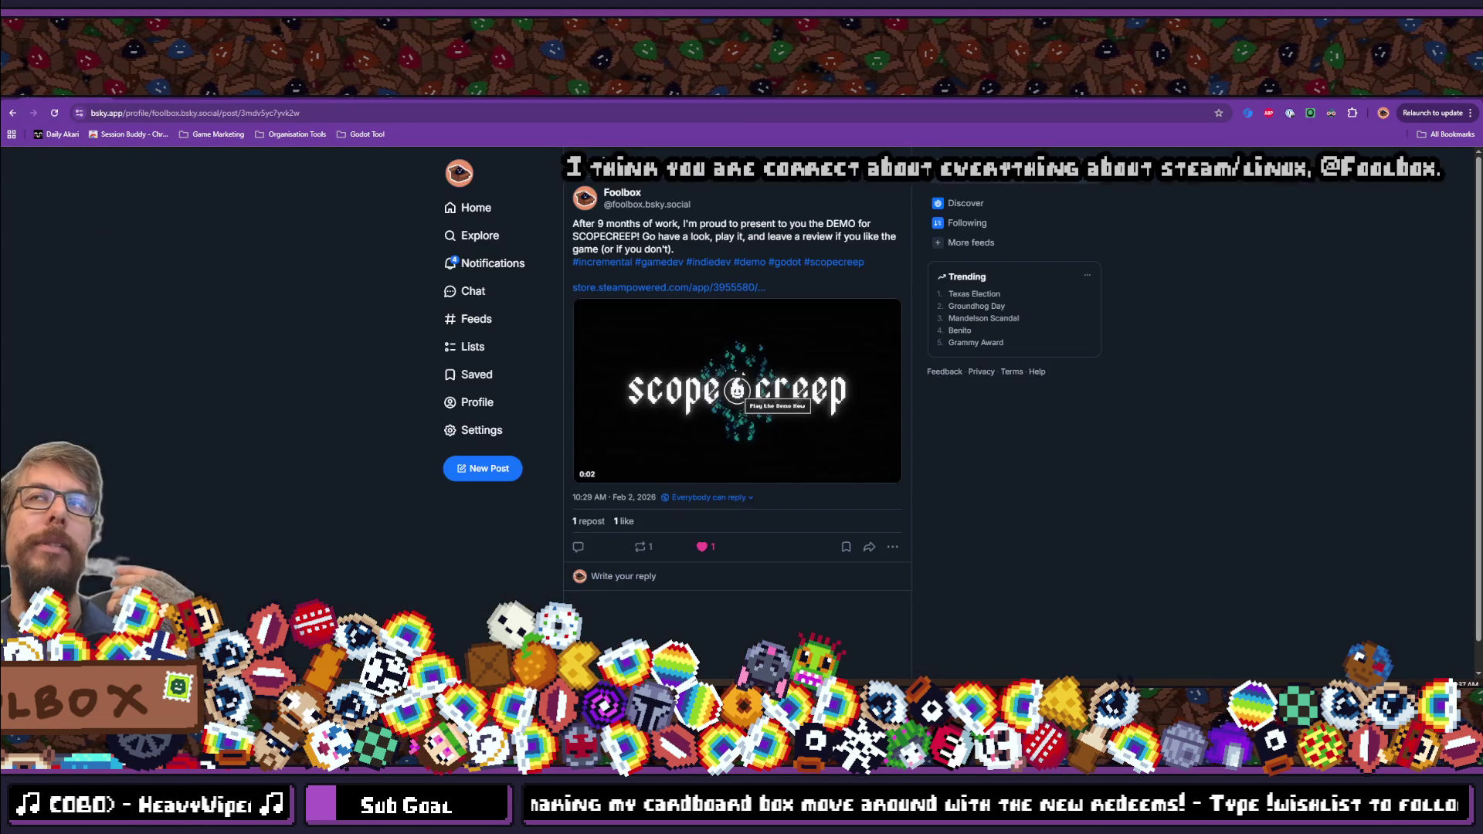
pyautogui.click(155, 86)
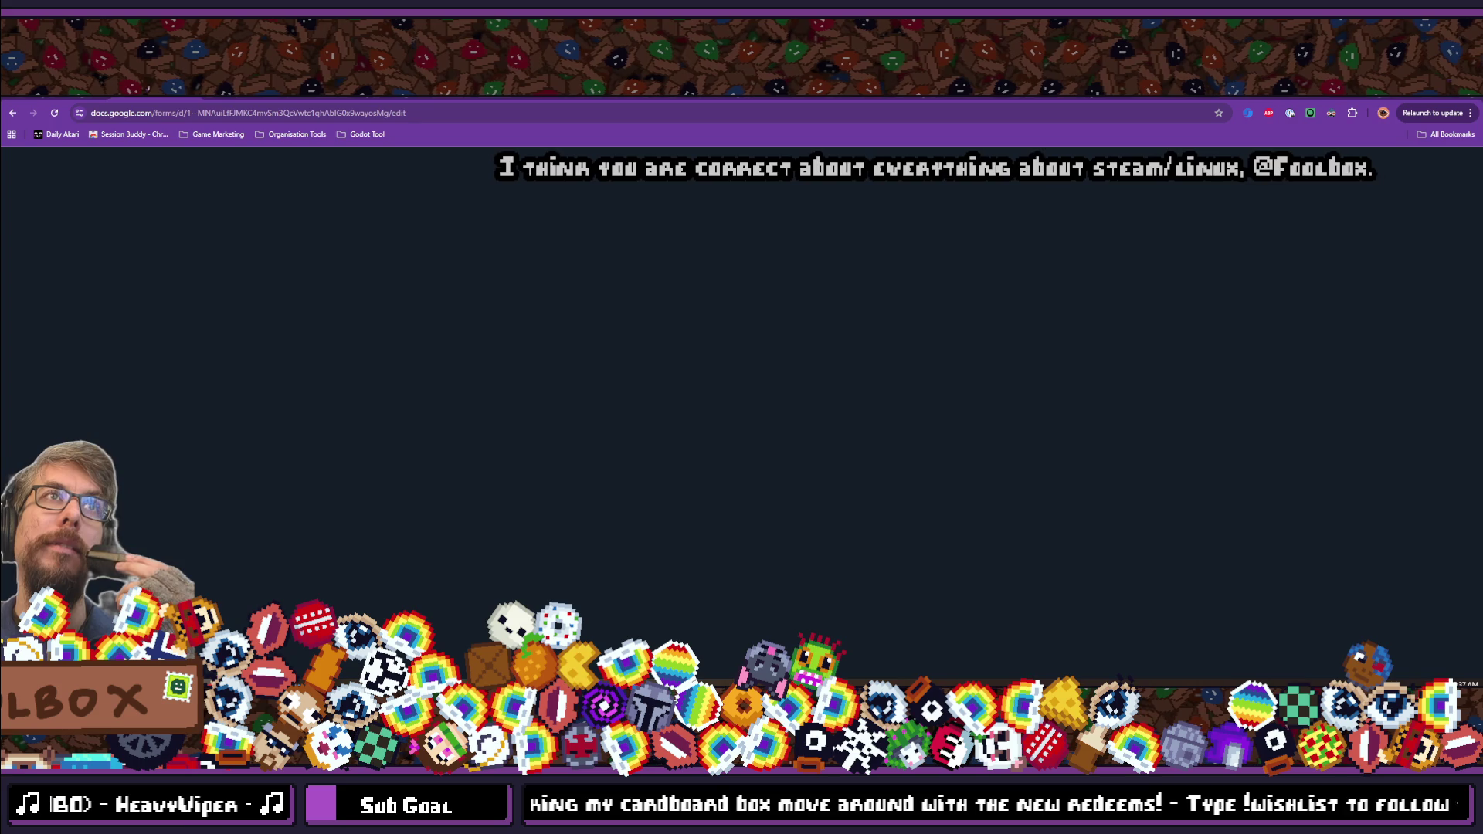
pyautogui.click(101, 82)
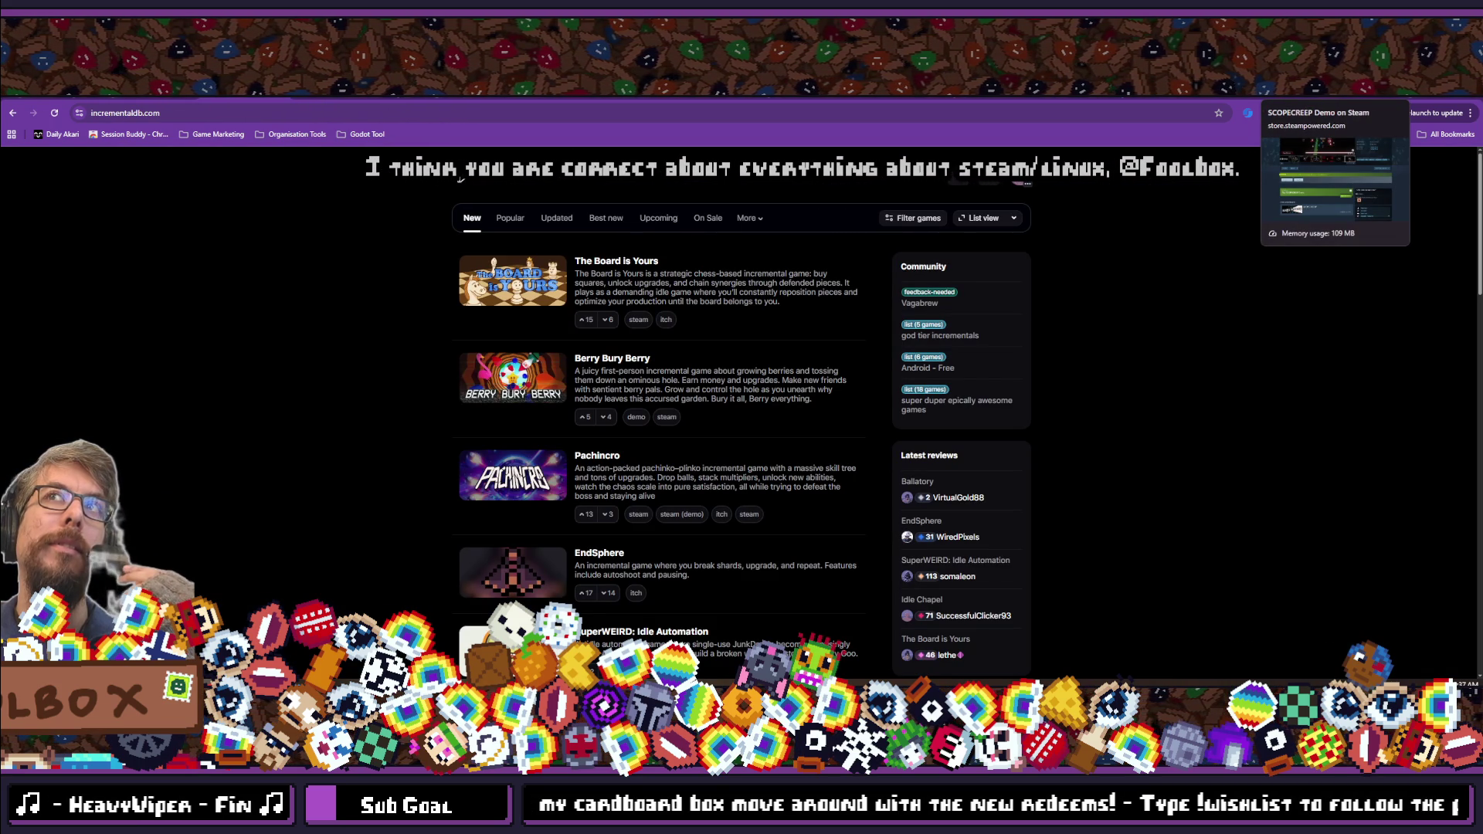
pyautogui.click(1312, 85)
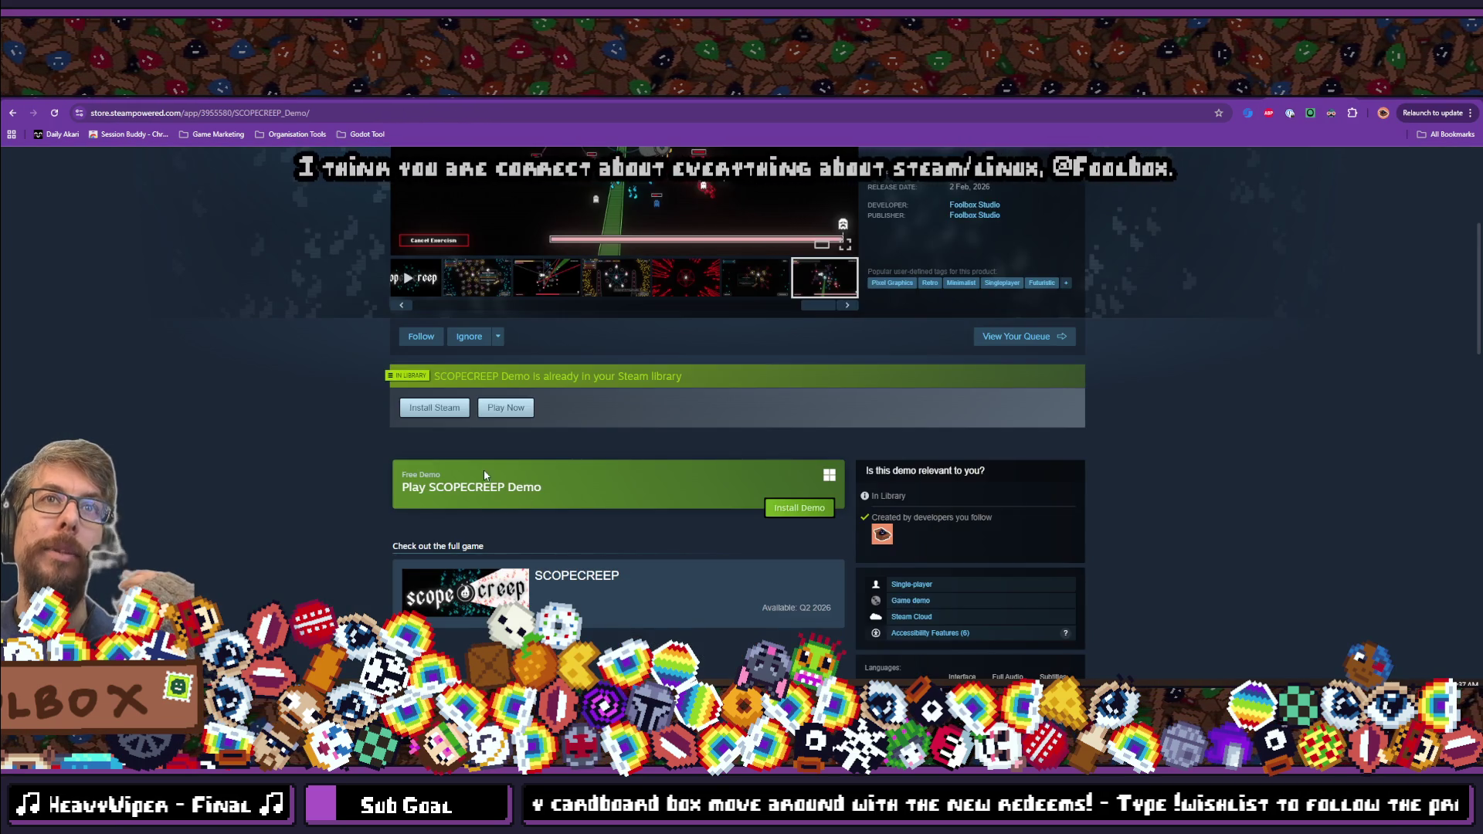
pyautogui.scroll(4, 485, 474)
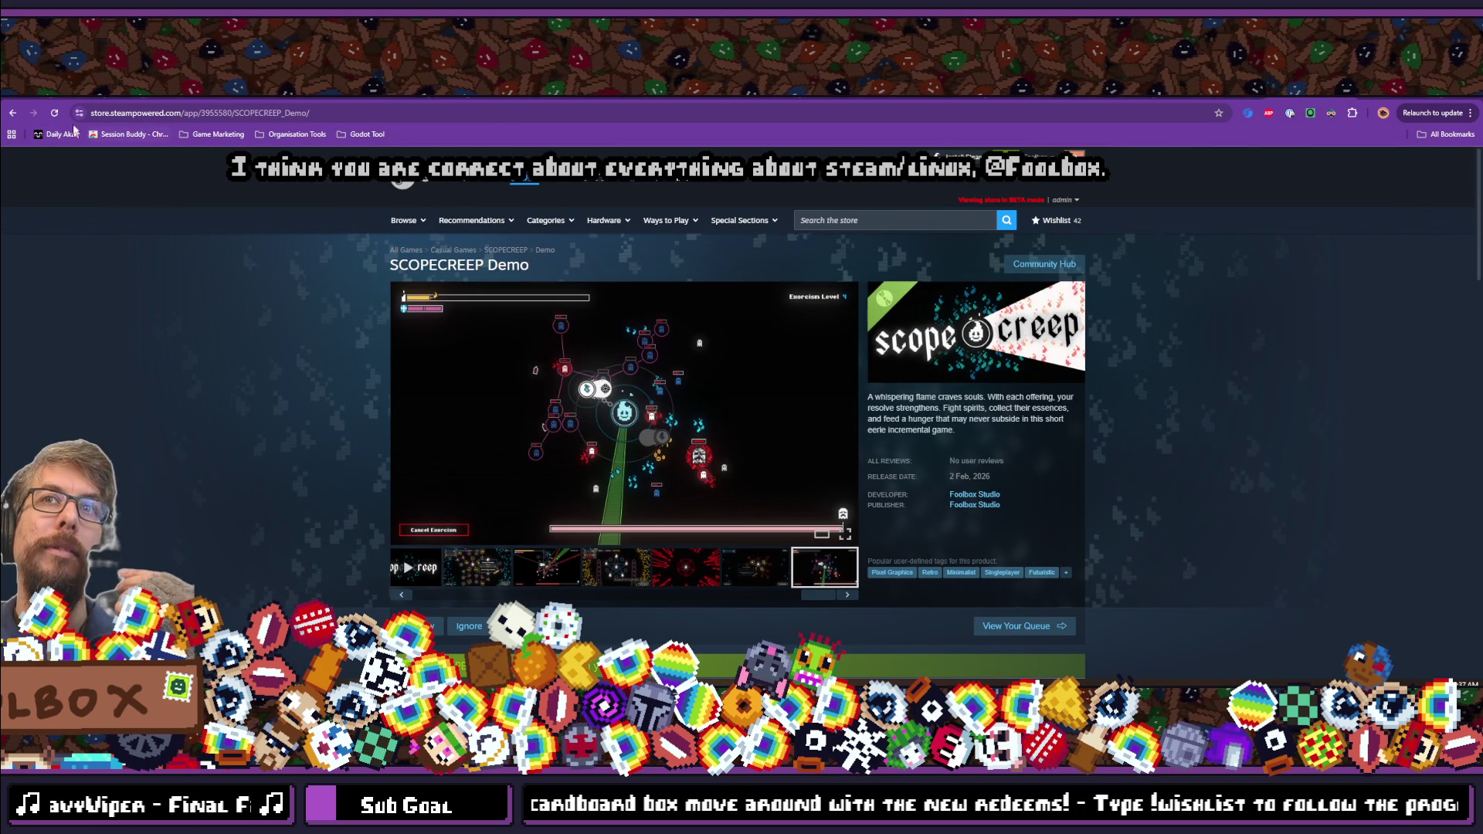
pyautogui.press('F5')
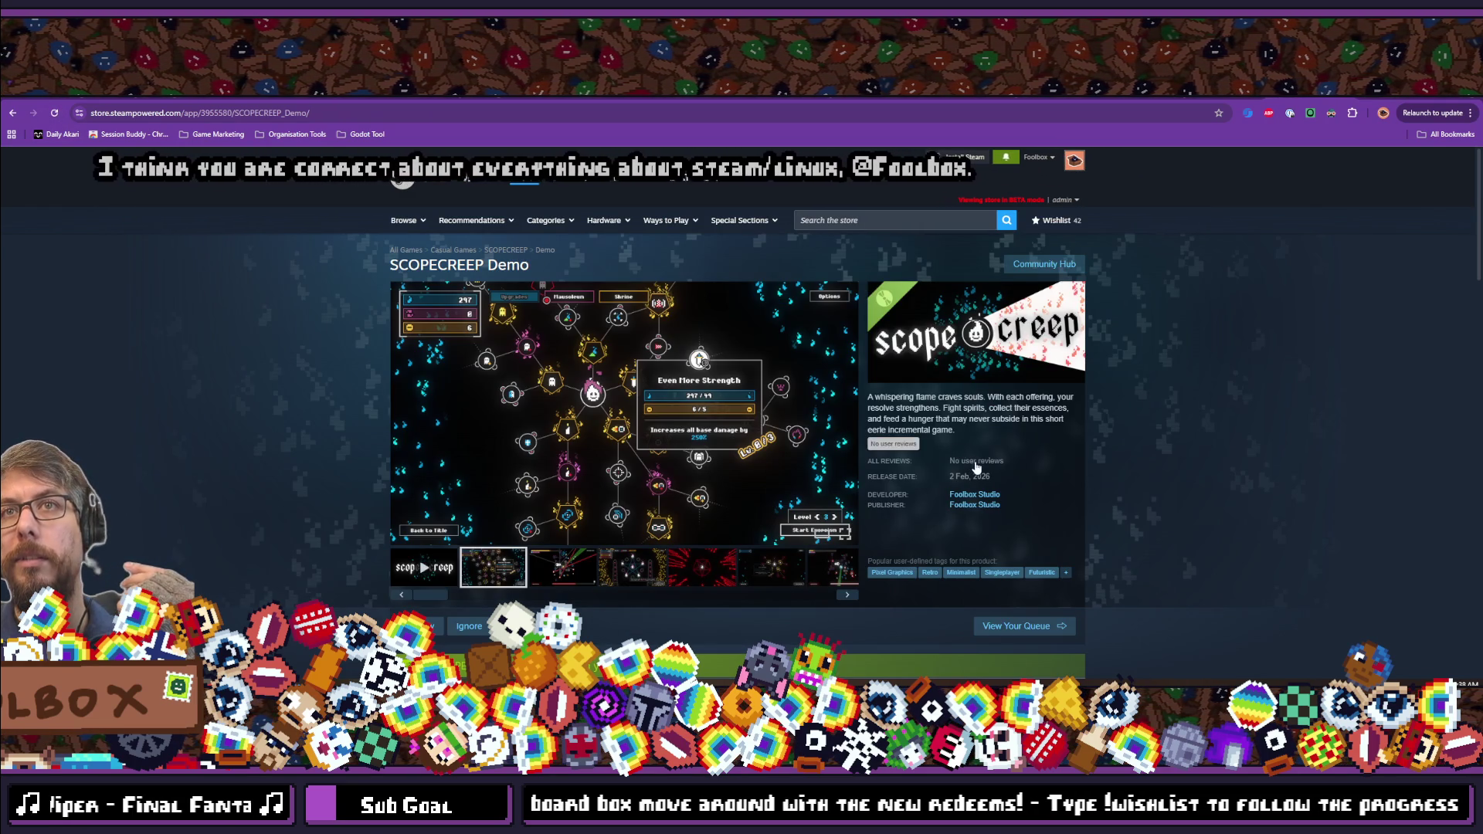
# Scroll through the store page's details, links and system requirements.
pyautogui.scroll(-20, 356, 398)
pyautogui.scroll(5, 356, 398)
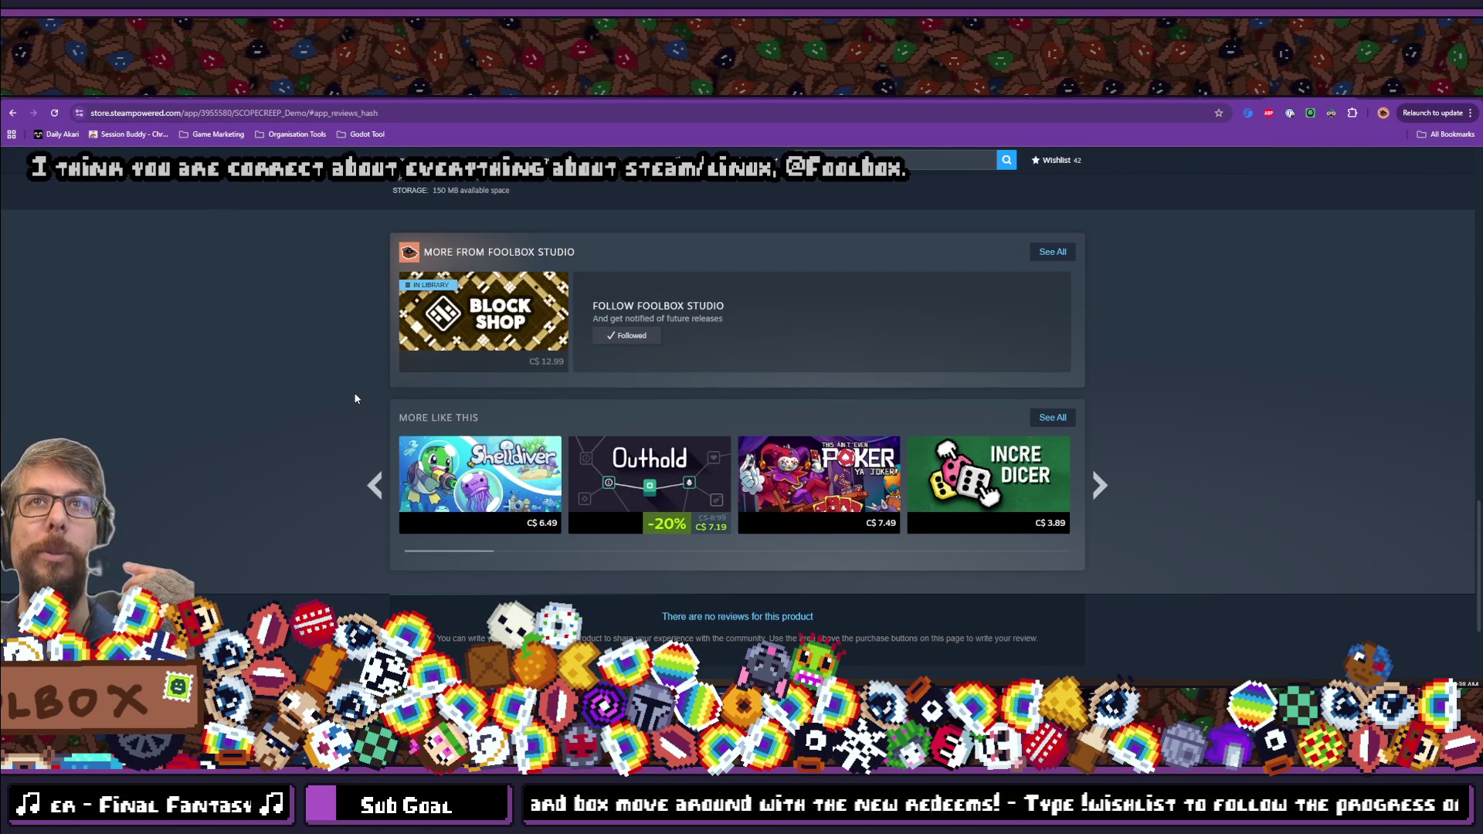
pyautogui.scroll(2, 355, 397)
pyautogui.scroll(-4, 355, 398)
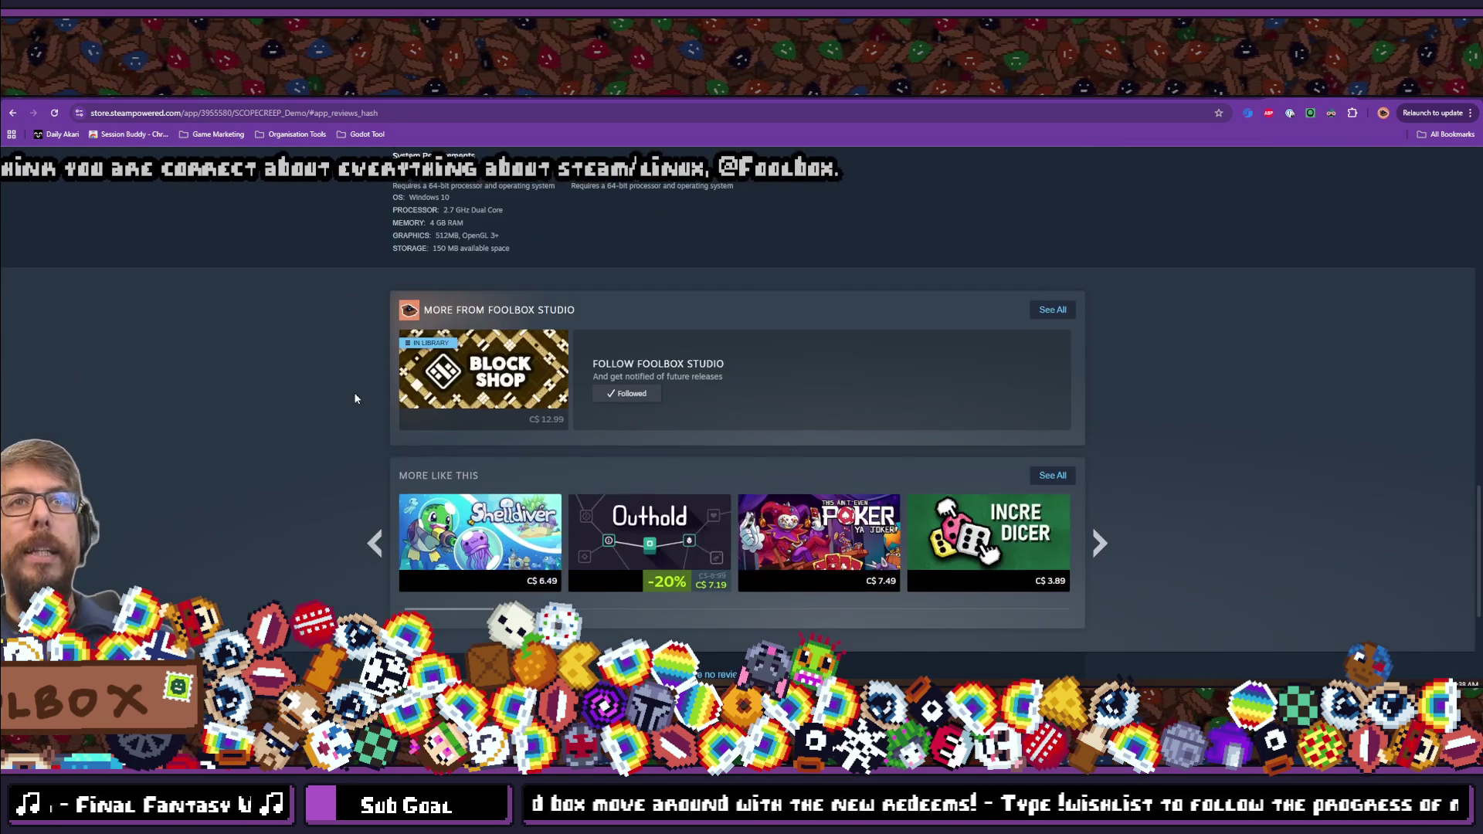
pyautogui.scroll(10, 417, 456)
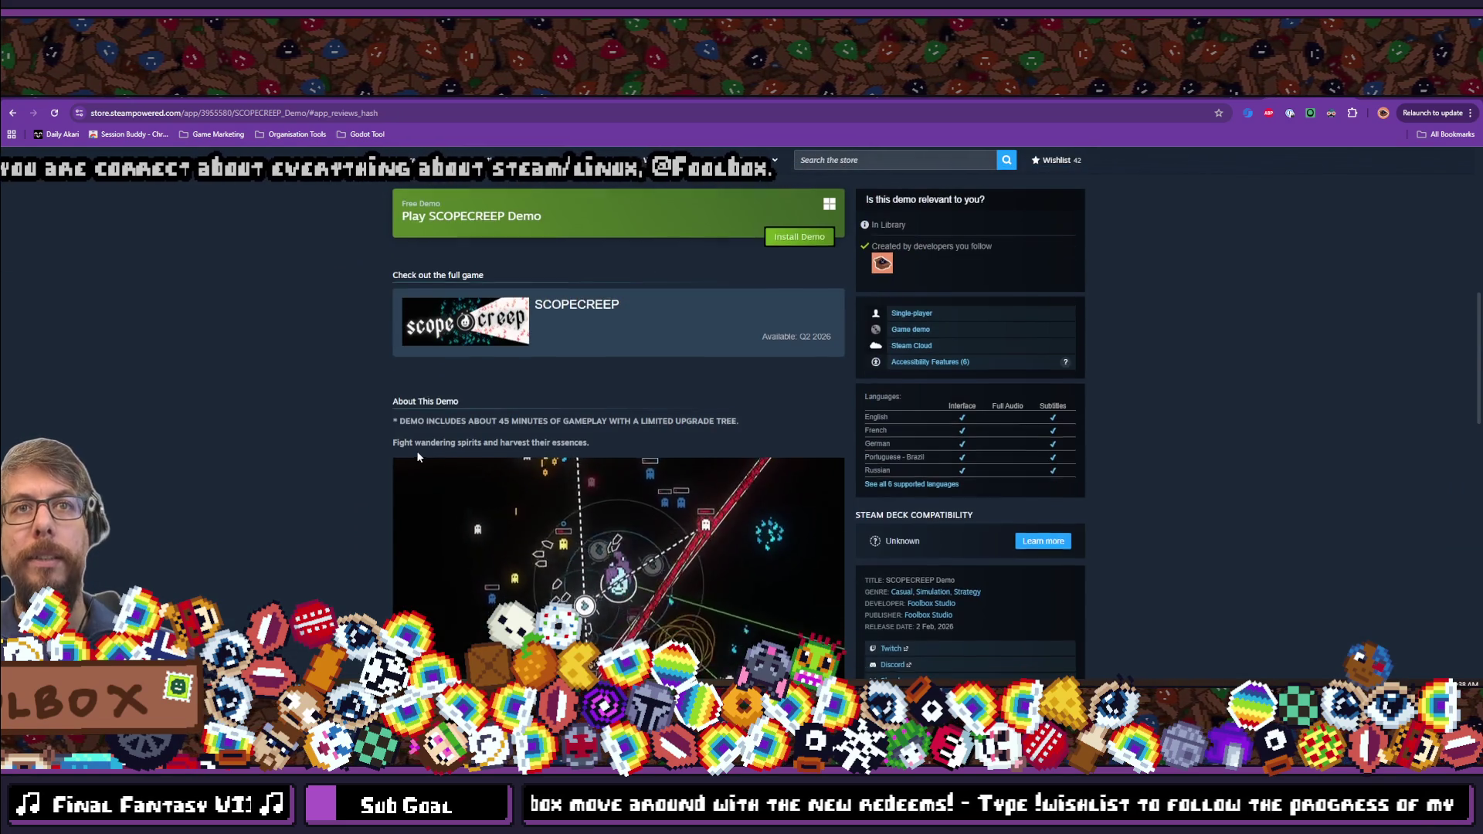
pyautogui.scroll(3, 821, 419)
pyautogui.scroll(-15, 1035, 415)
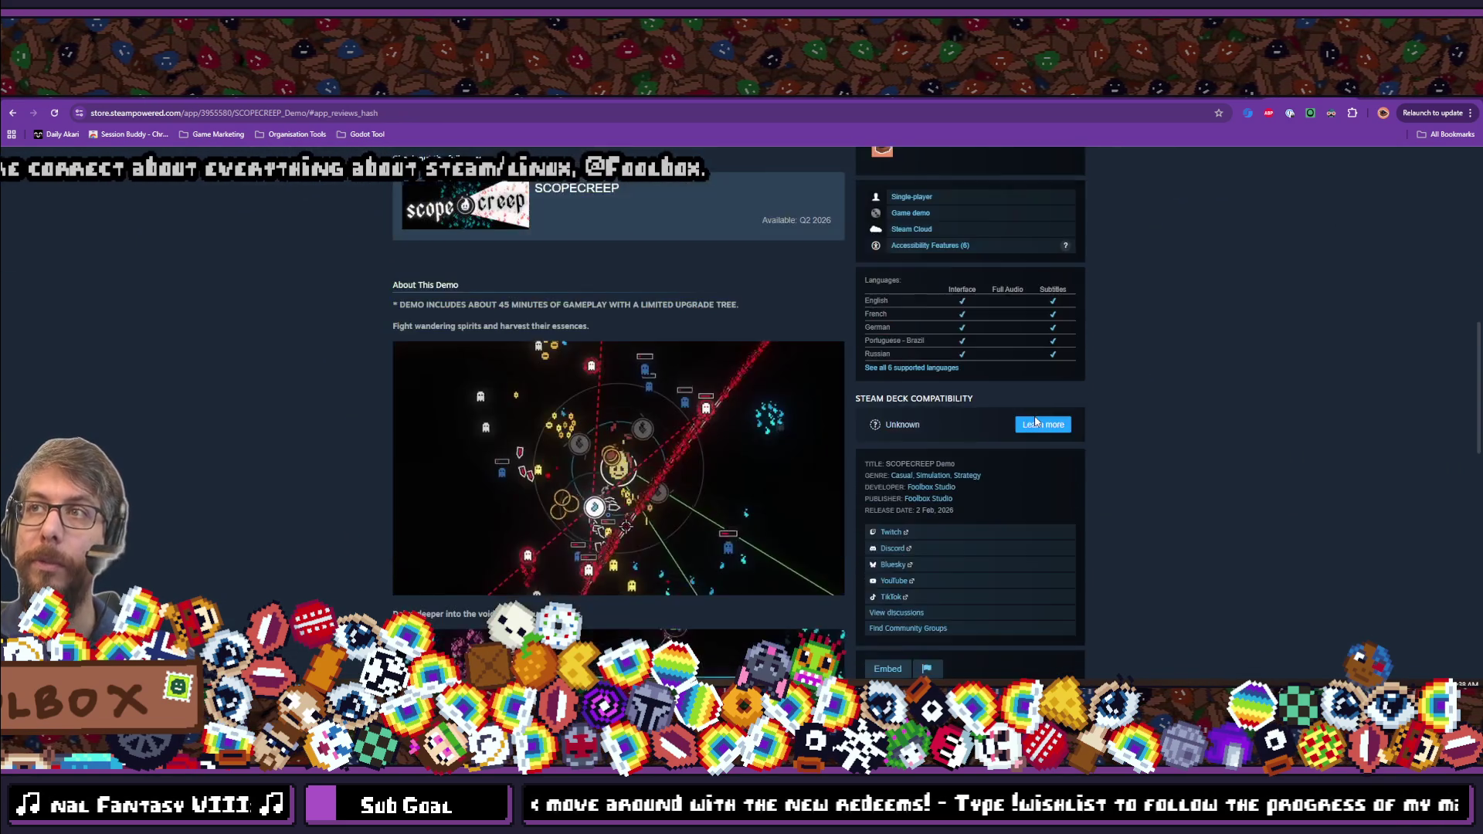
pyautogui.scroll(-6, 1027, 436)
pyautogui.scroll(18, 1027, 436)
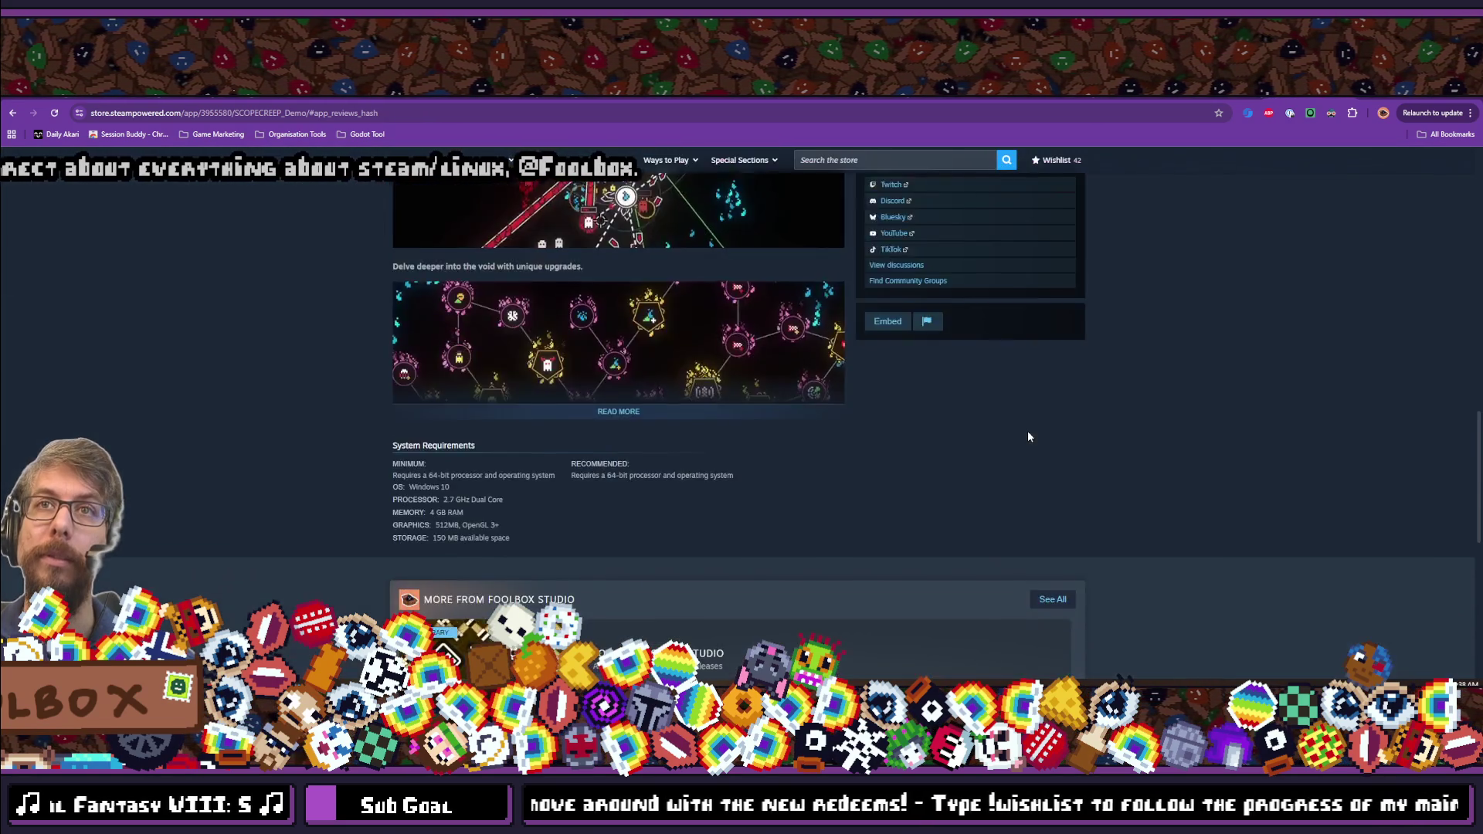
pyautogui.scroll(4, 1027, 436)
pyautogui.scroll(2, 1073, 282)
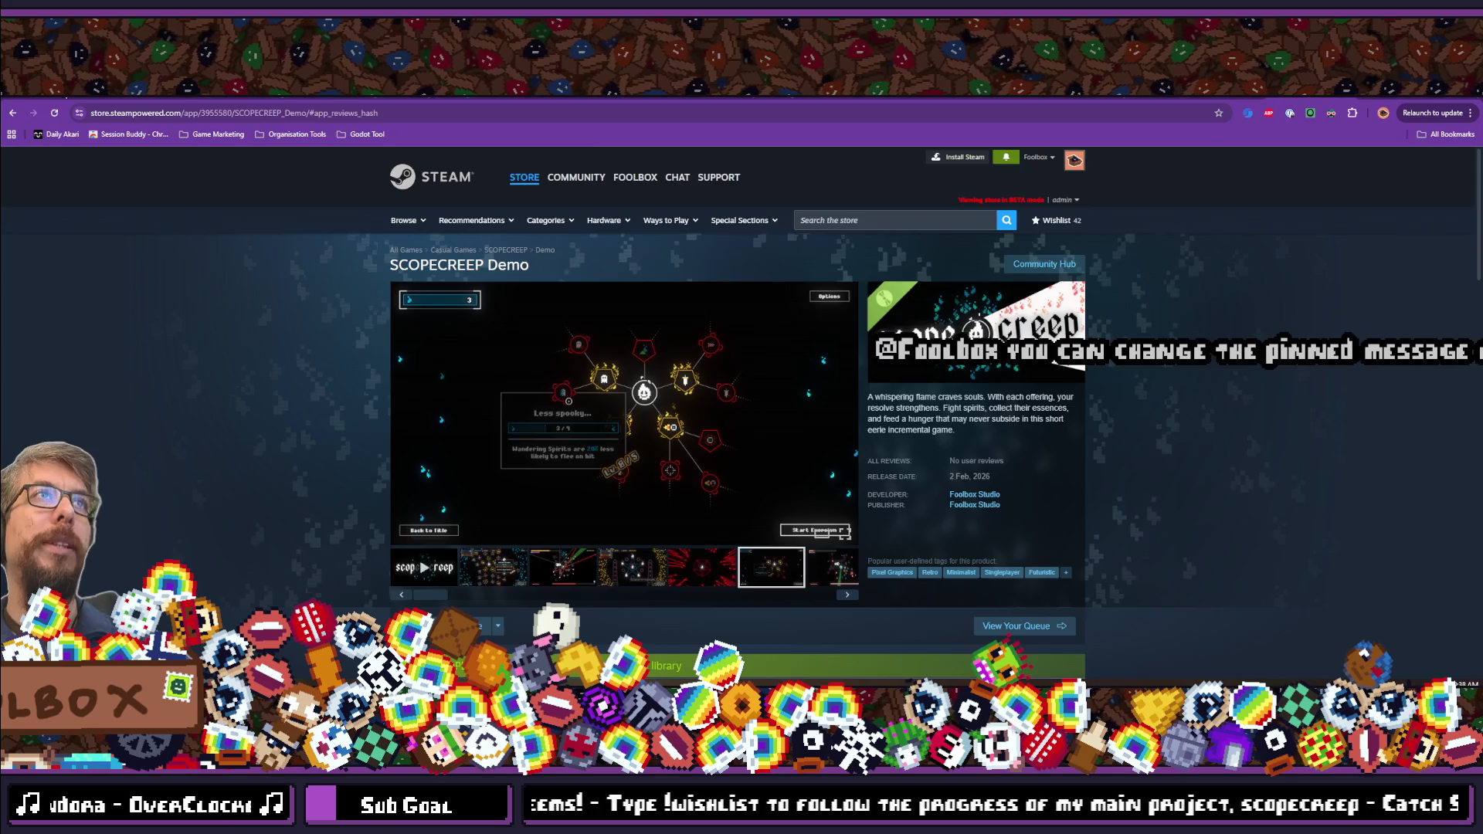
pyautogui.click(12, 112)
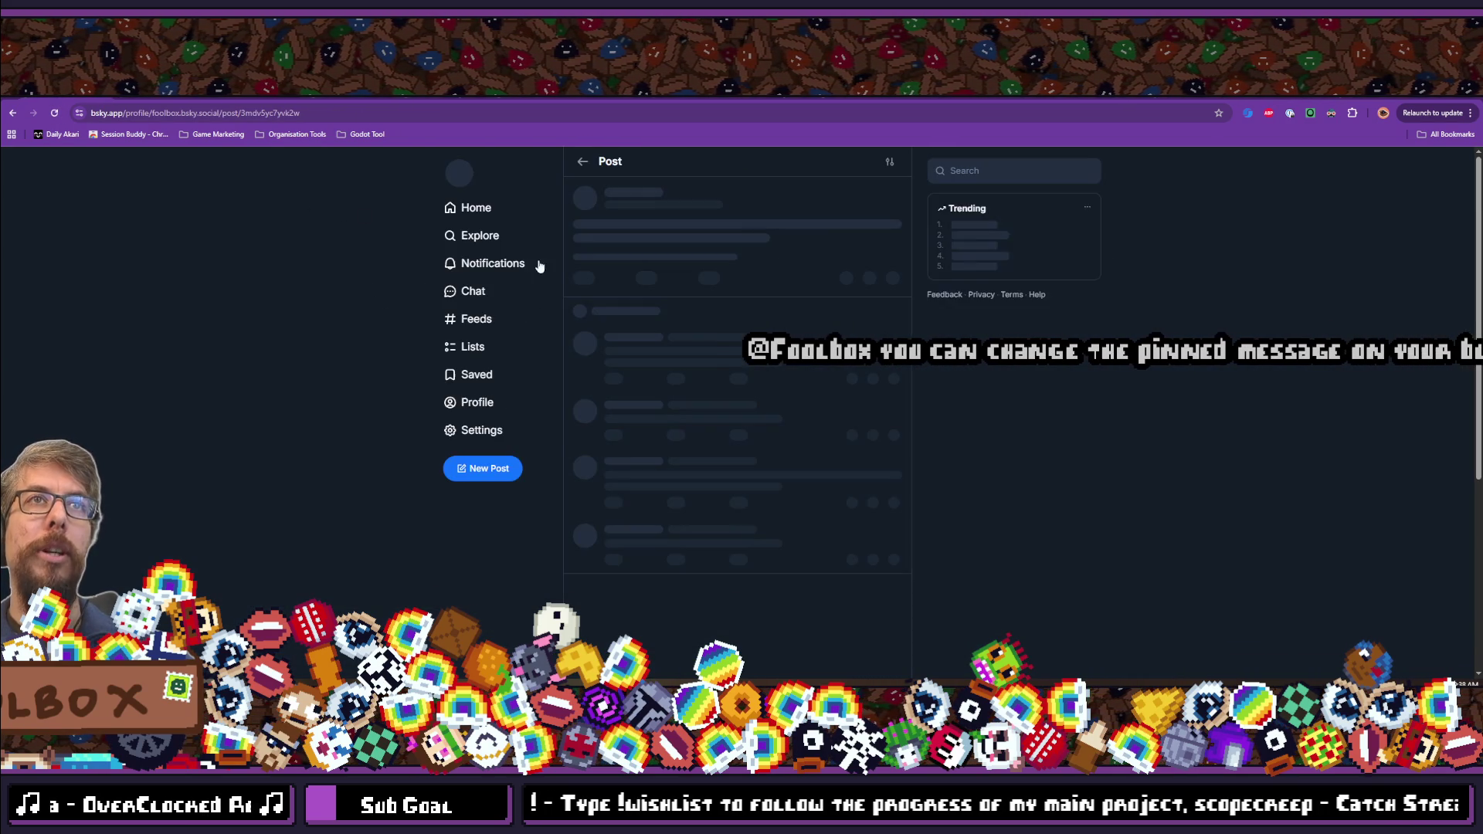
# Check the latest Bluesky notifications and like the congratulating reply and the praising quote post.
pyautogui.click(476, 264)
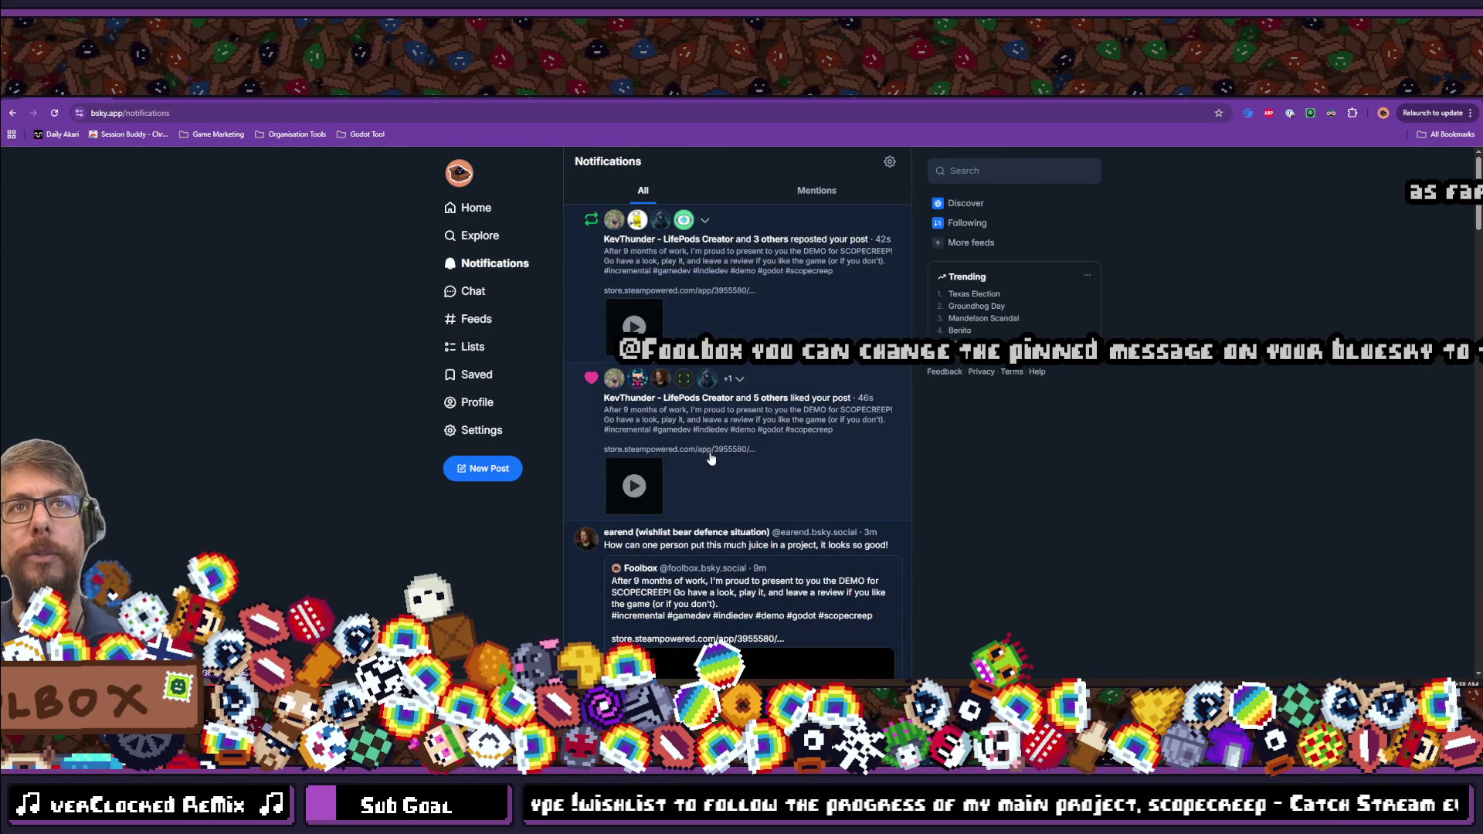
pyautogui.scroll(-3, 592, 304)
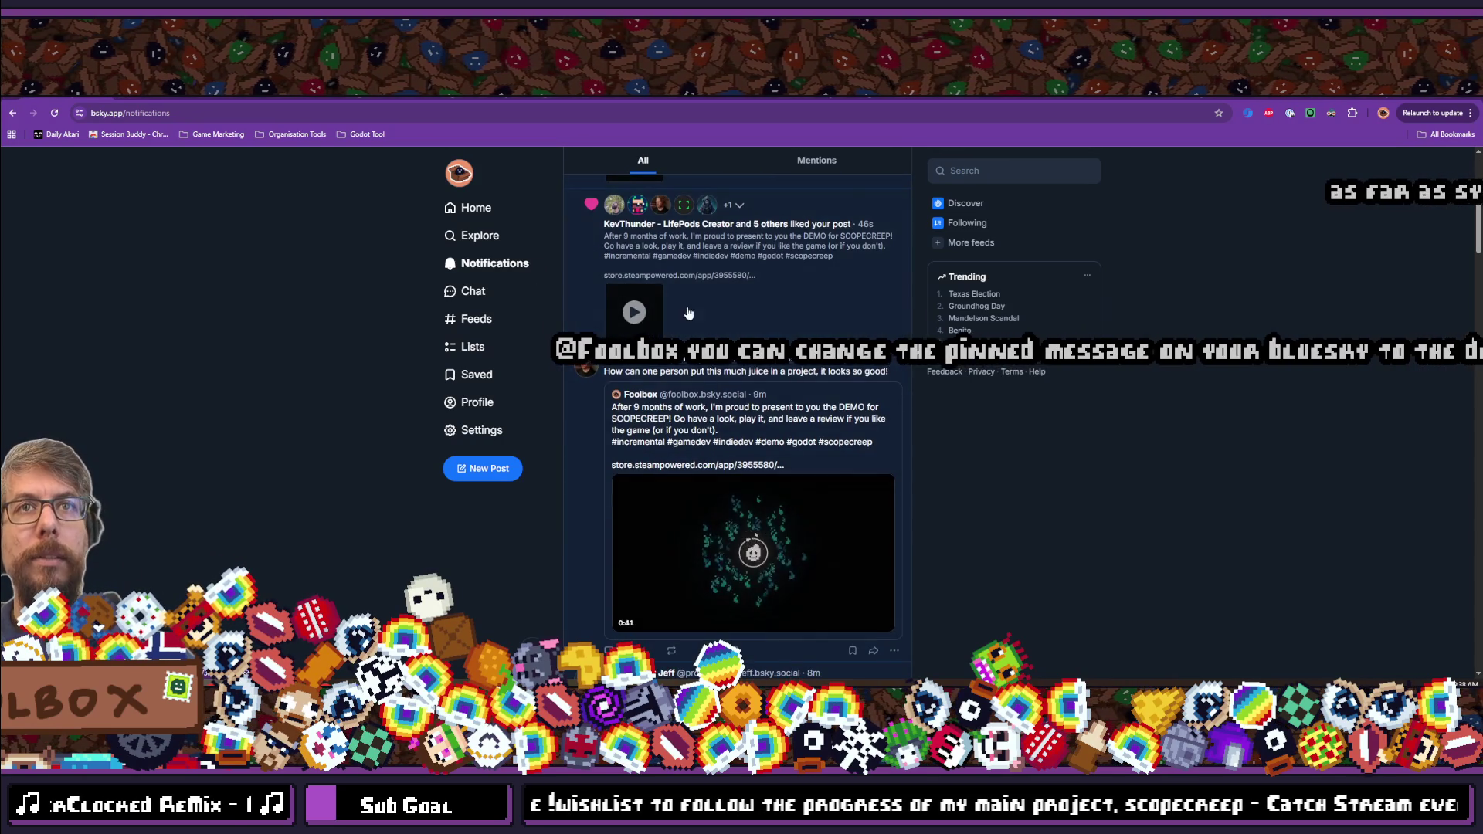
pyautogui.scroll(-3, 879, 369)
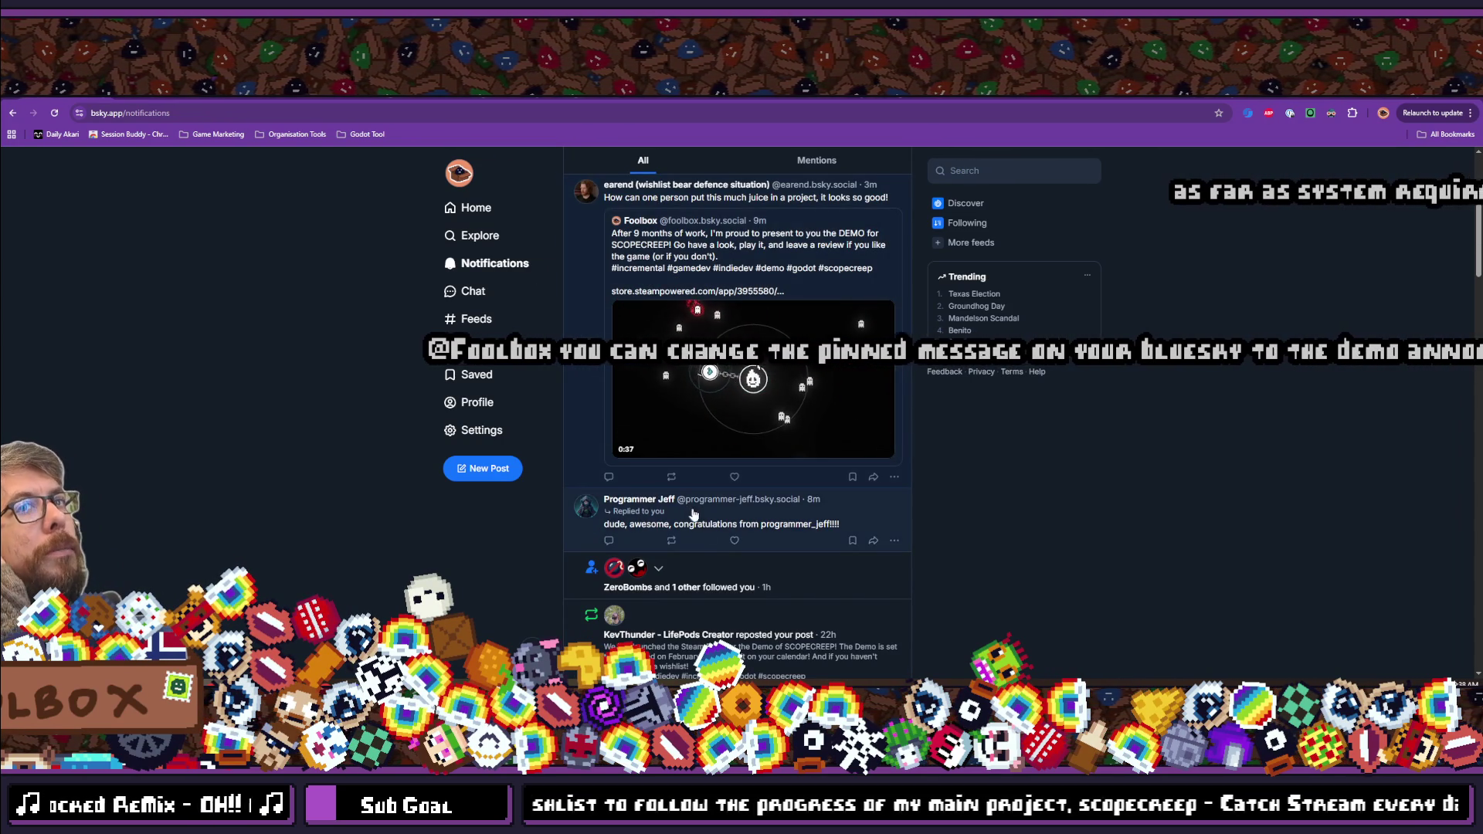
pyautogui.click(734, 541)
pyautogui.click(734, 477)
# Reply 'JuiceBox they call me' to the comment about the demo's juice.
pyautogui.scroll(3, 747, 571)
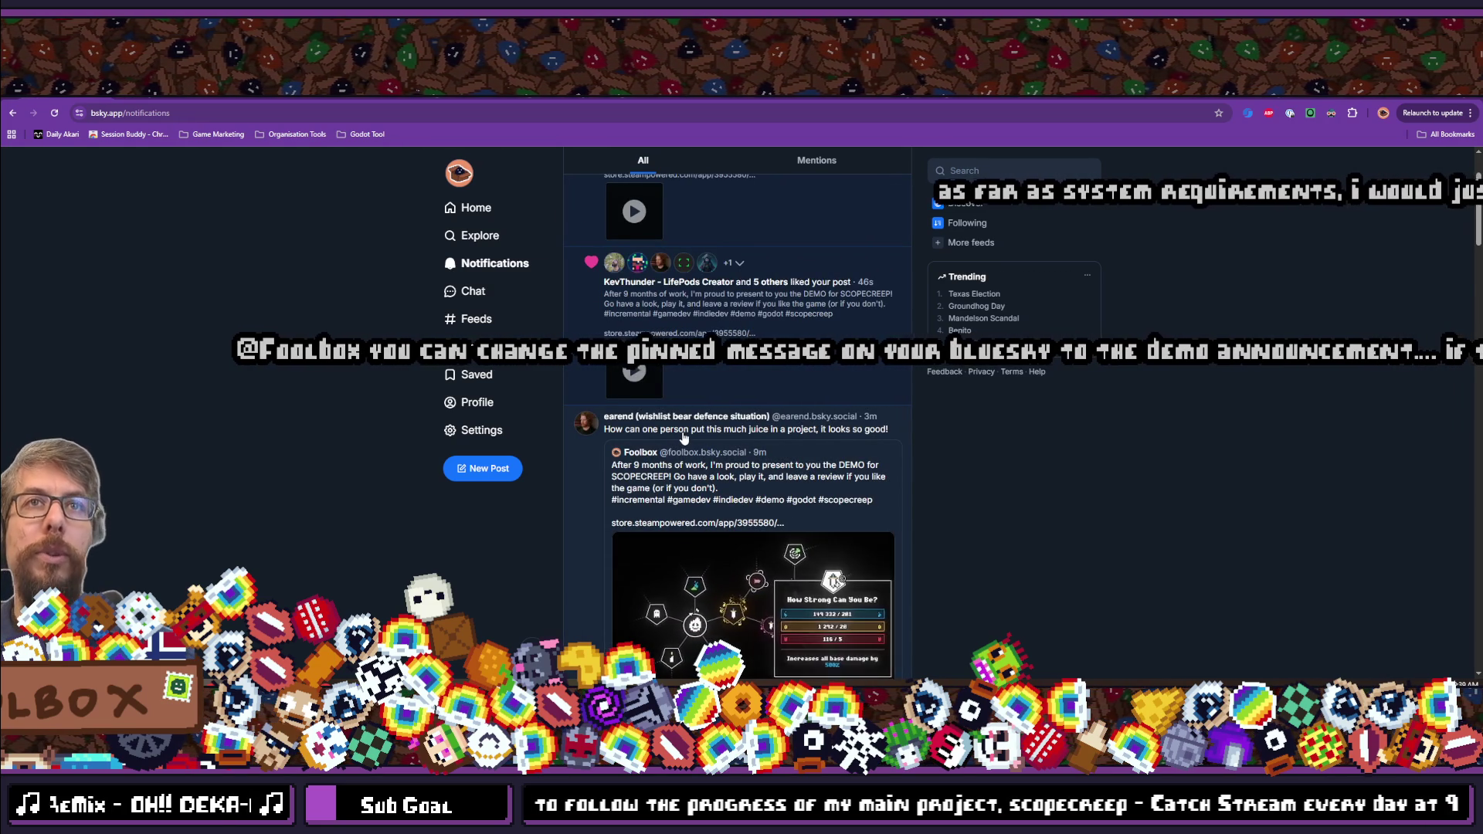
pyautogui.scroll(-2, 772, 502)
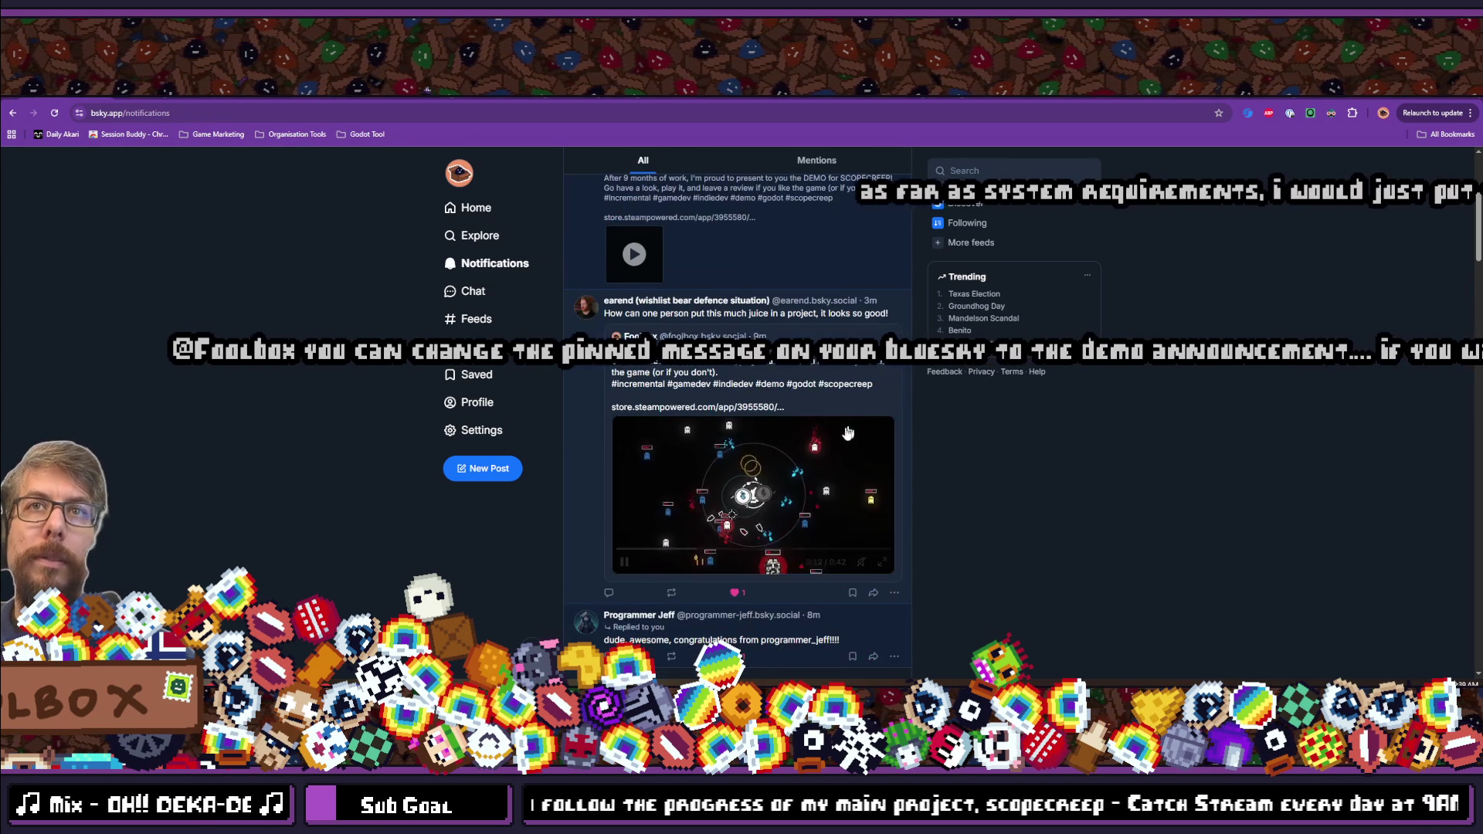
pyautogui.click(608, 593)
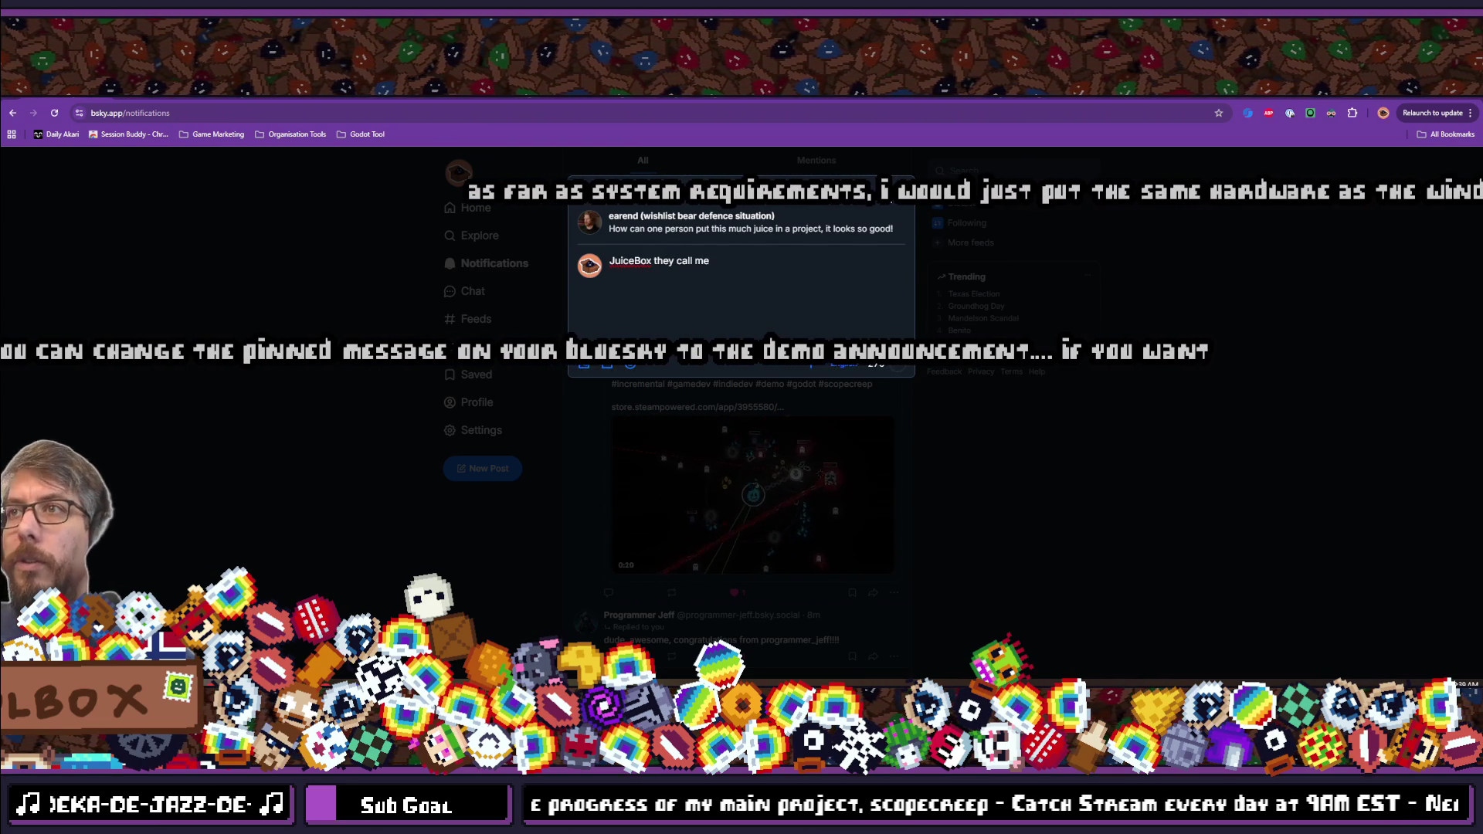
pyautogui.hotkey('ctrl', 'Return')
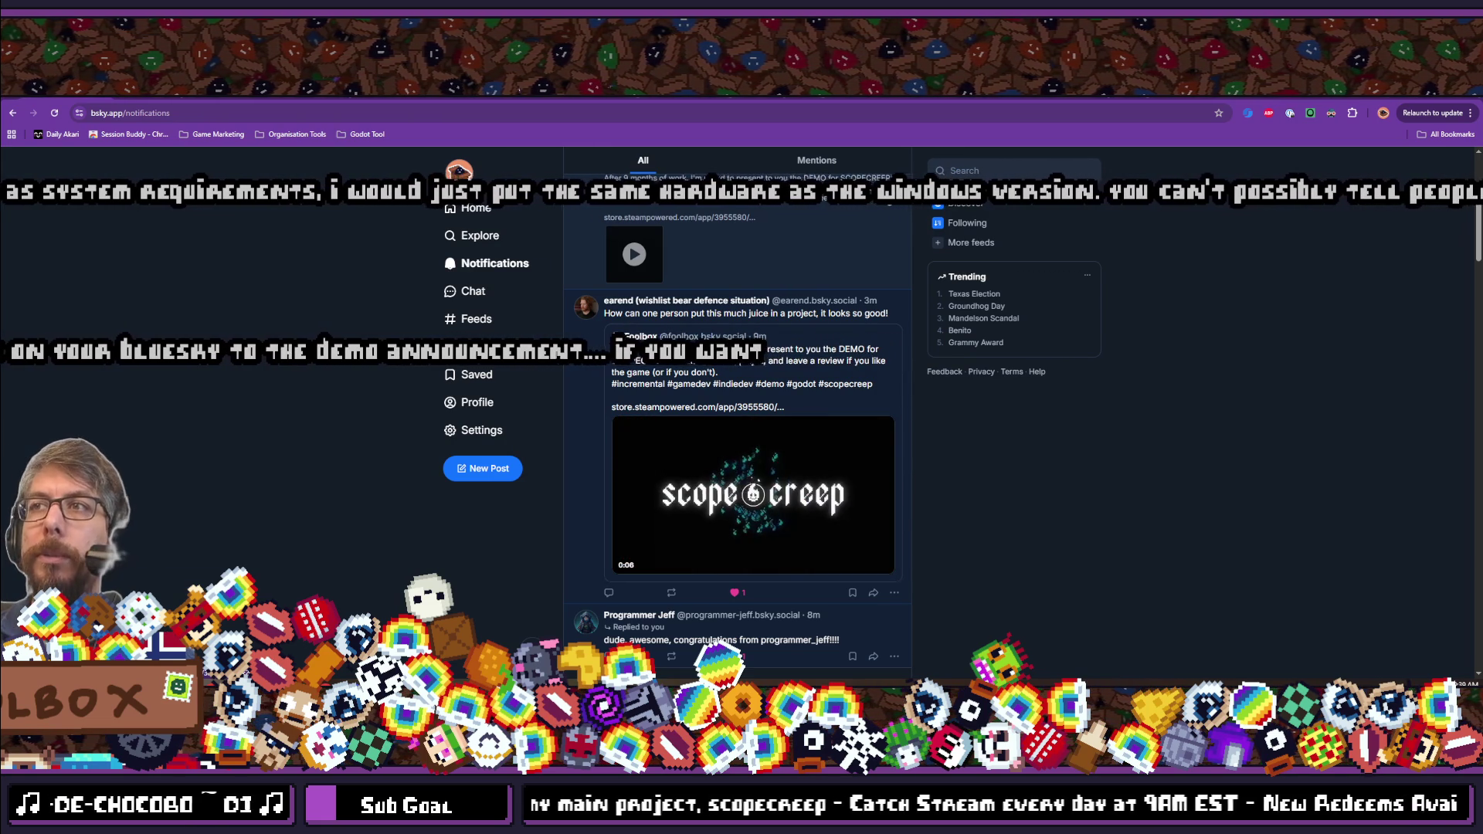
pyautogui.scroll(3, 695, 469)
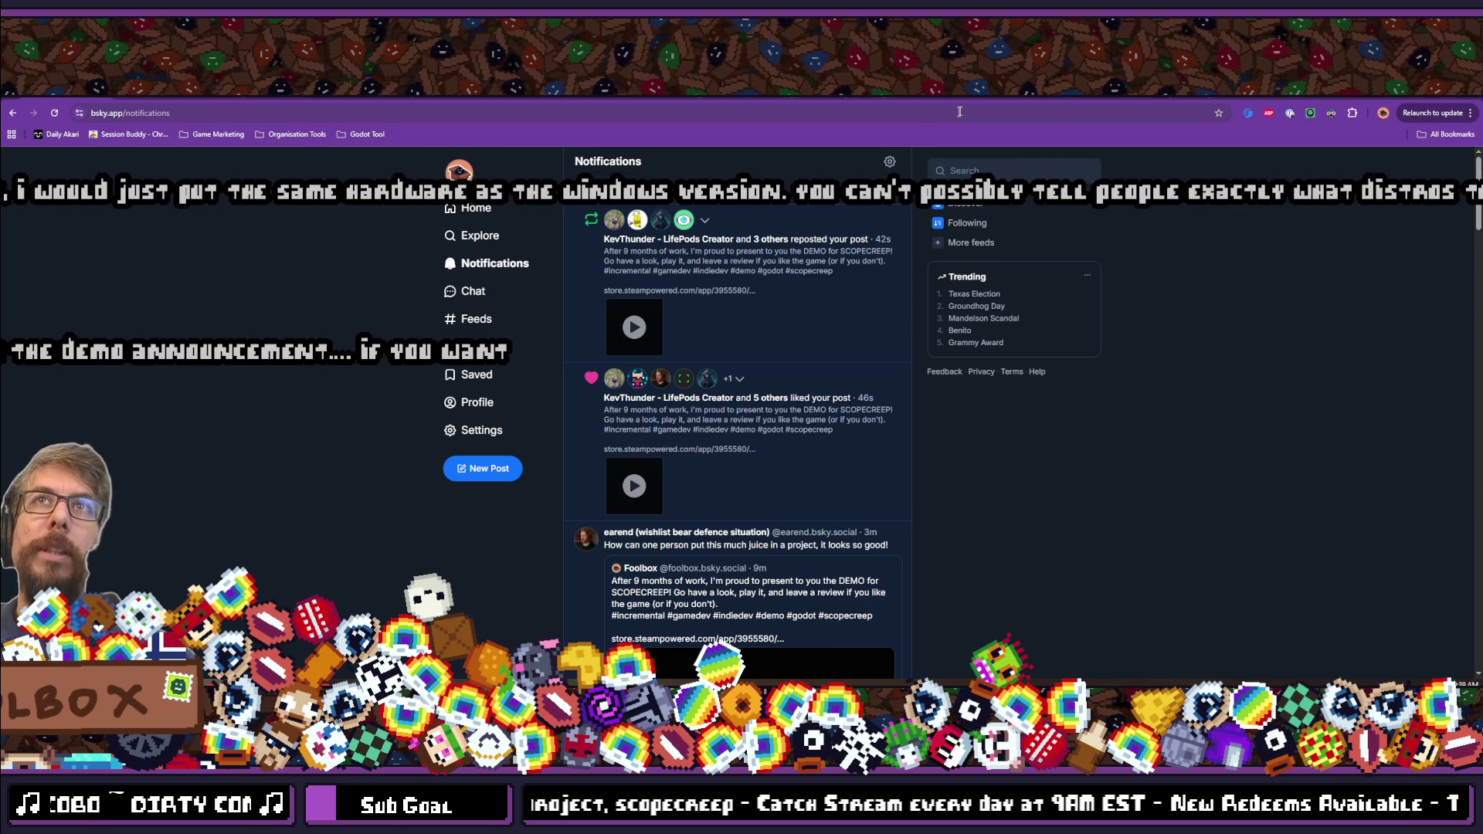
# Load foolboxstudio.itch.io/scopecreep instead of the scopecreep-jam-version page.
pyautogui.hotkey('ctrl', 'l')
pyautogui.write('foolboxstudio.itch.io/scopecreep-jam-version')
pyautogui.press('Return')
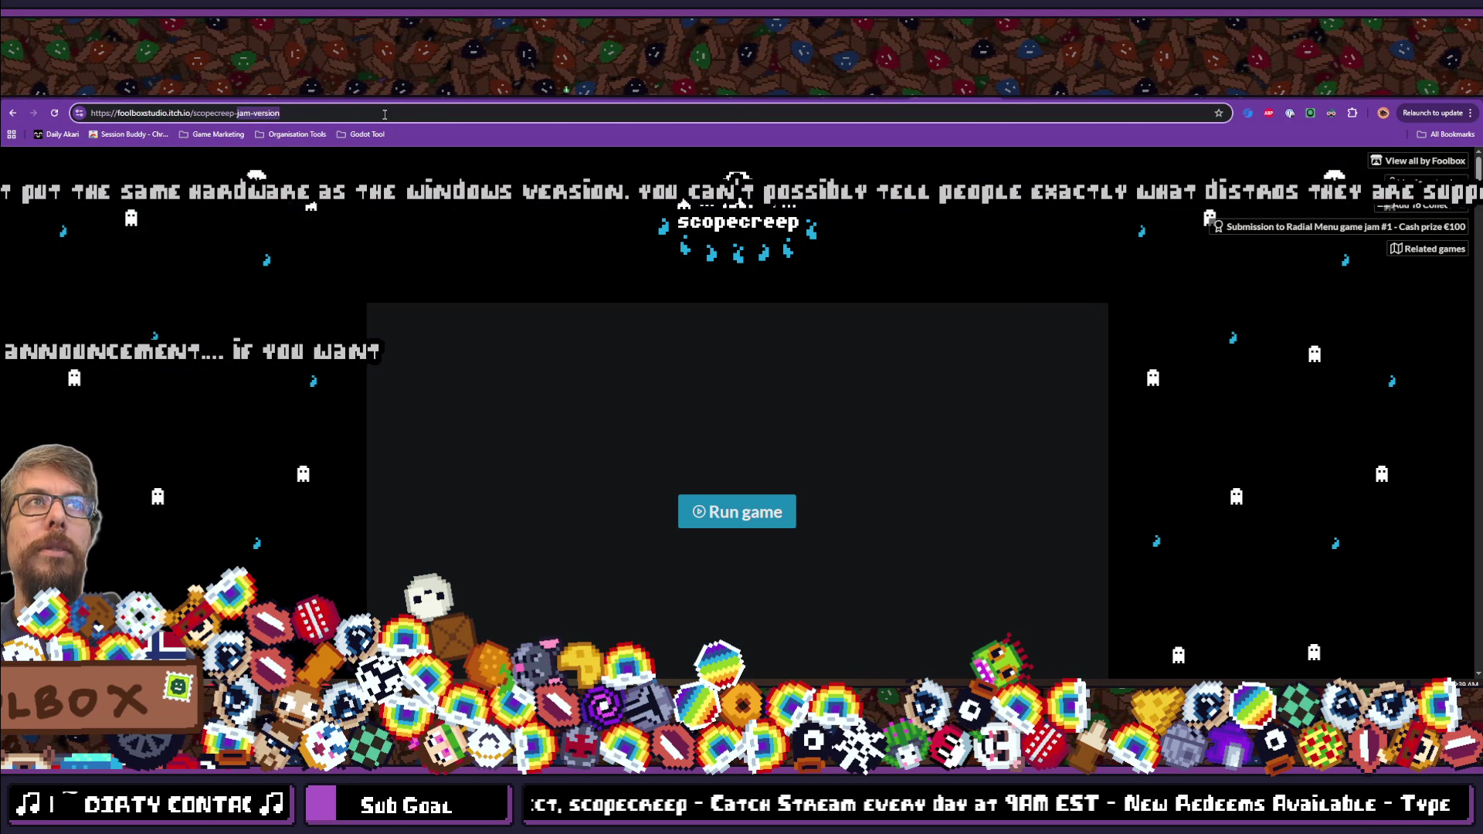
pyautogui.press('BackSpace')
pyautogui.press('BackSpace')
pyautogui.press('BackSpace')
pyautogui.press('Return')
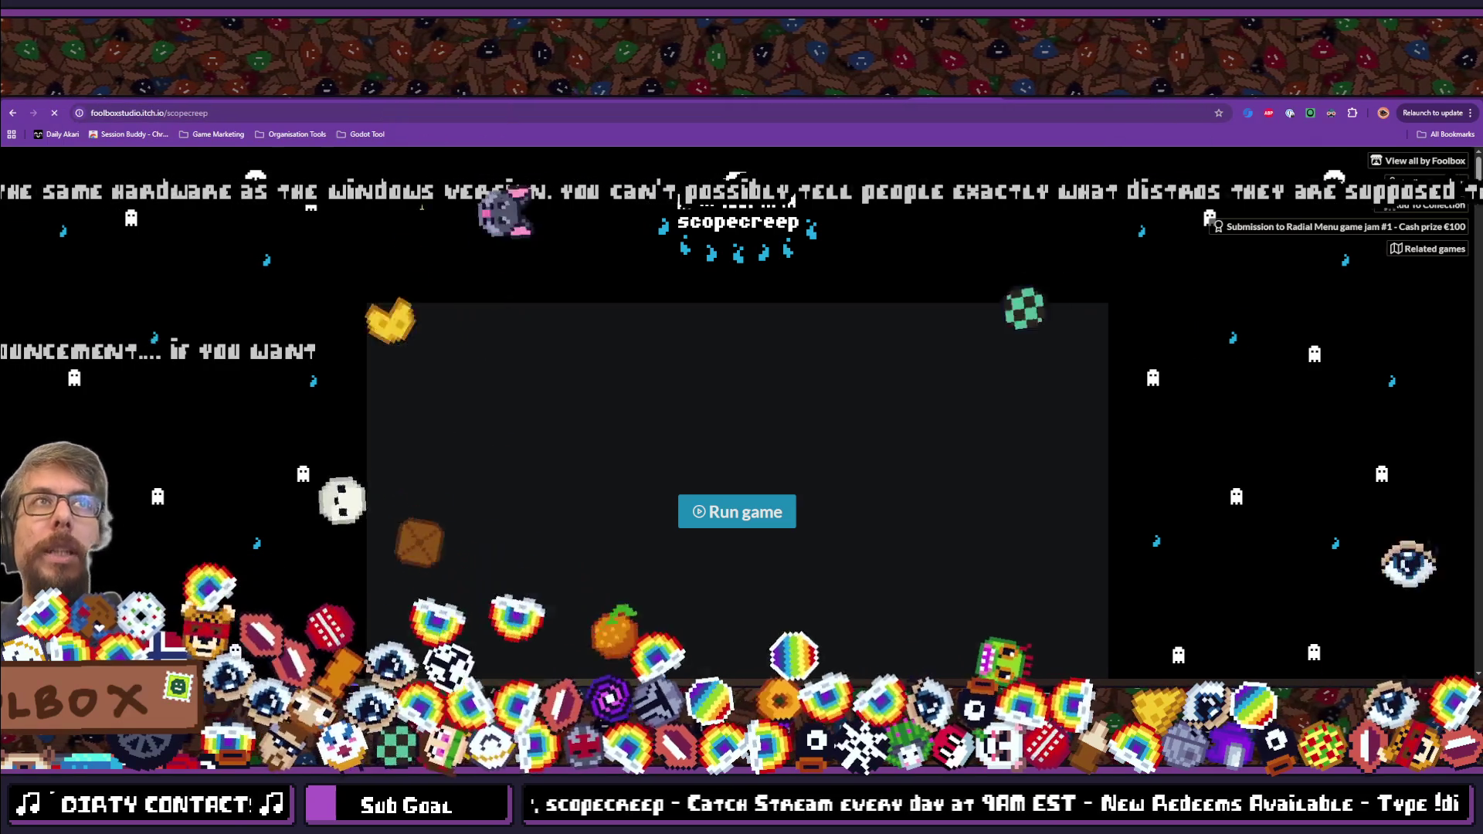
pyautogui.scroll(-6, 265, 387)
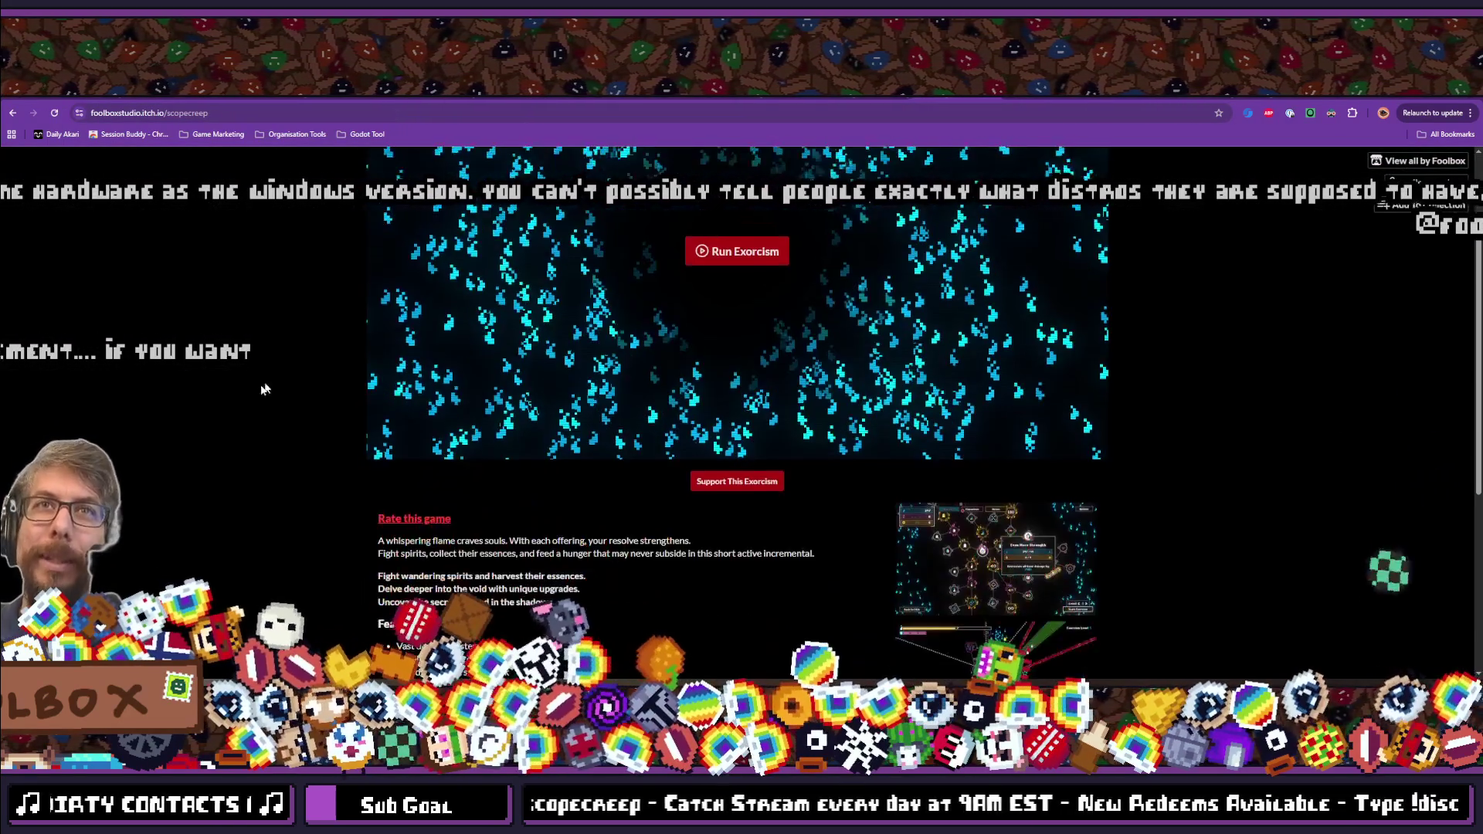
pyautogui.scroll(6, 252, 390)
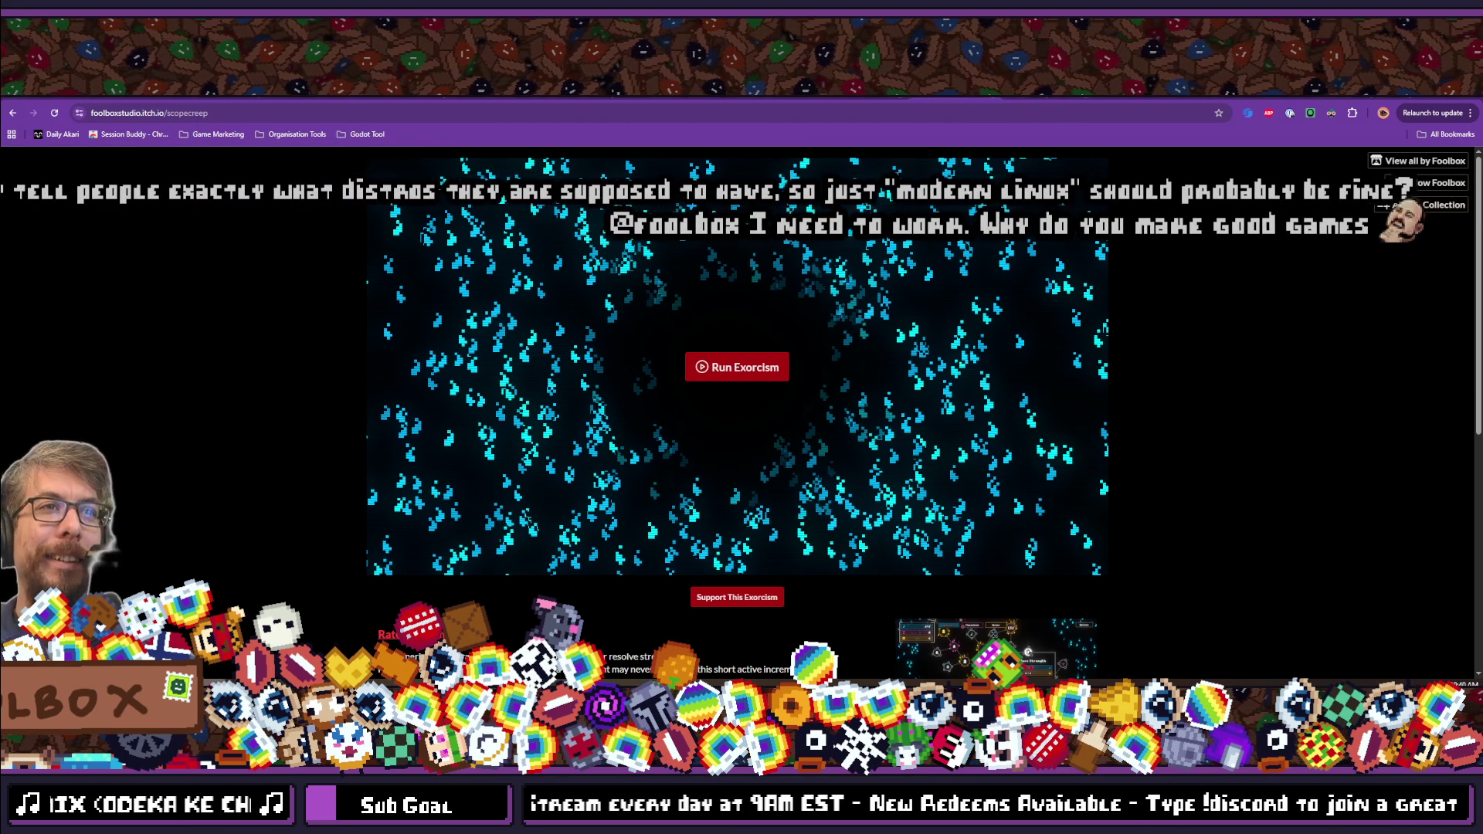
# Go to the r/incremental_games tab and browse its feed and sidebar.
pyautogui.moveTo(232, 818)
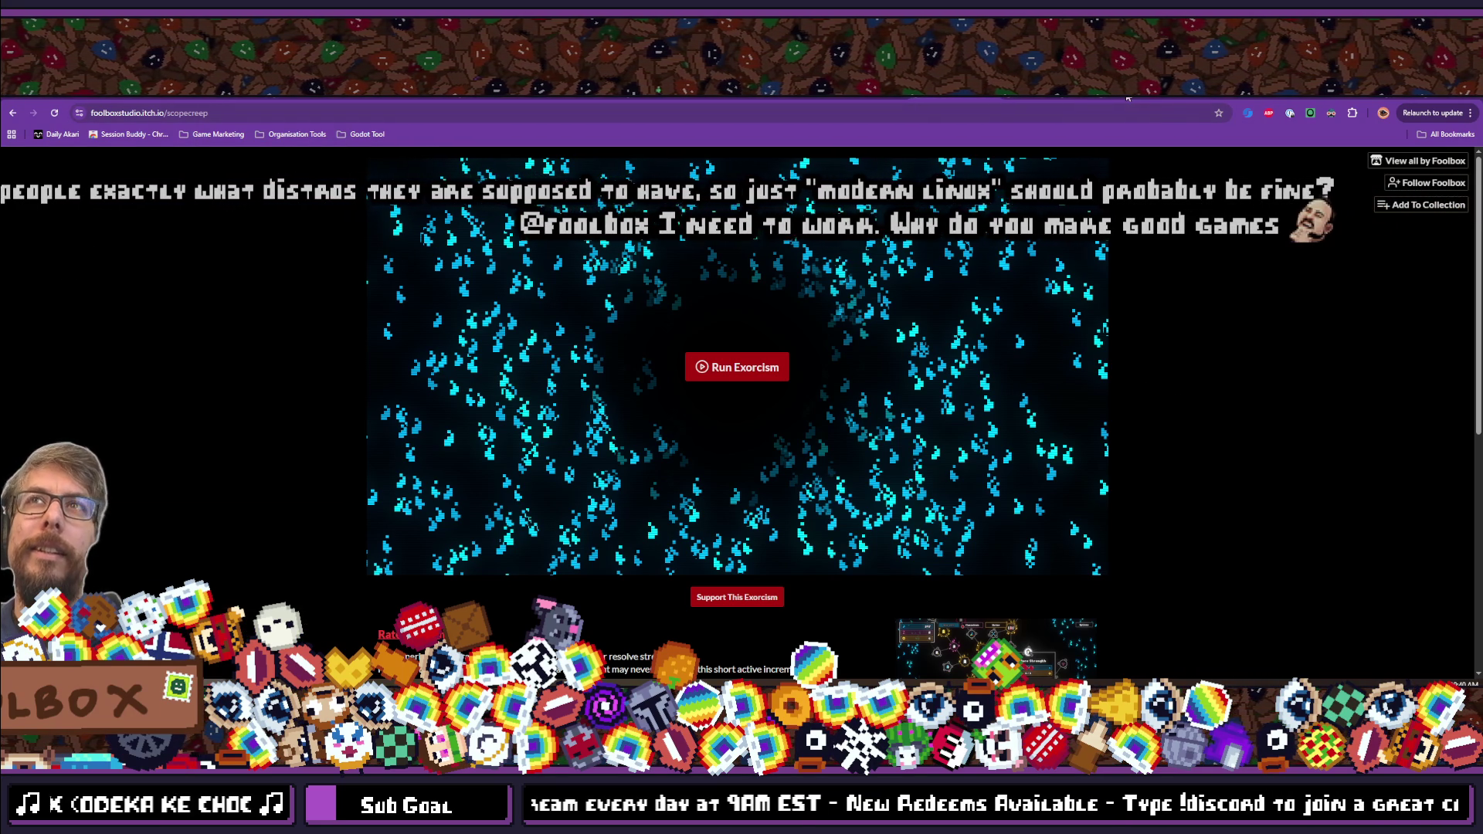
pyautogui.click(1127, 99)
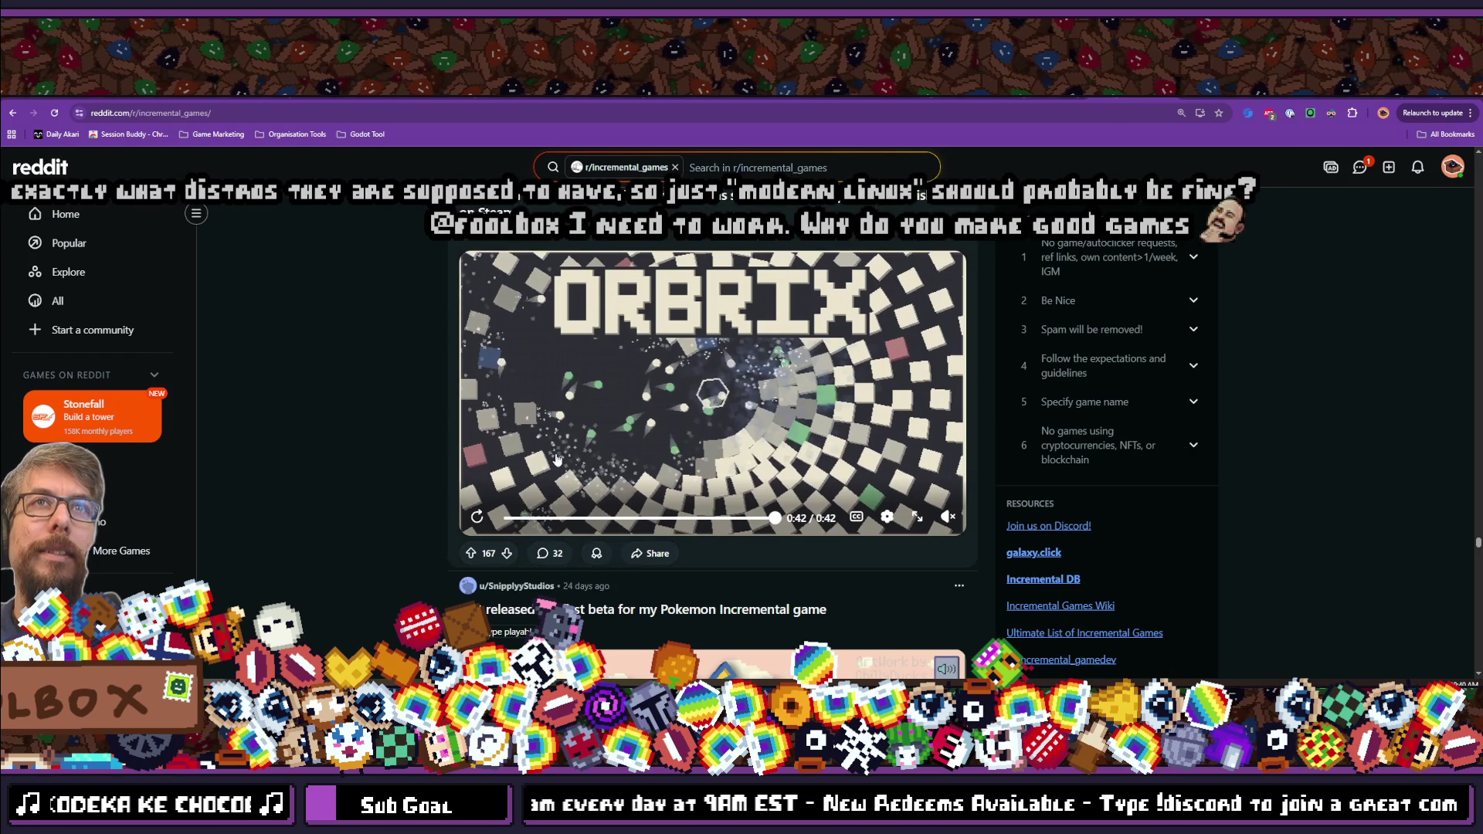
pyautogui.scroll(5, 320, 425)
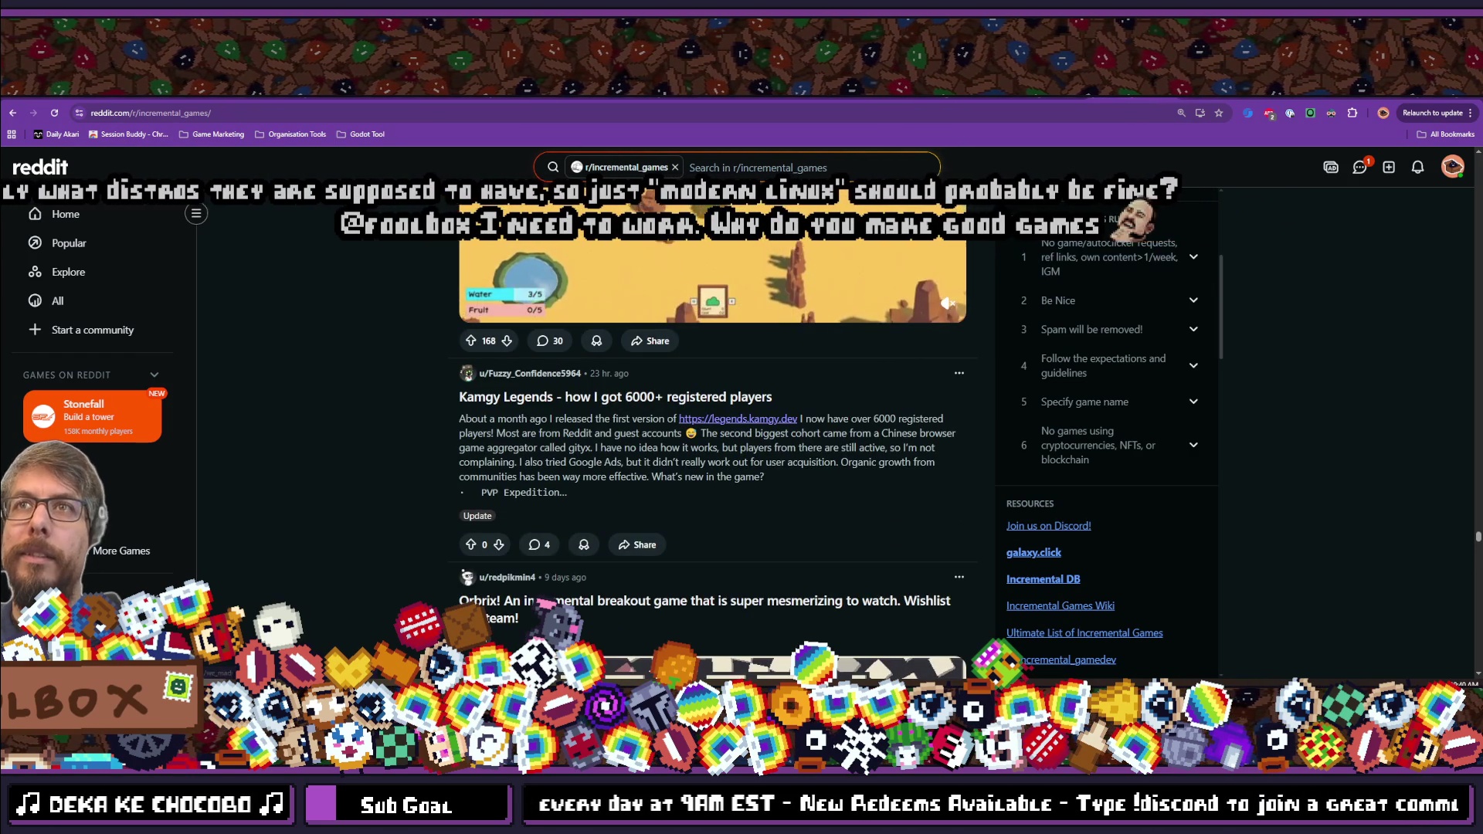
pyautogui.scroll(1, 1050, 386)
pyautogui.scroll(15, 1066, 426)
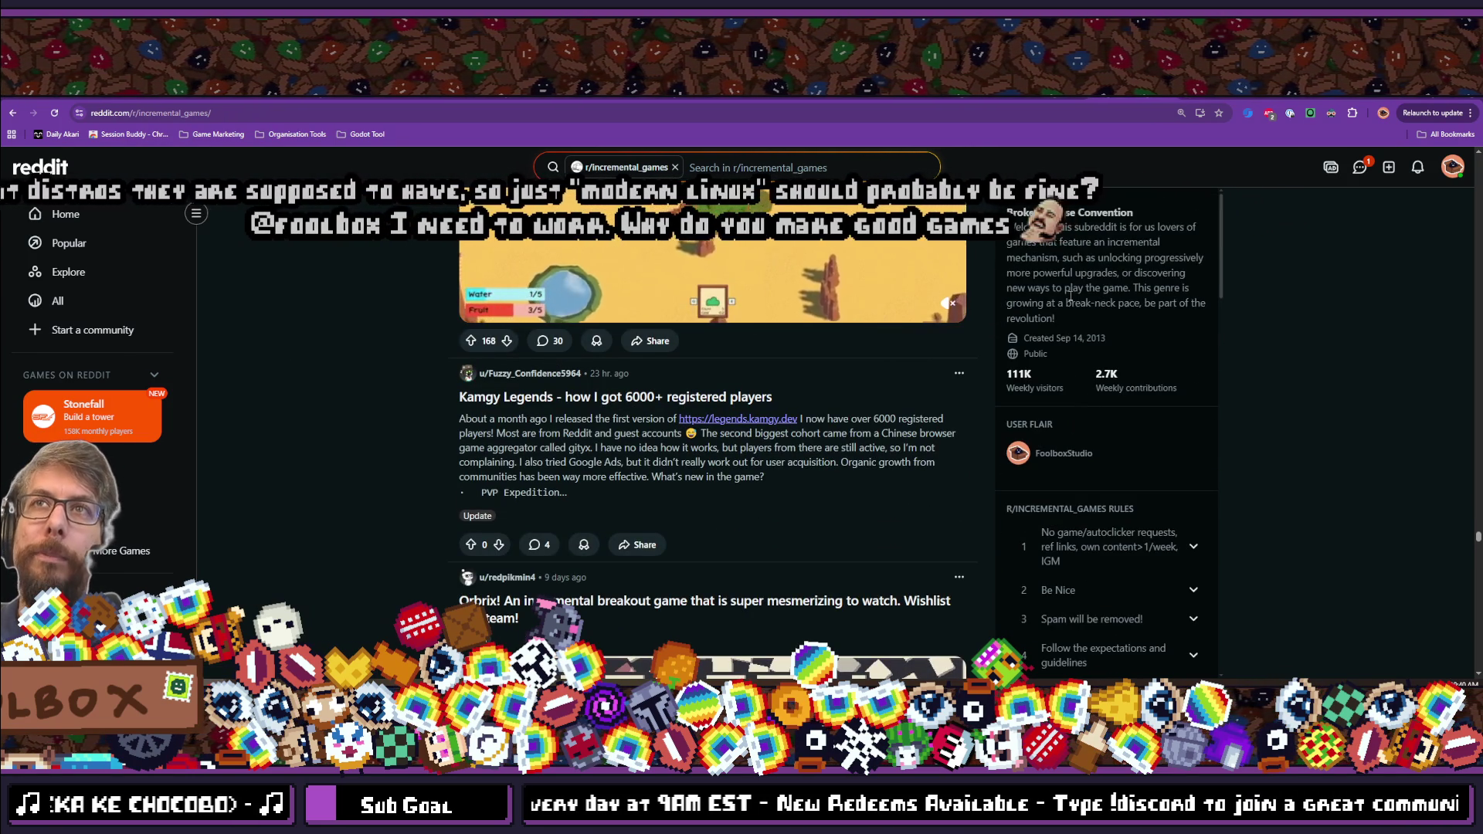
pyautogui.scroll(15, 1066, 341)
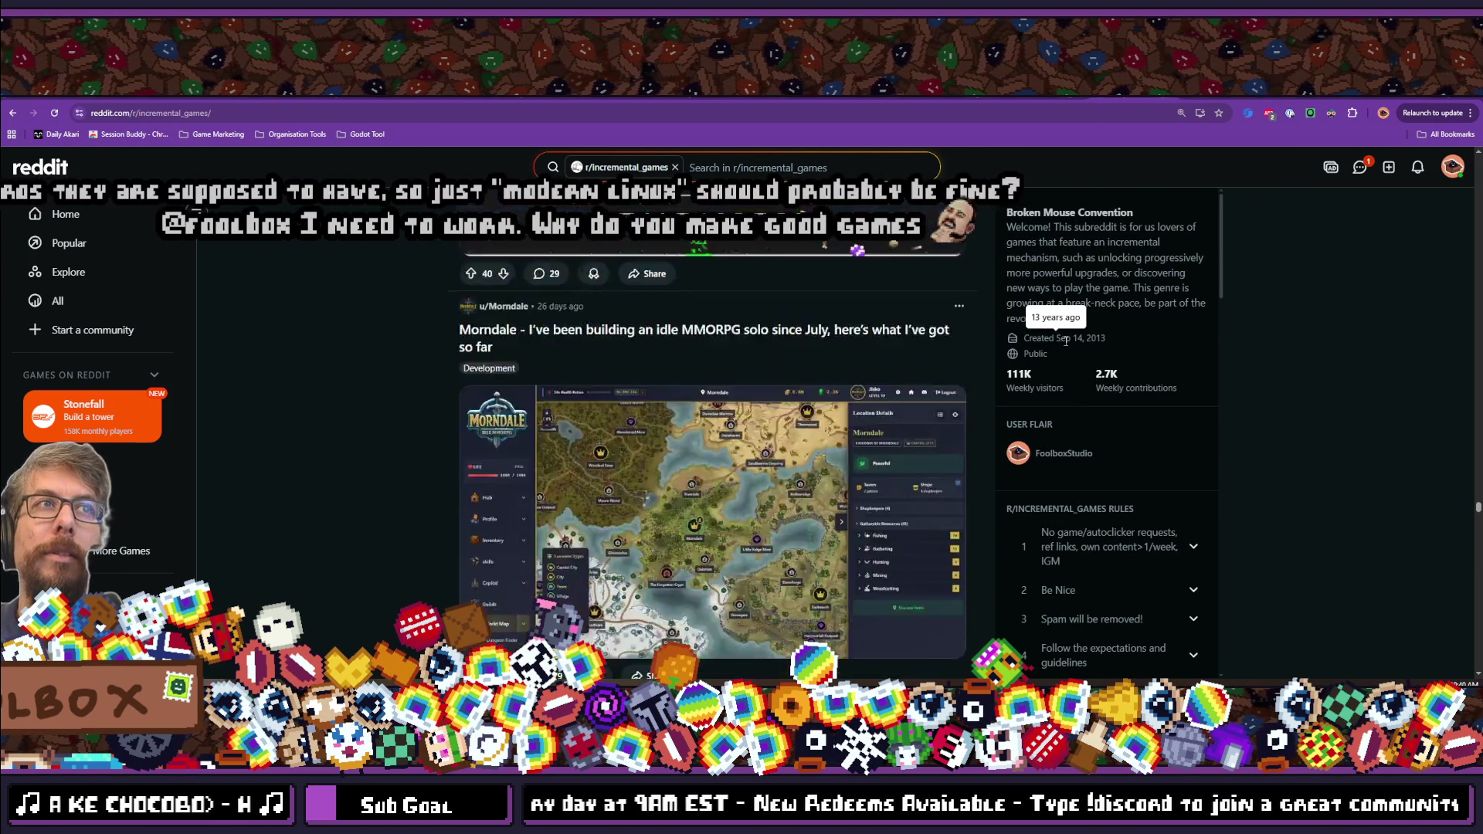
pyautogui.scroll(-15, 1066, 340)
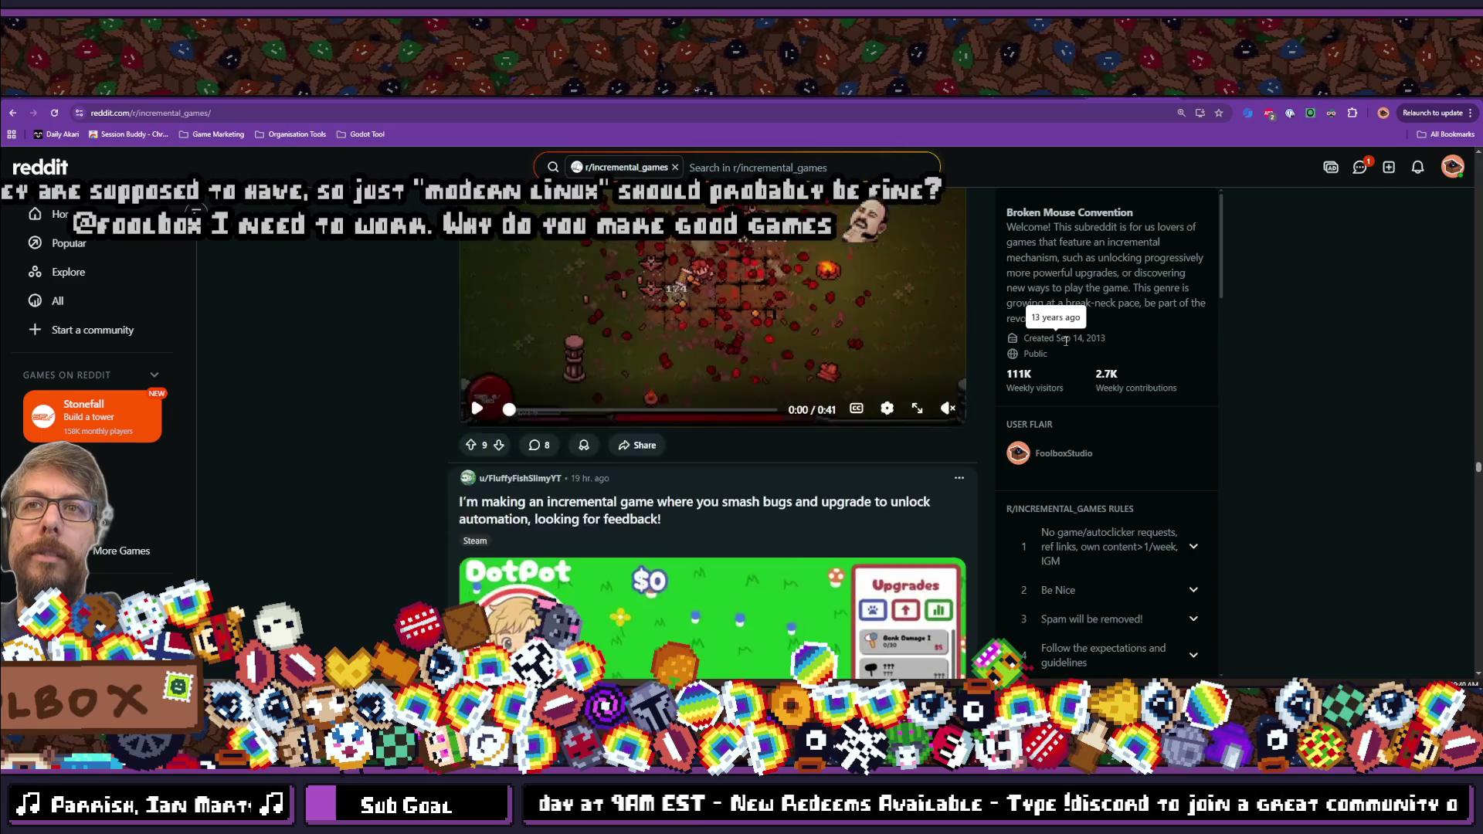
pyautogui.scroll(-10, 1139, 443)
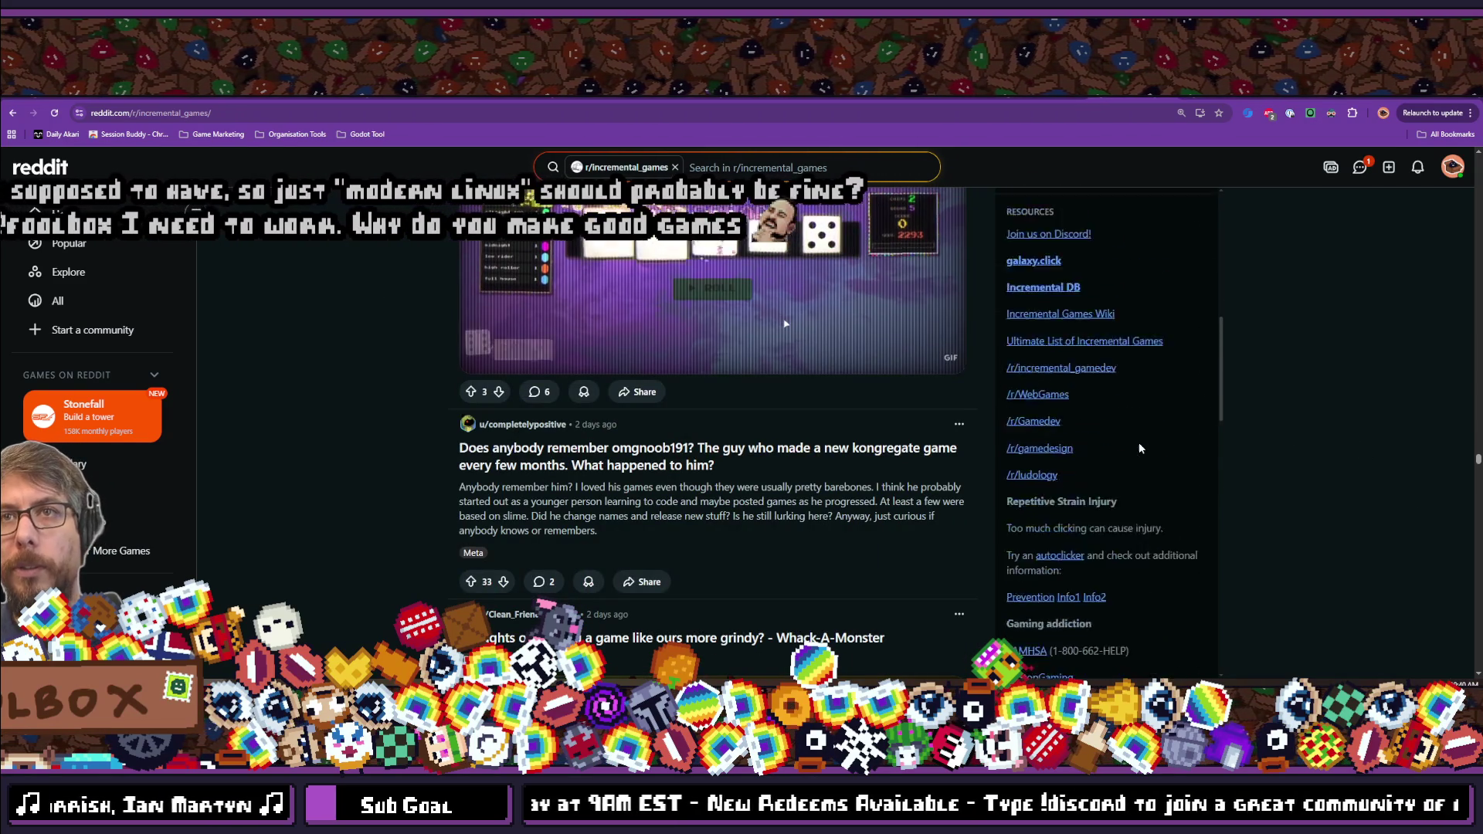
pyautogui.scroll(-8, 1139, 445)
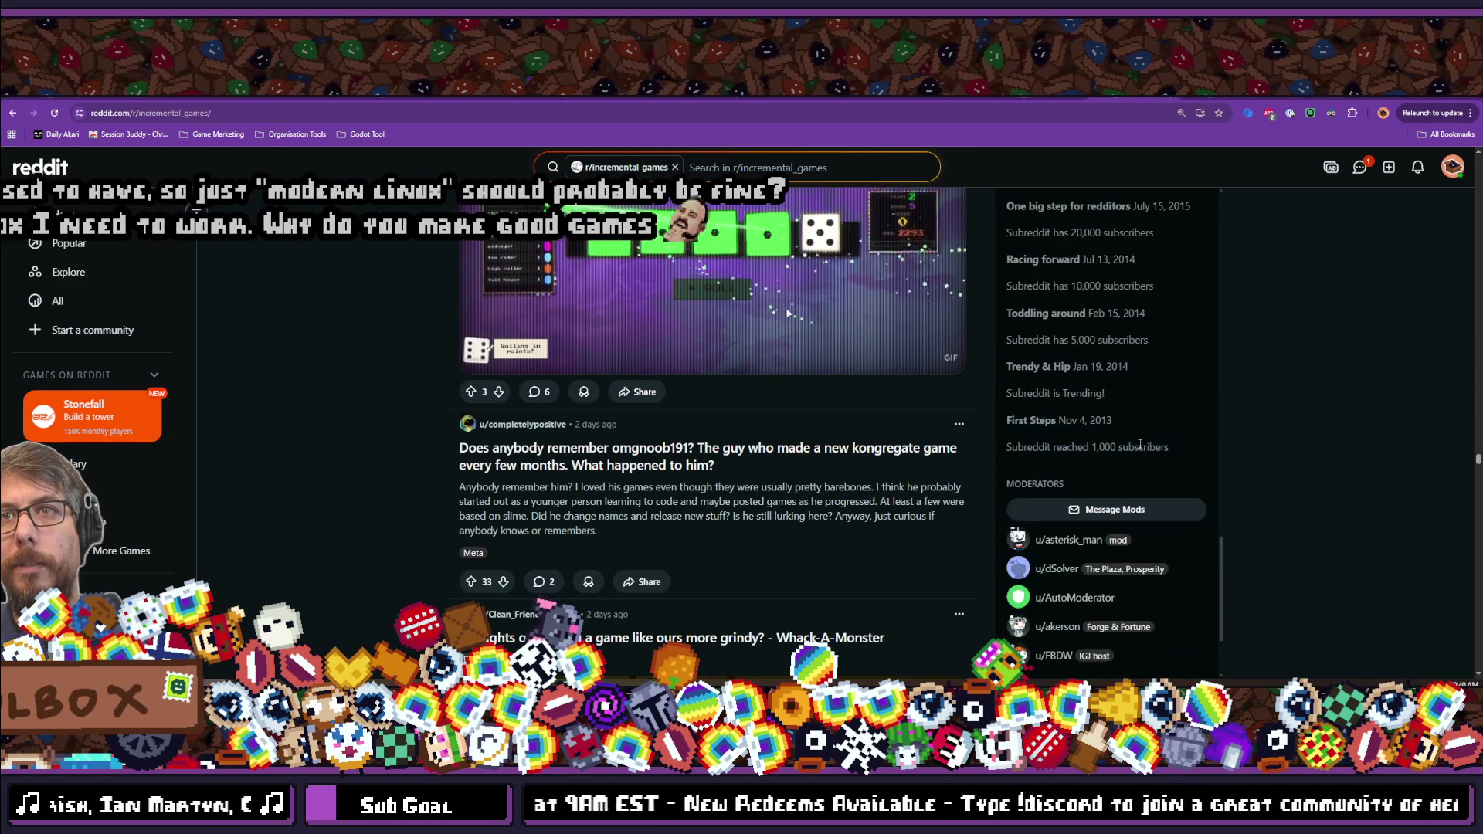
pyautogui.scroll(9, 1138, 446)
pyautogui.scroll(6, 1138, 441)
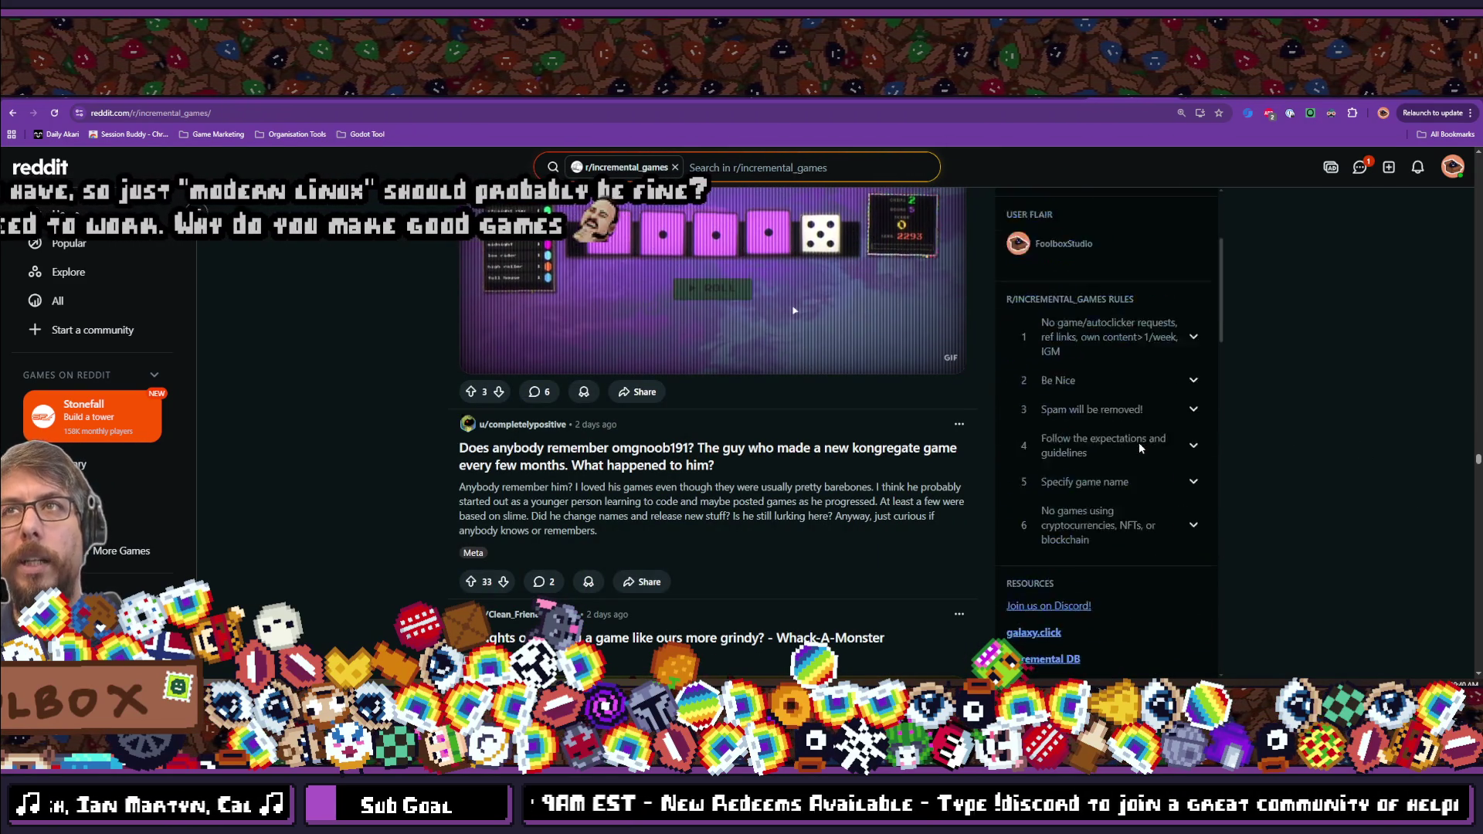
pyautogui.scroll(10, 820, 446)
pyautogui.scroll(5, 820, 446)
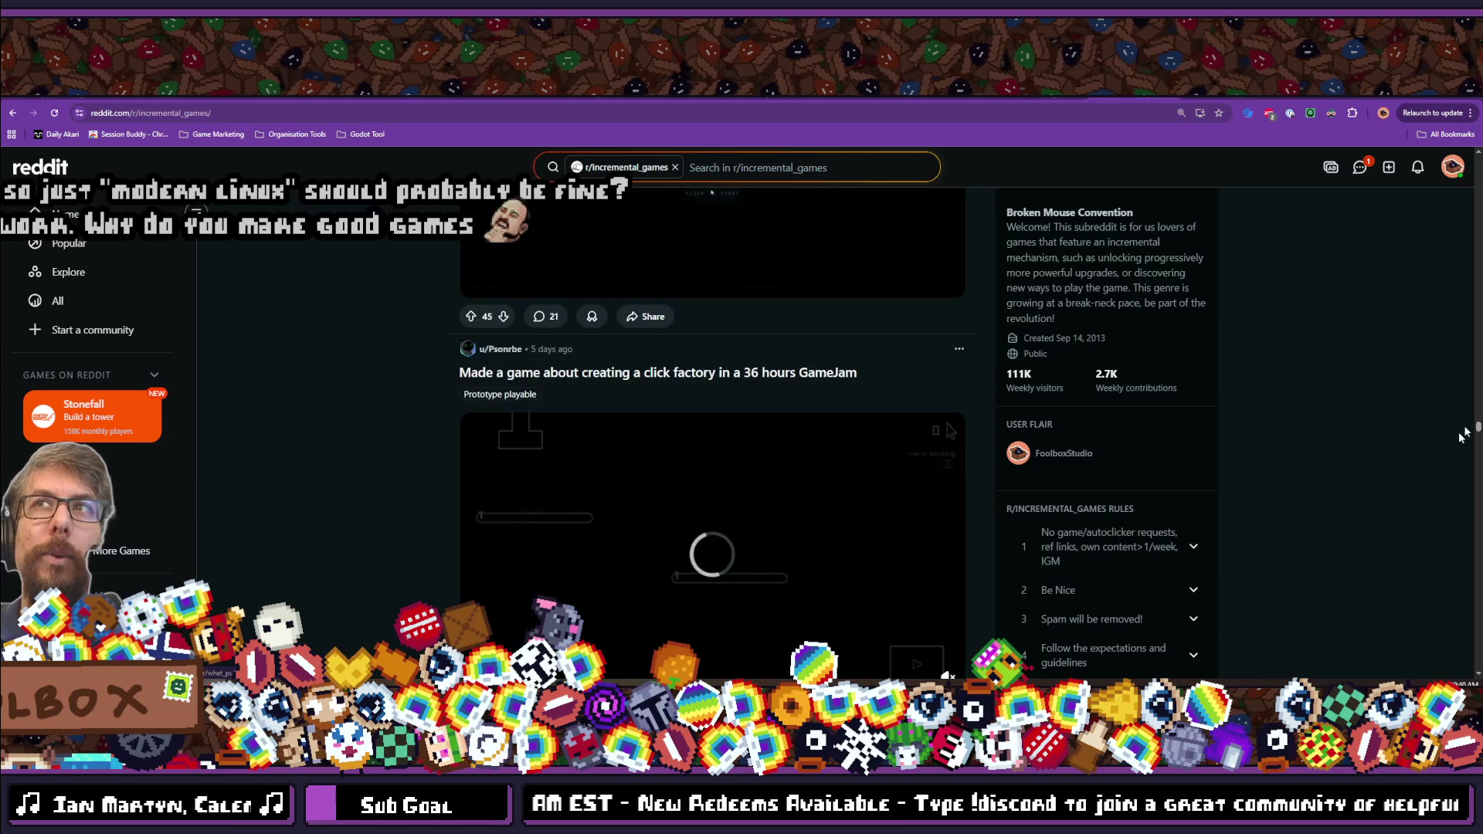
pyautogui.moveTo(1477, 429); pyautogui.dragTo(1477, 162)
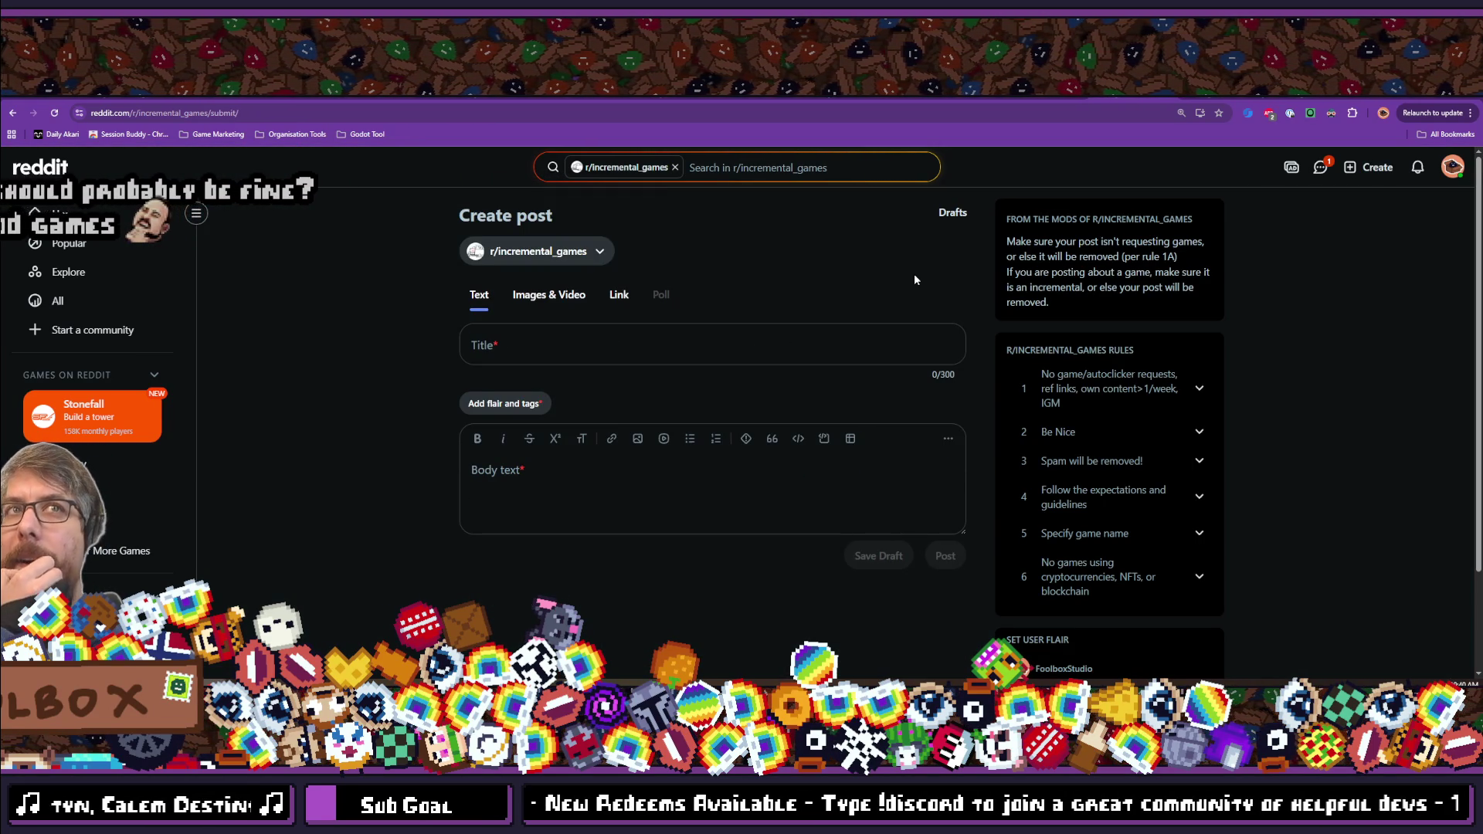
pyautogui.scroll(-2, 513, 410)
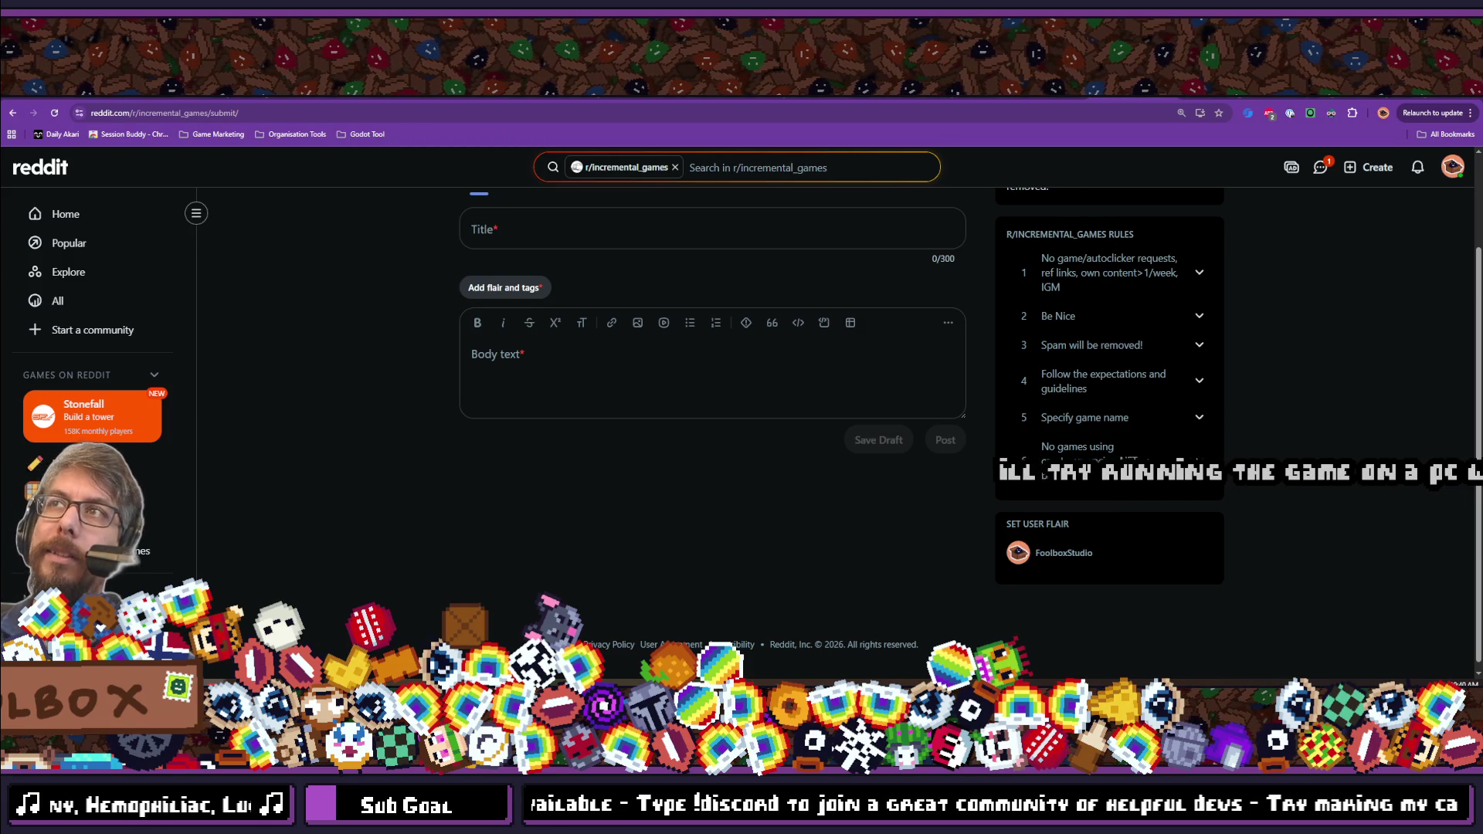
pyautogui.scroll(2, 380, 382)
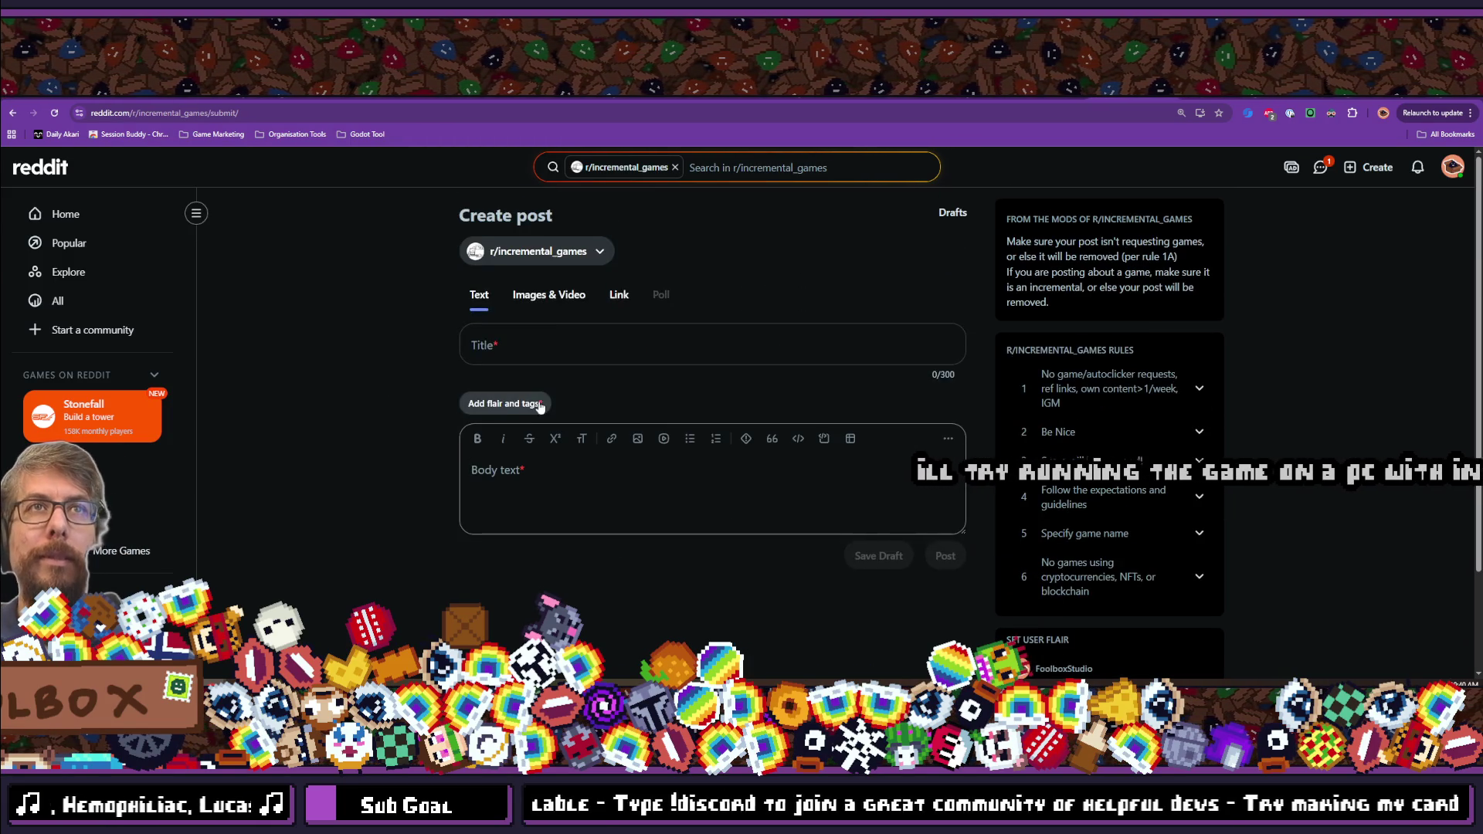
pyautogui.click(521, 403)
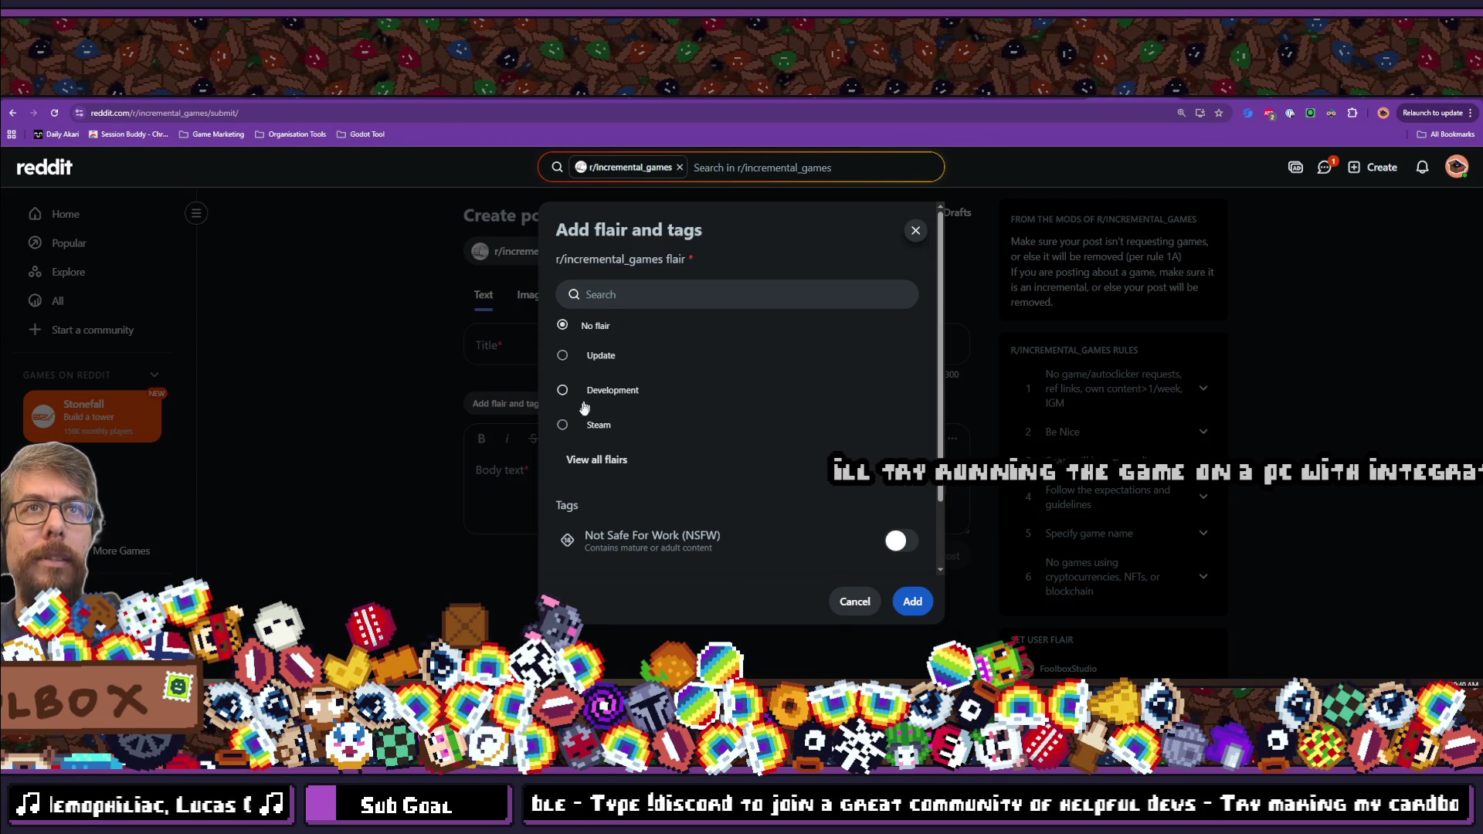
# Select the Steam flair option and apply it to the r/incremental_games draft.
pyautogui.scroll(-1, 580, 407)
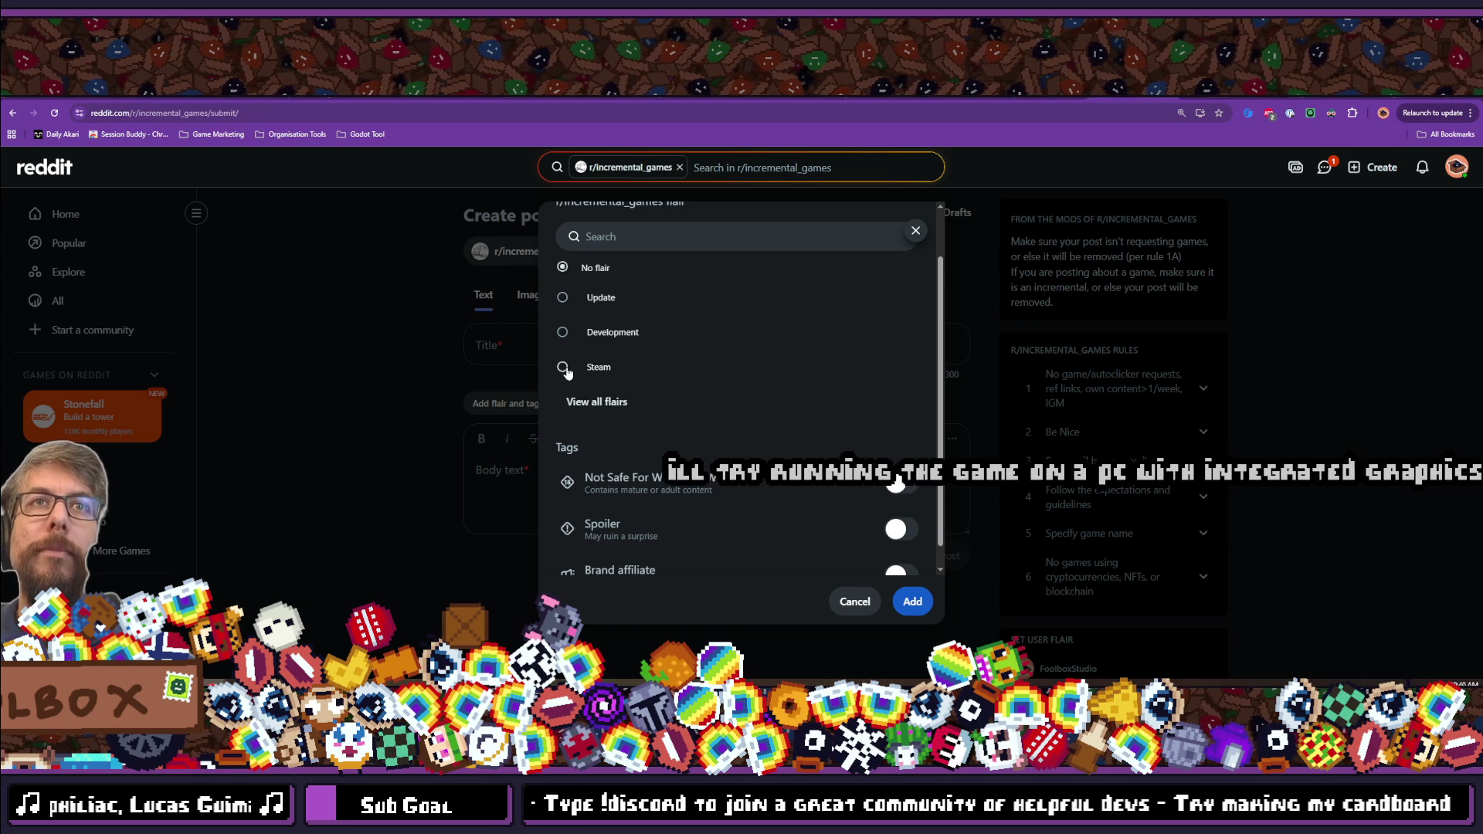
pyautogui.scroll(1, 568, 376)
pyautogui.click(570, 426)
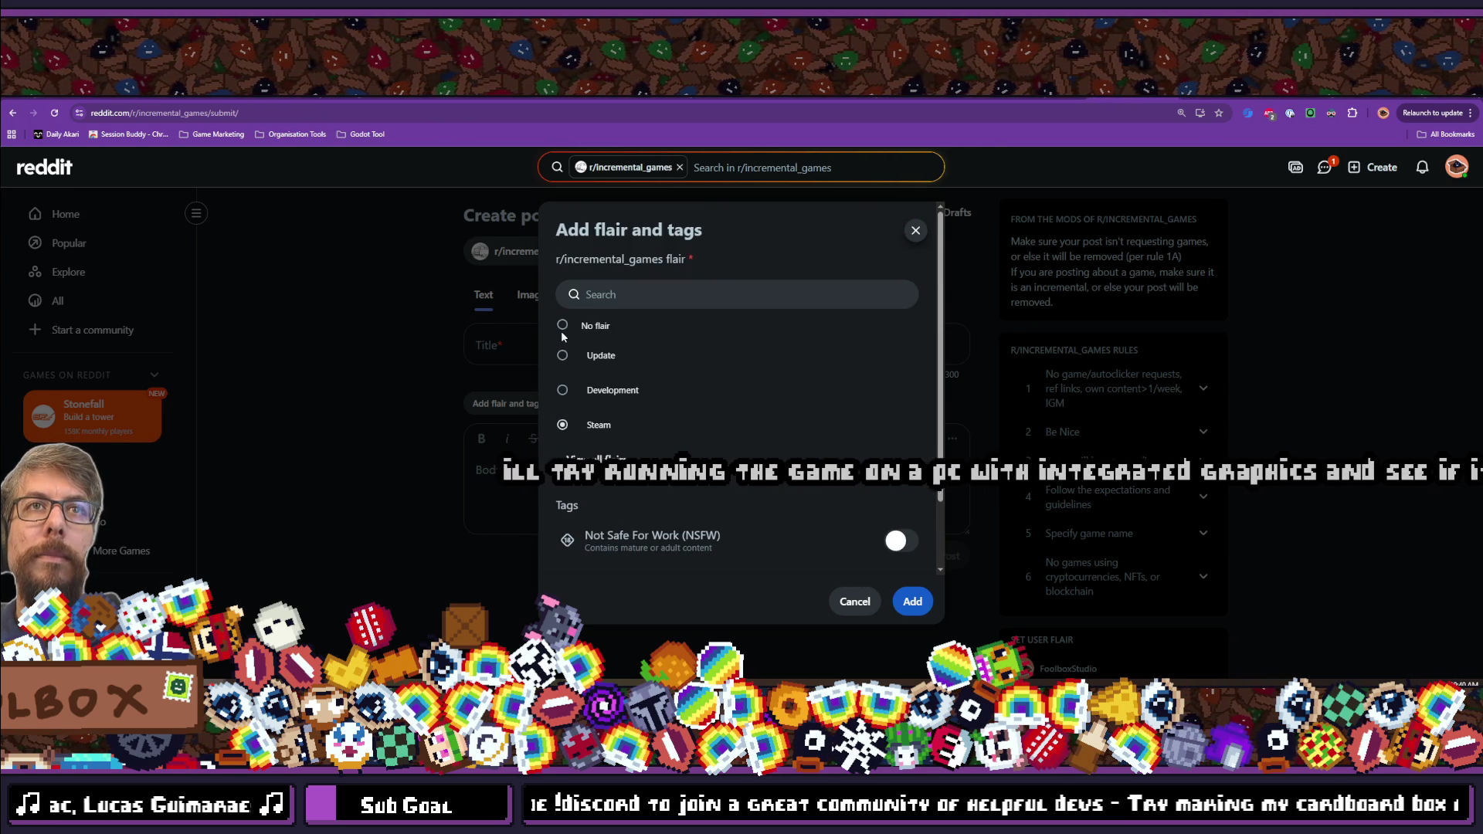
pyautogui.click(563, 326)
pyautogui.click(562, 425)
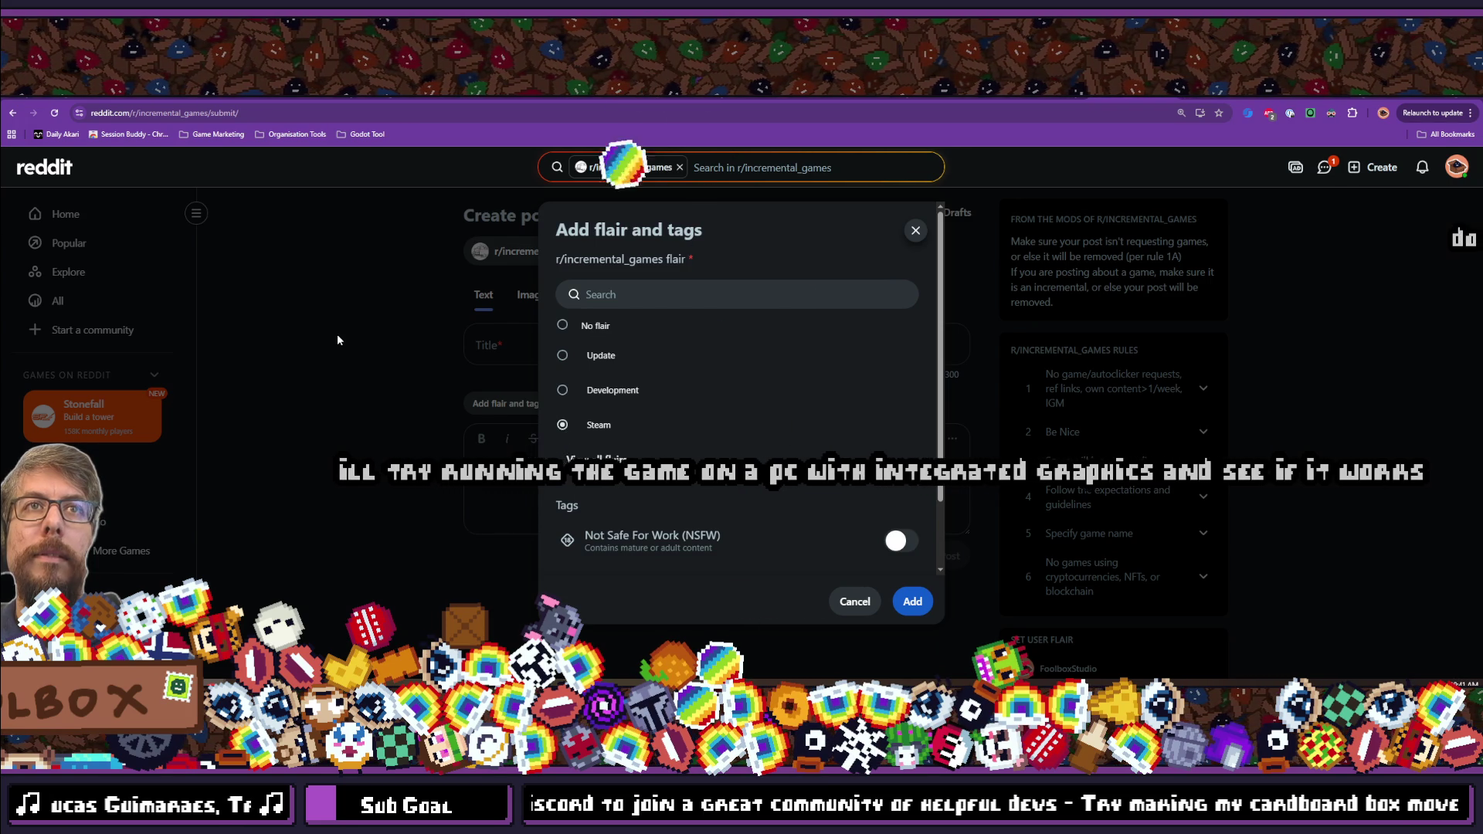
pyautogui.click(912, 602)
pyautogui.click(664, 359)
pyautogui.write('Demo for SCOPECREEP just came out')
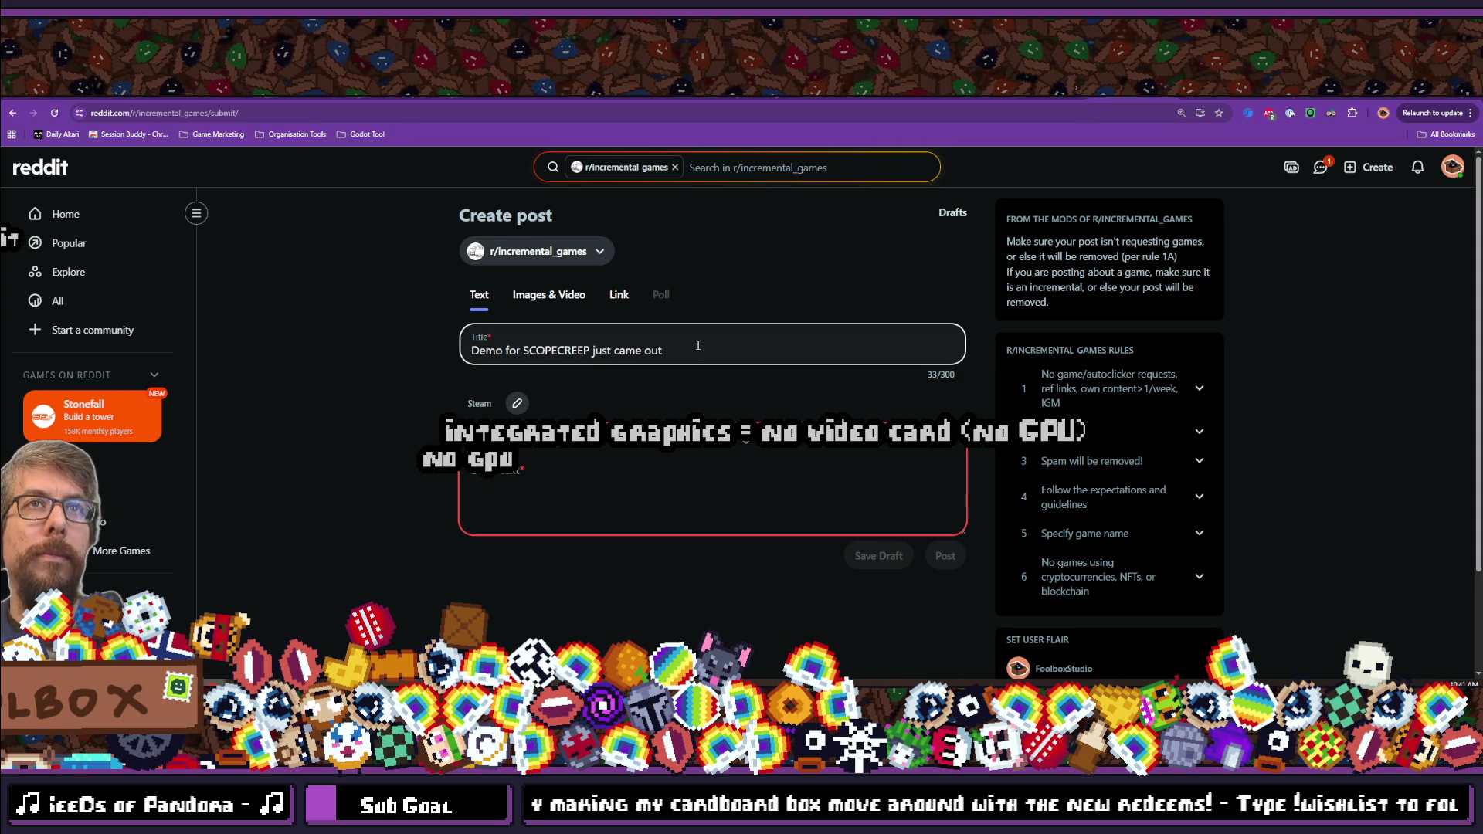
# Retitle the post 'Demo for my new active incremental SCOPECREEP just came out! Have fun!', fixing typos.
pyautogui.hotkey('ctrl', 'a')
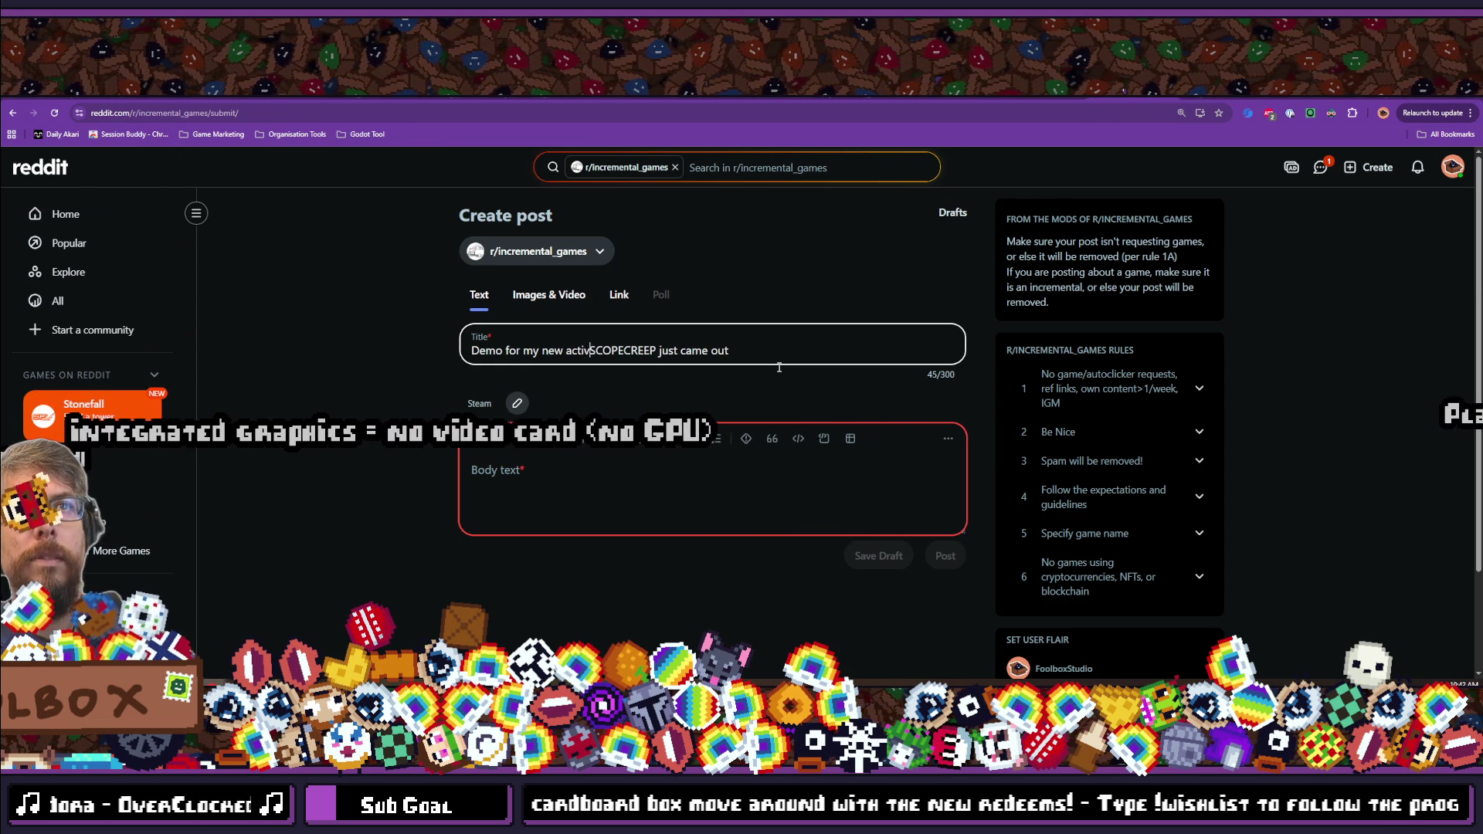
pyautogui.write('e incremante')
pyautogui.press('BackSpace')
pyautogui.write('al')
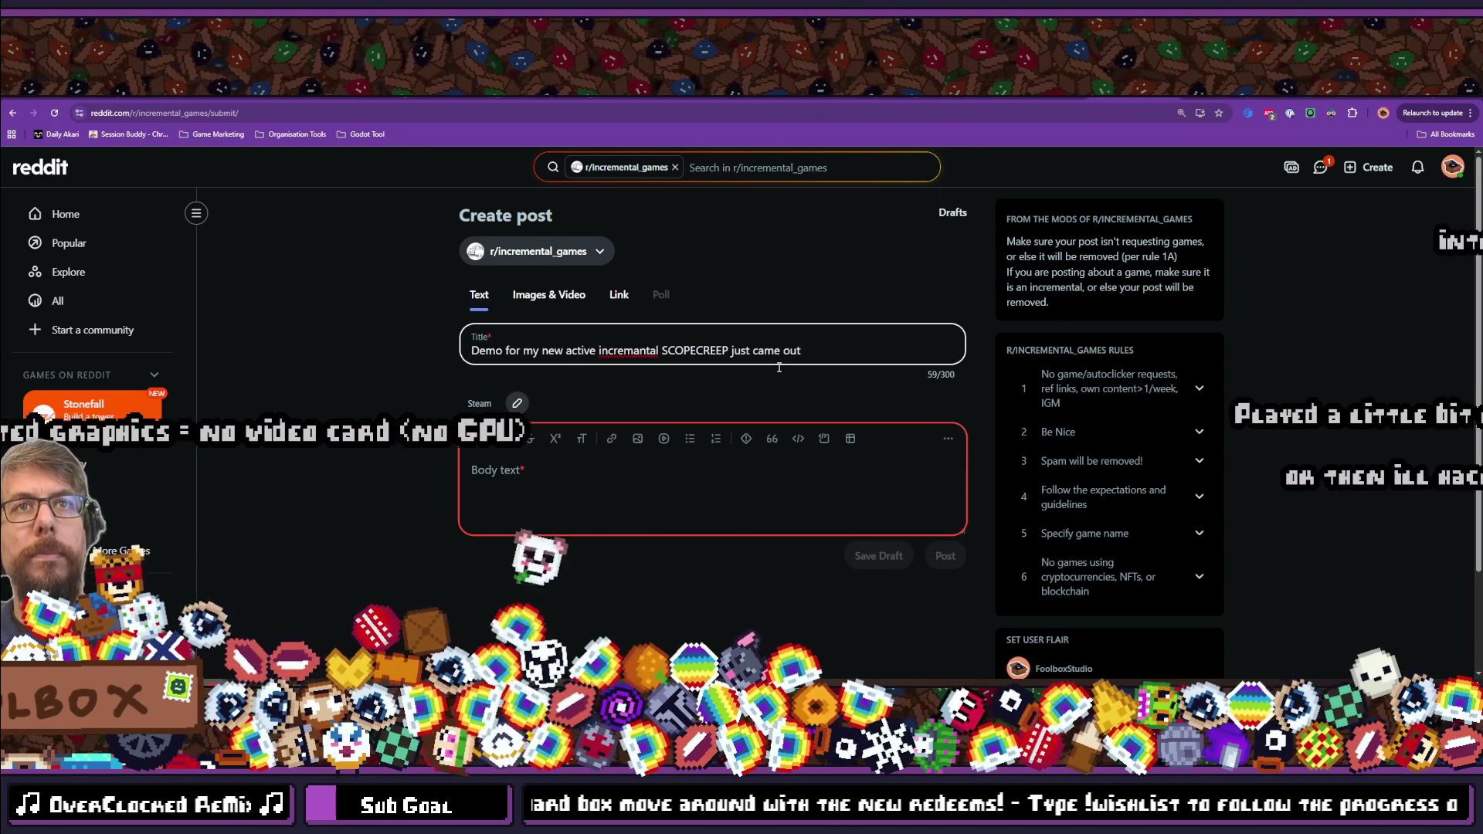
pyautogui.click(635, 352)
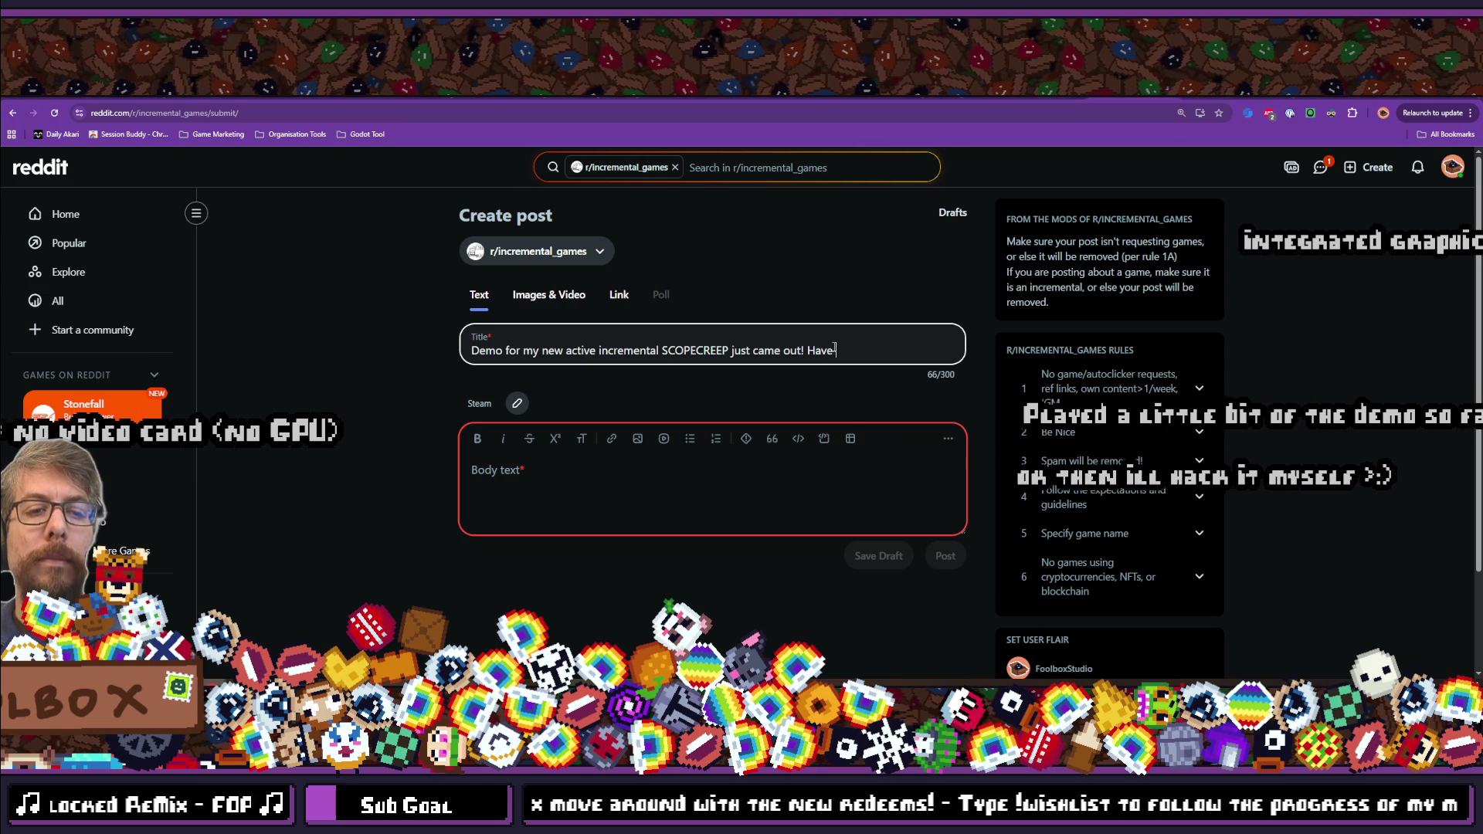
pyautogui.write('fun!')
pyautogui.click(775, 470)
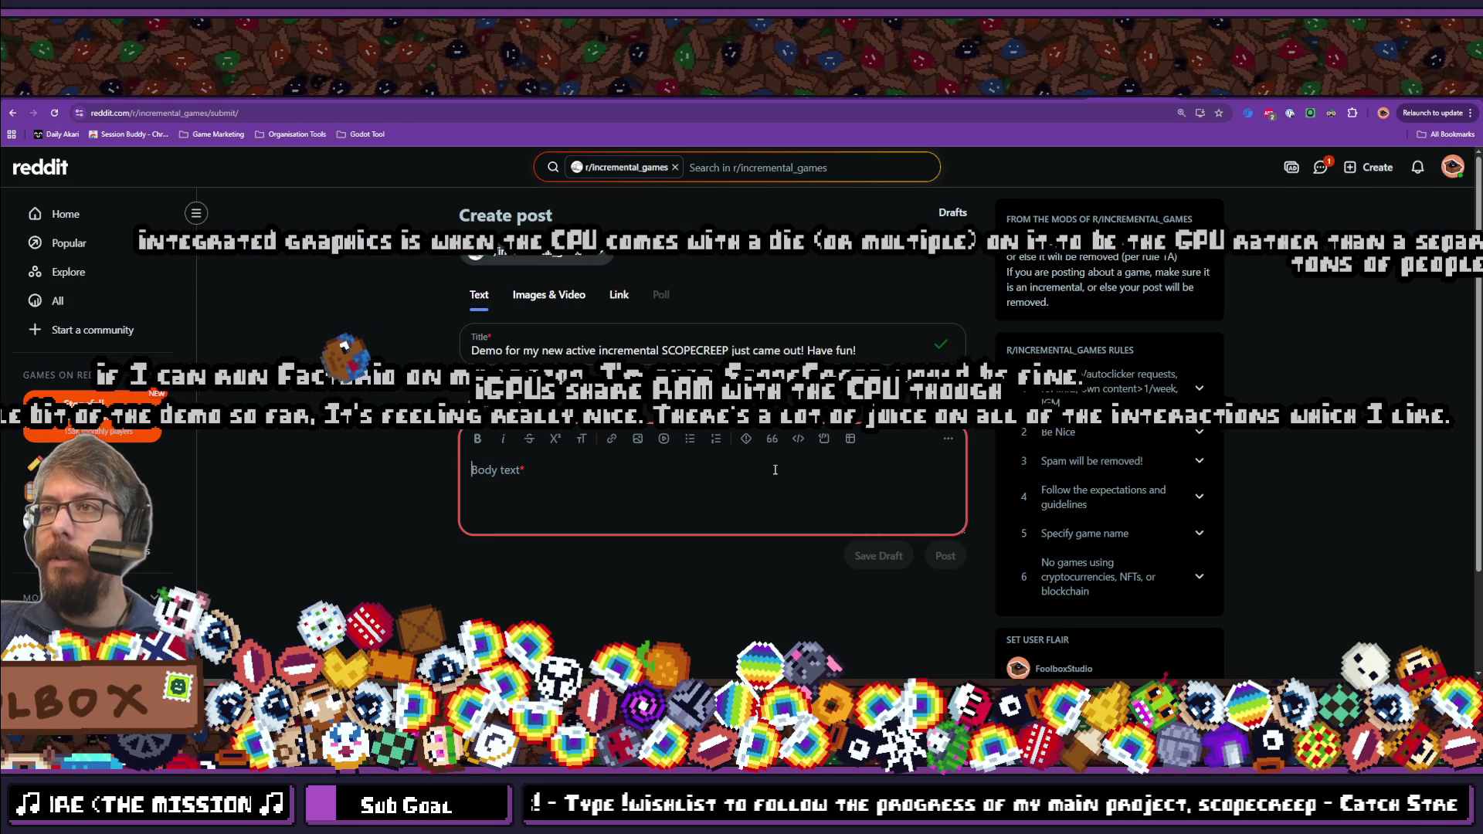
pyautogui.click(775, 469)
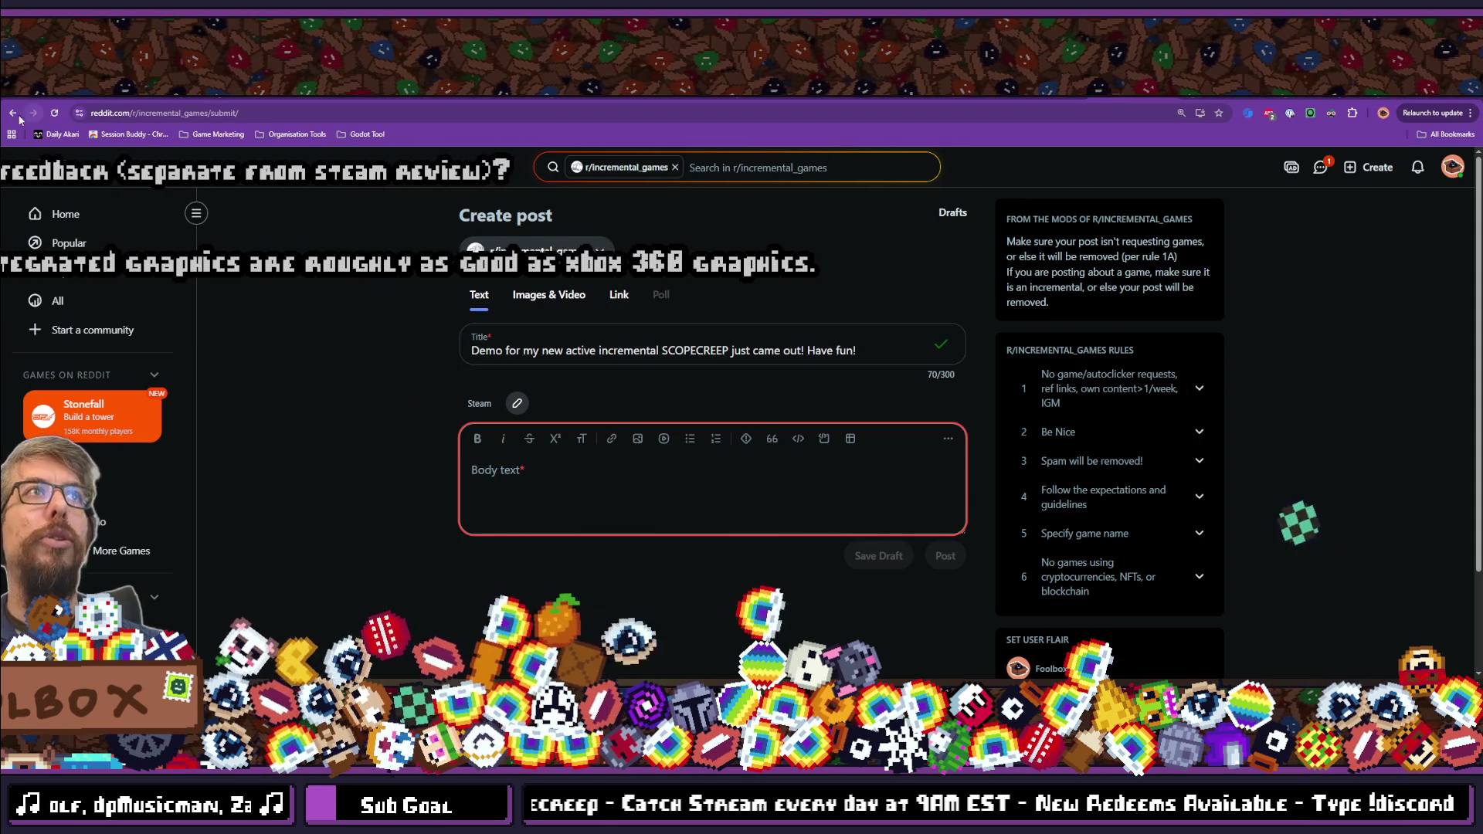
pyautogui.hotkey('alt', 'Left')
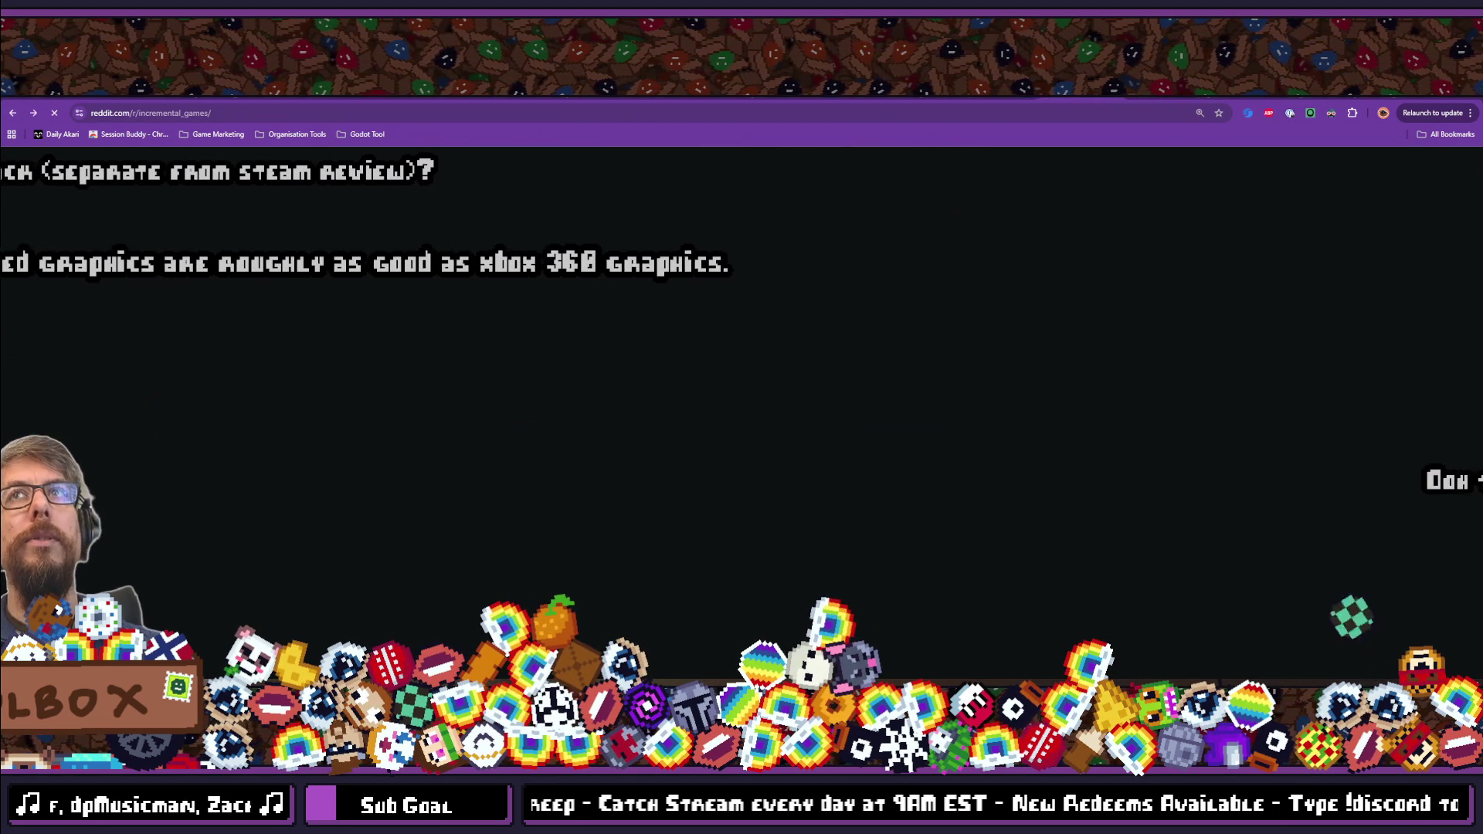
pyautogui.scroll(-10, 330, 409)
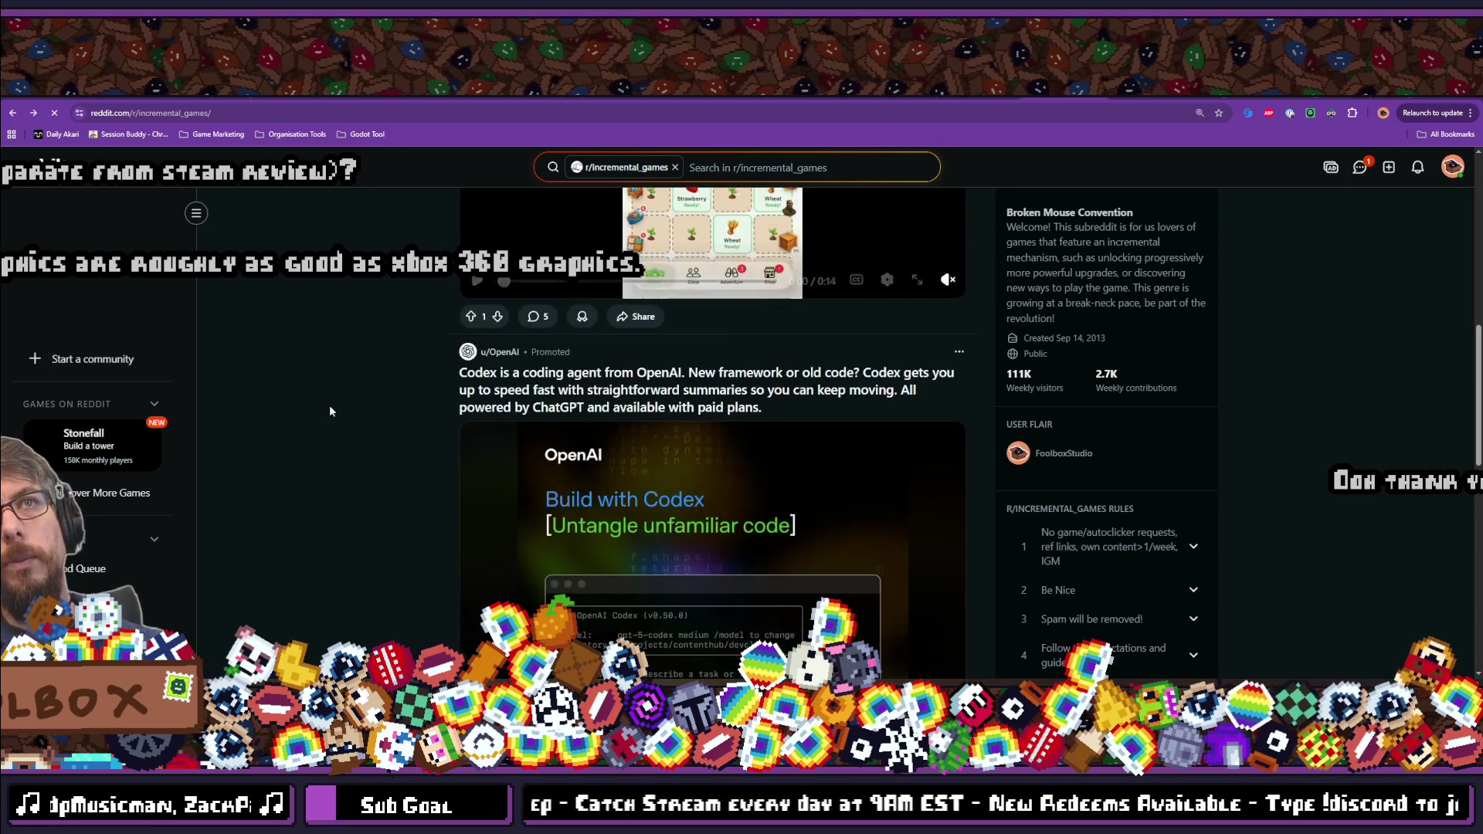
pyautogui.scroll(-15, 334, 421)
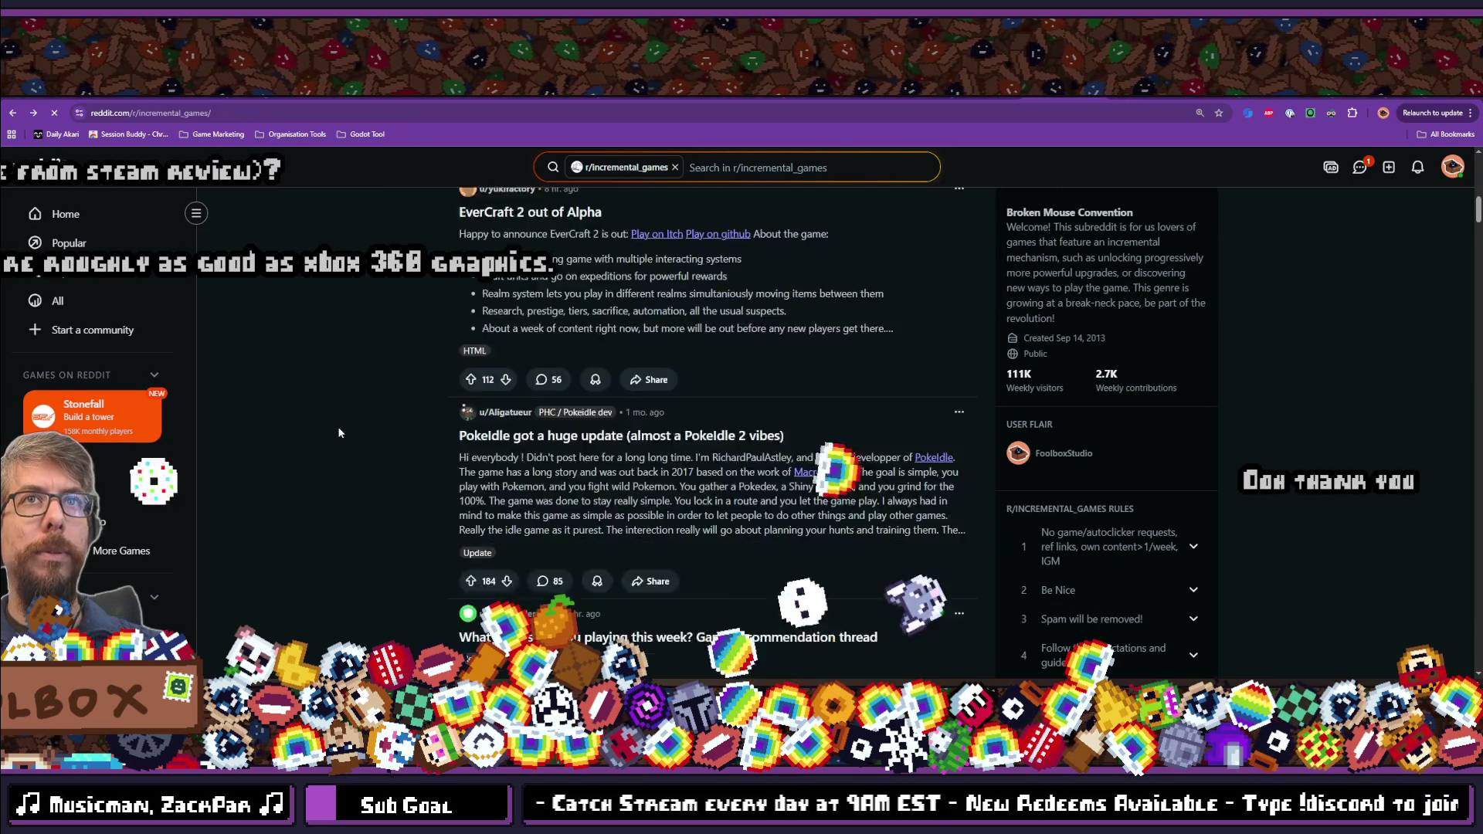
pyautogui.scroll(-15, 582, 455)
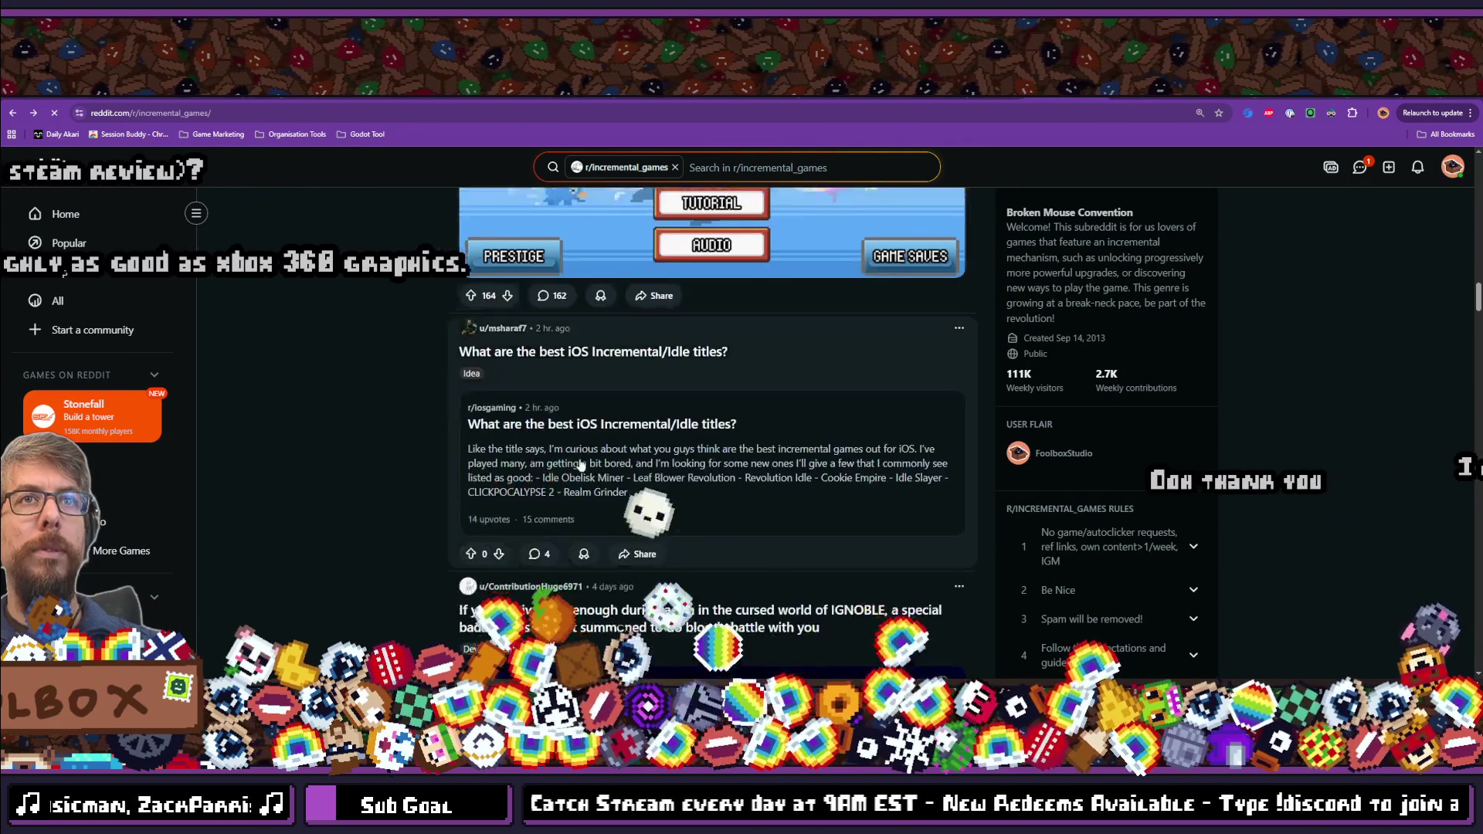
pyautogui.scroll(-15, 581, 464)
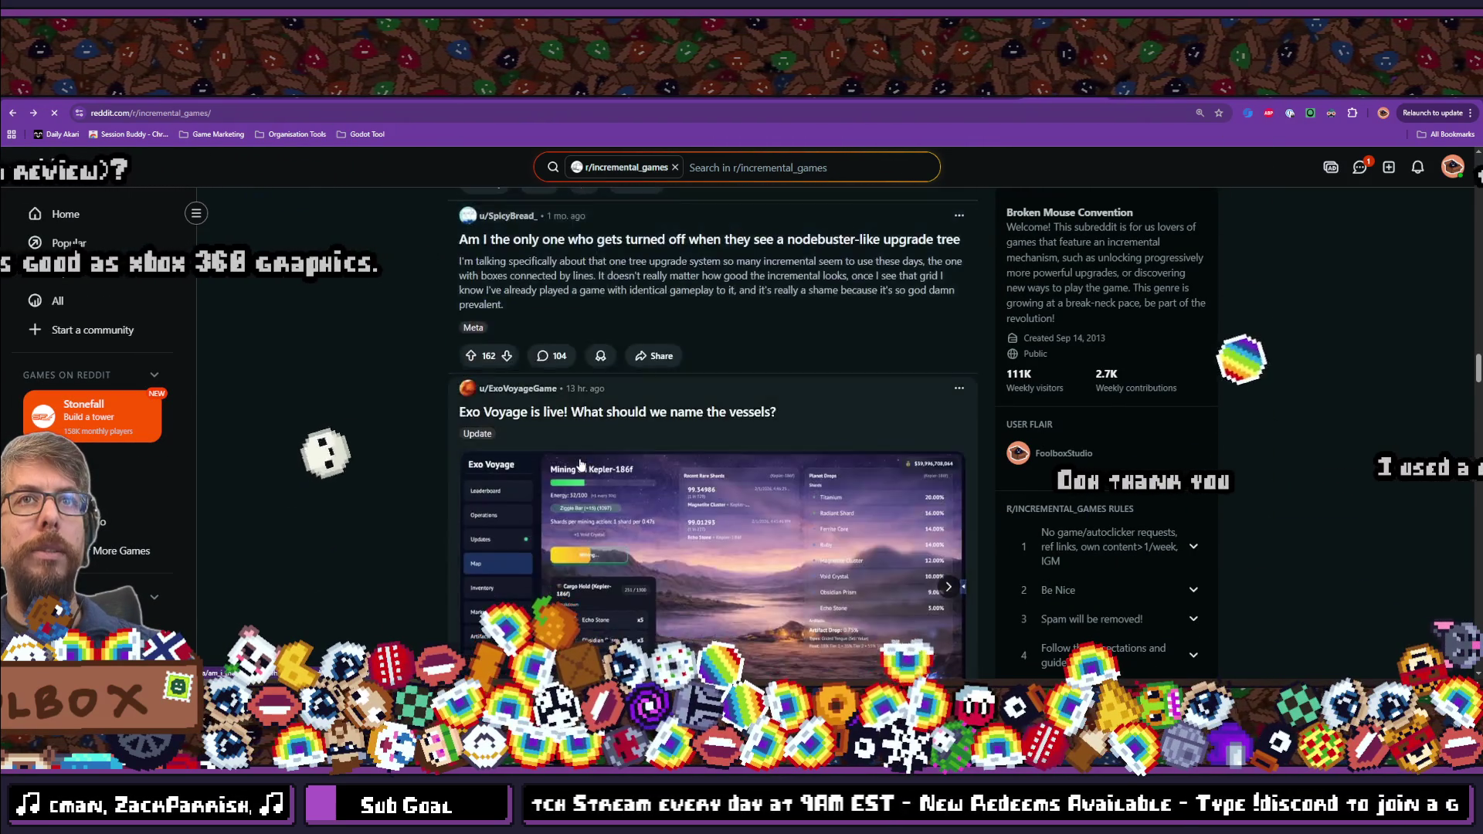
pyautogui.scroll(2, 581, 464)
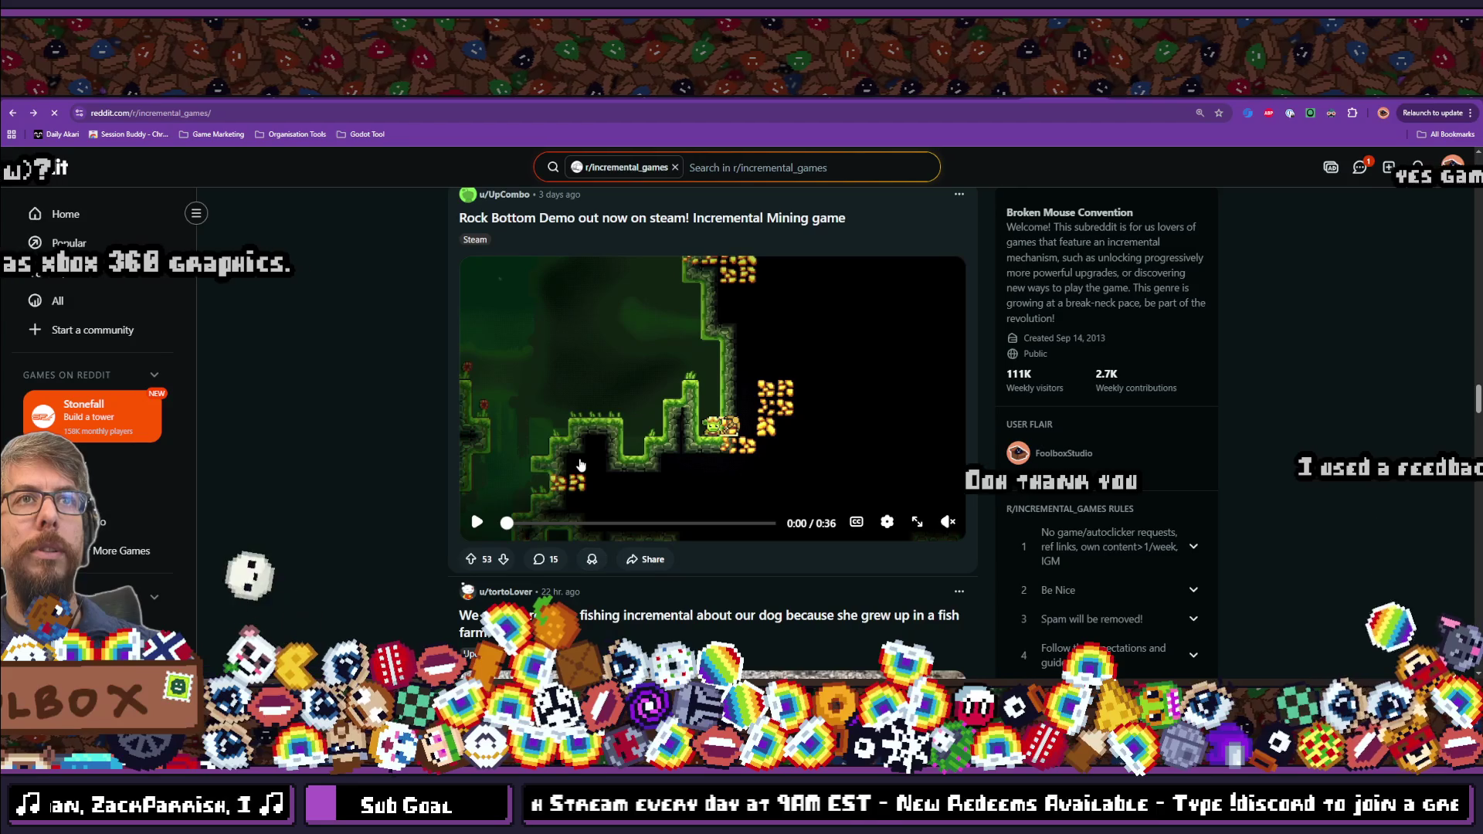
pyautogui.scroll(-2, 567, 379)
pyautogui.scroll(2, 567, 378)
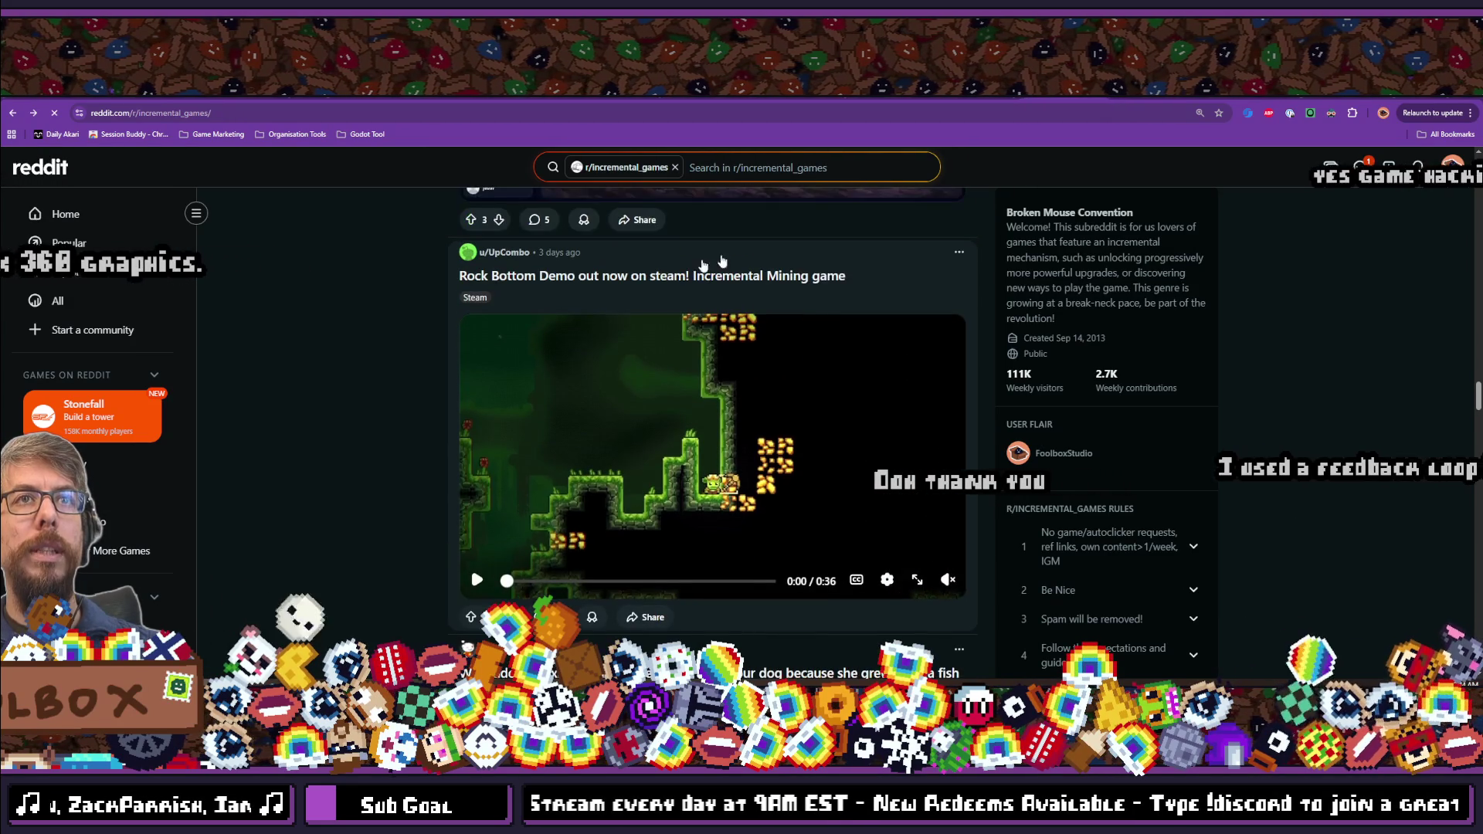
pyautogui.click(747, 288)
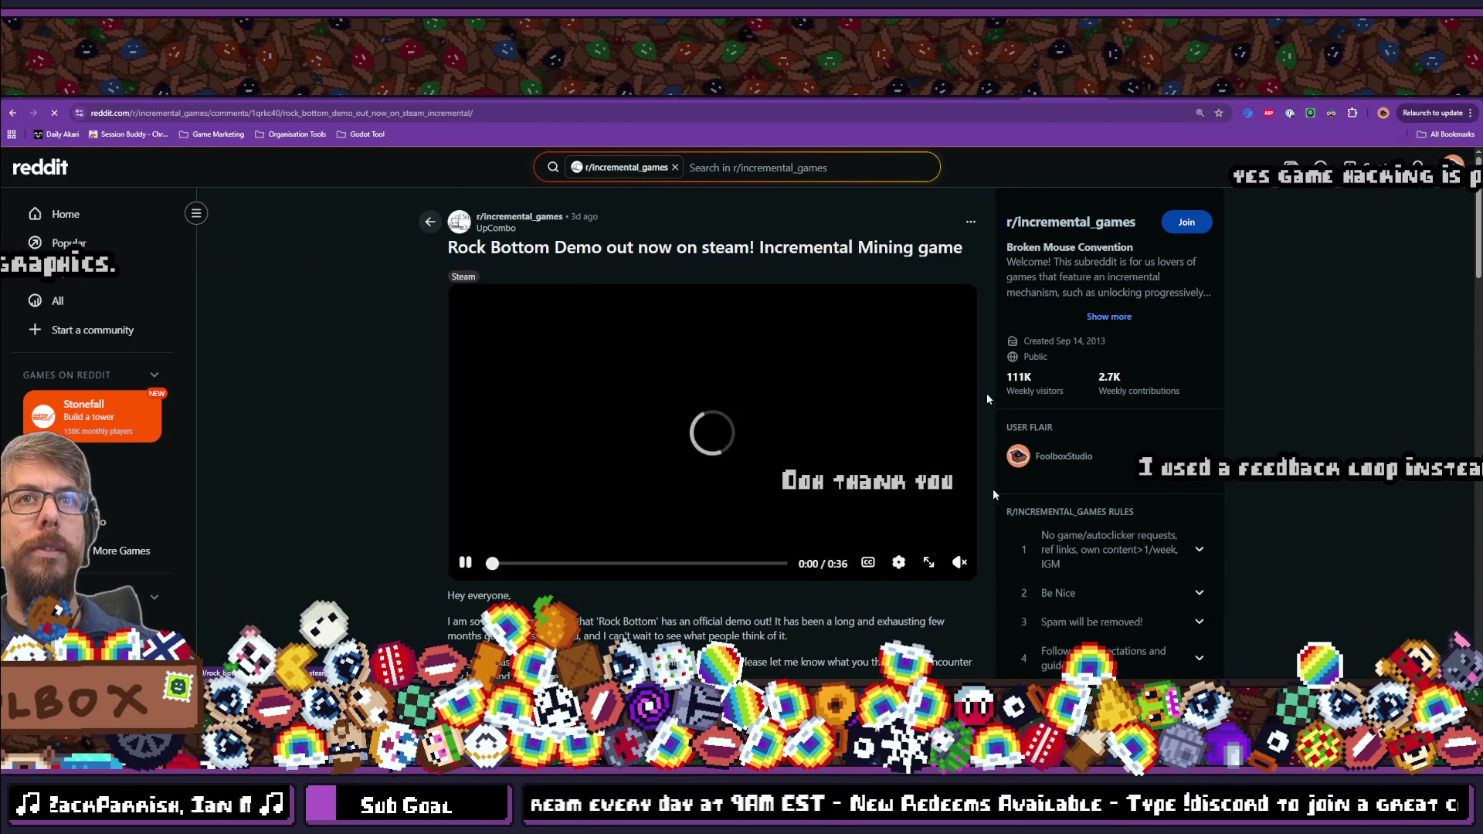
pyautogui.scroll(-2, 487, 518)
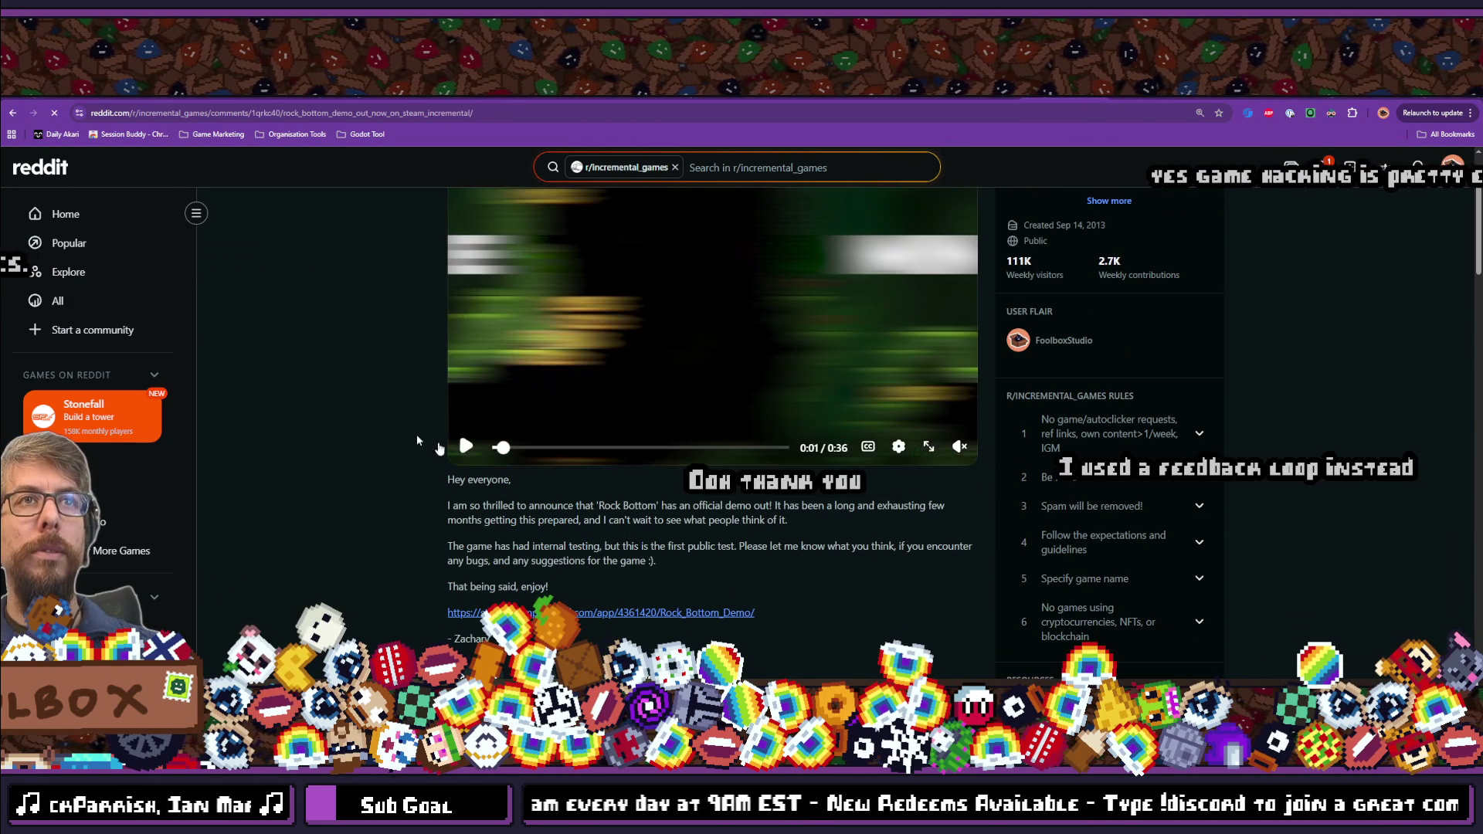
pyautogui.scroll(-2, 470, 465)
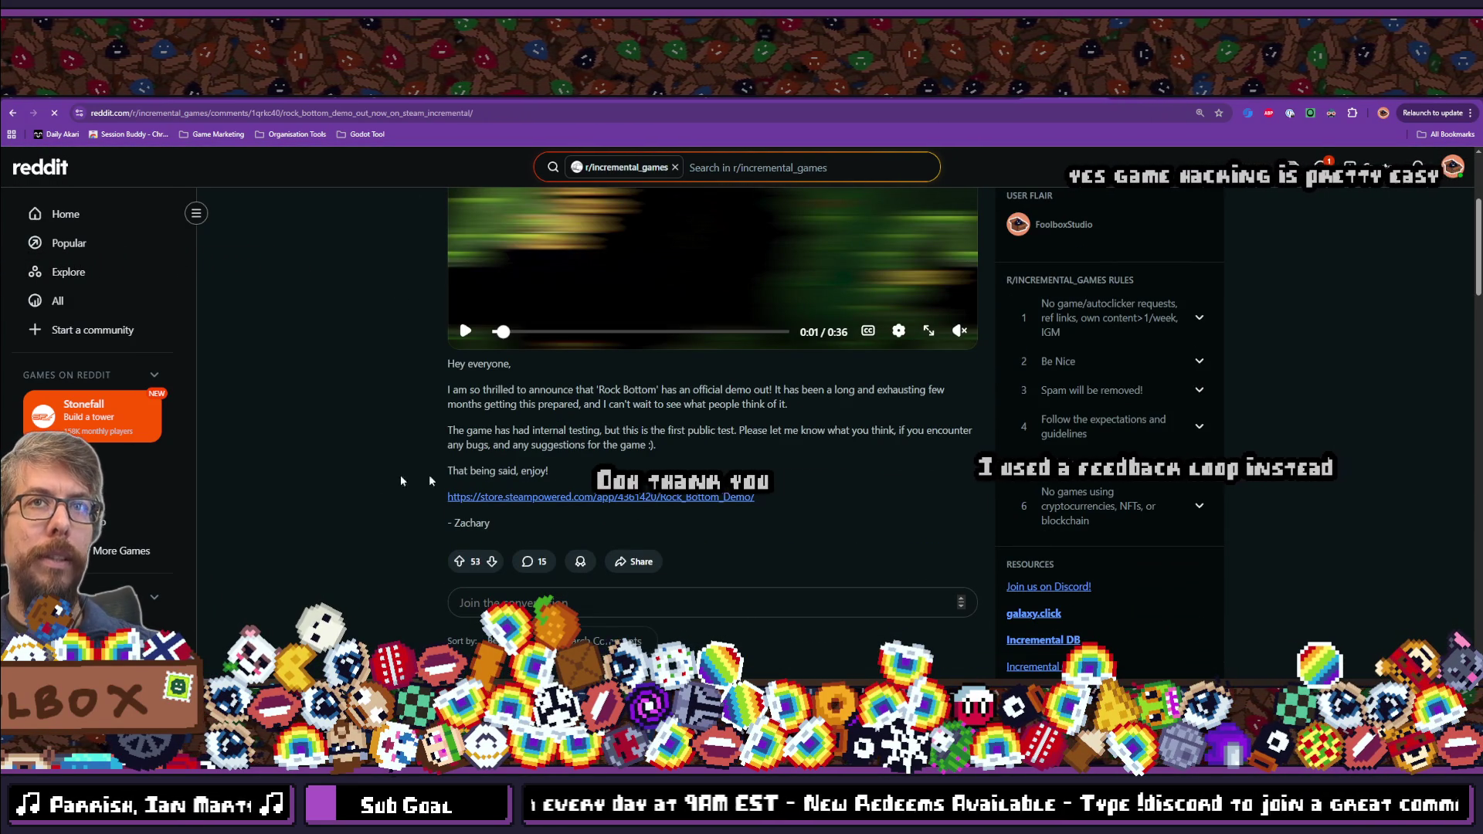
pyautogui.scroll(3, 567, 463)
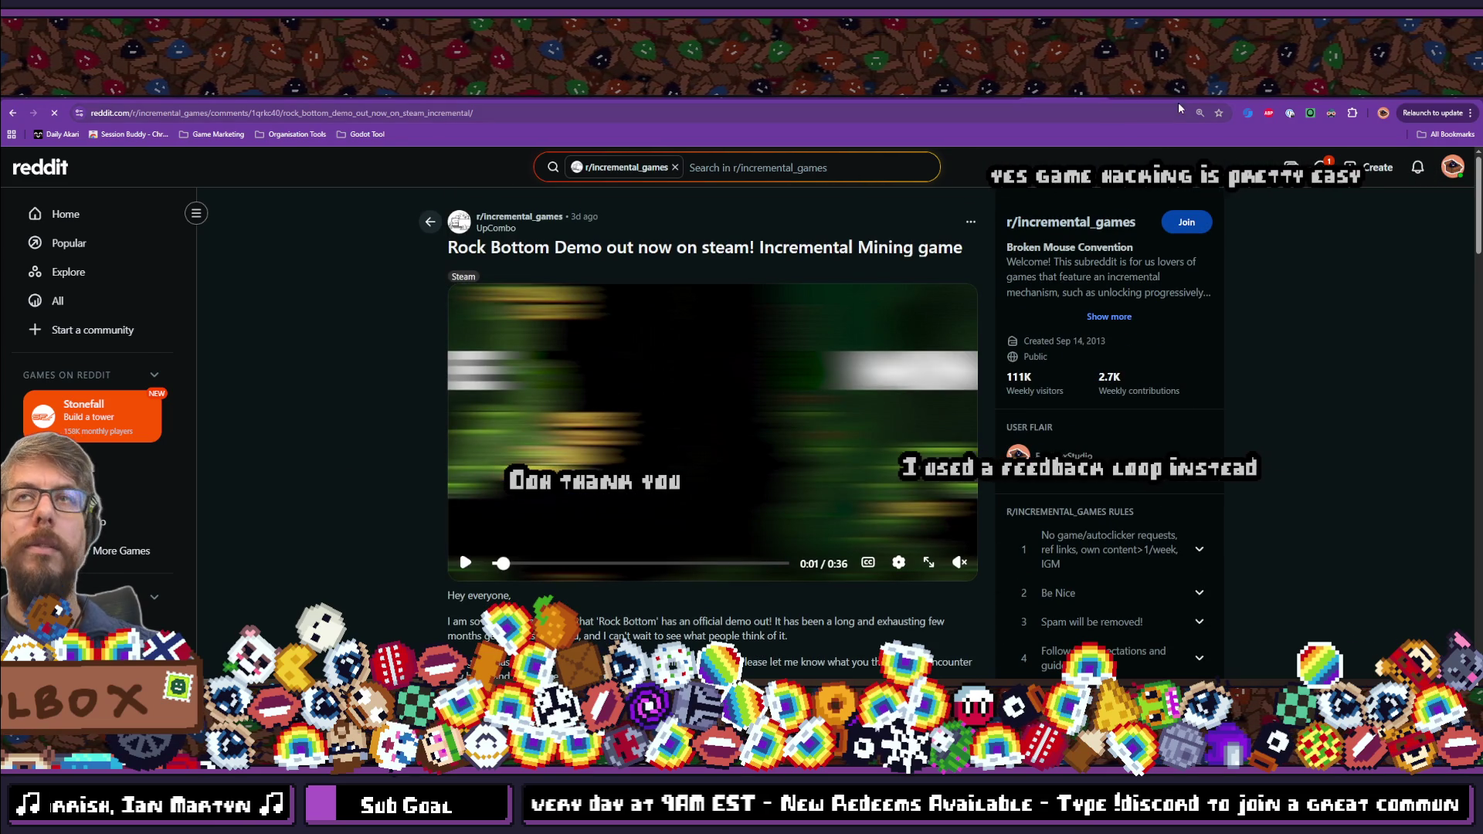
pyautogui.hotkey('alt', 'Left')
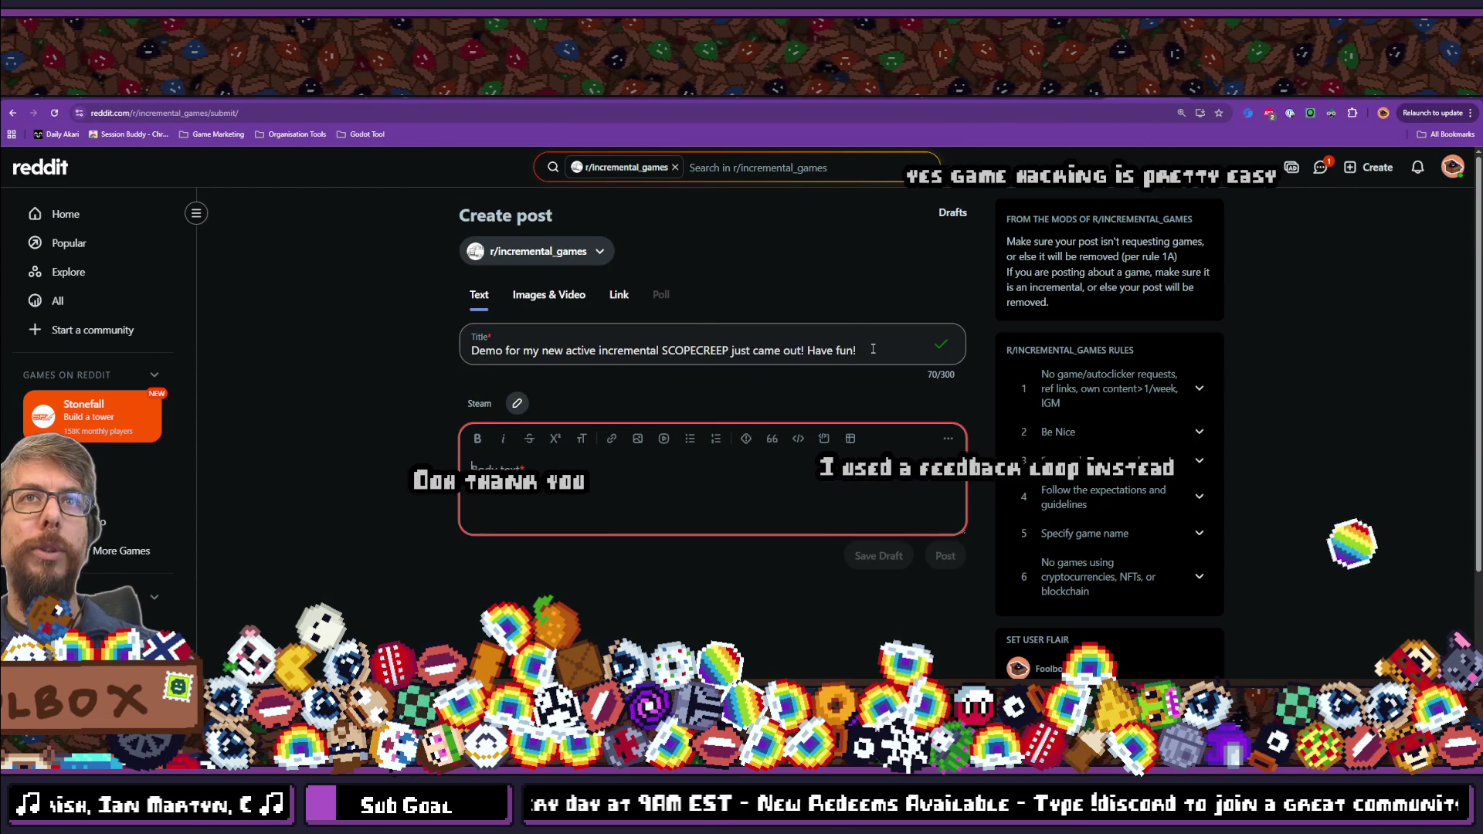
# Switch the post to Images & Video and drag in the SCOPECREEP demo trailer mp4.
pyautogui.tripleClick(820, 352)
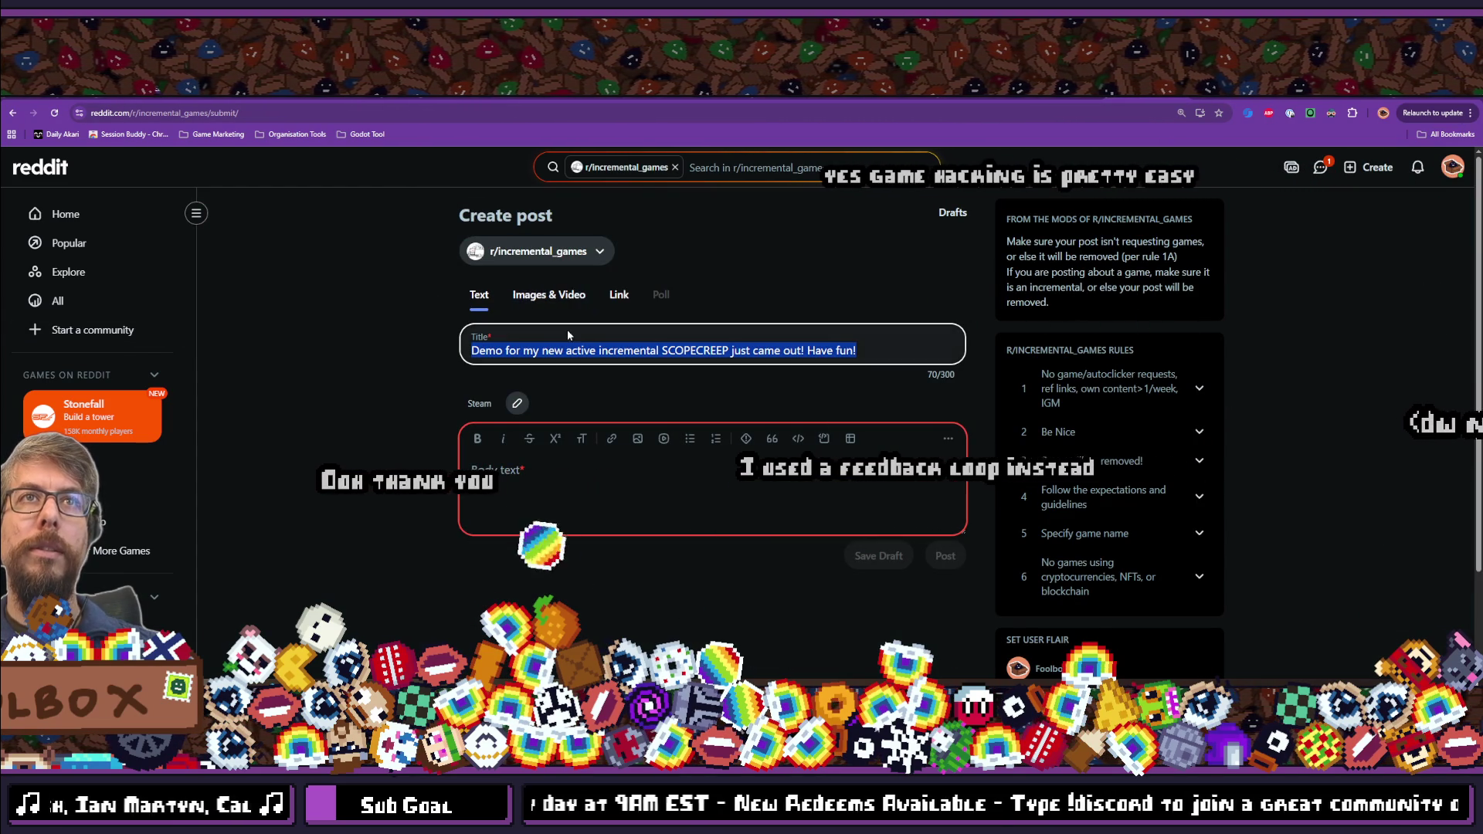
pyautogui.click(571, 298)
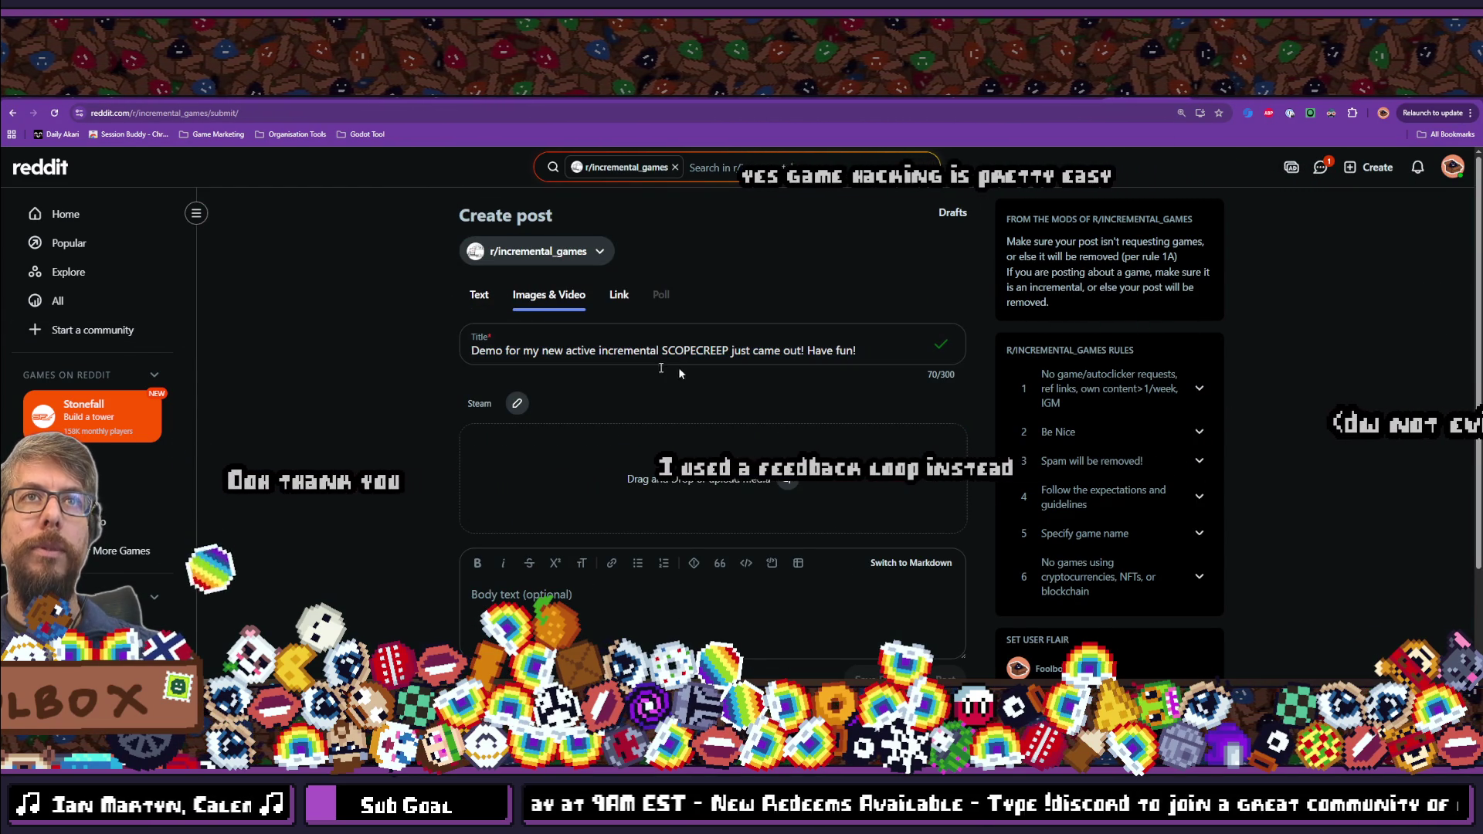
pyautogui.scroll(-1, 678, 368)
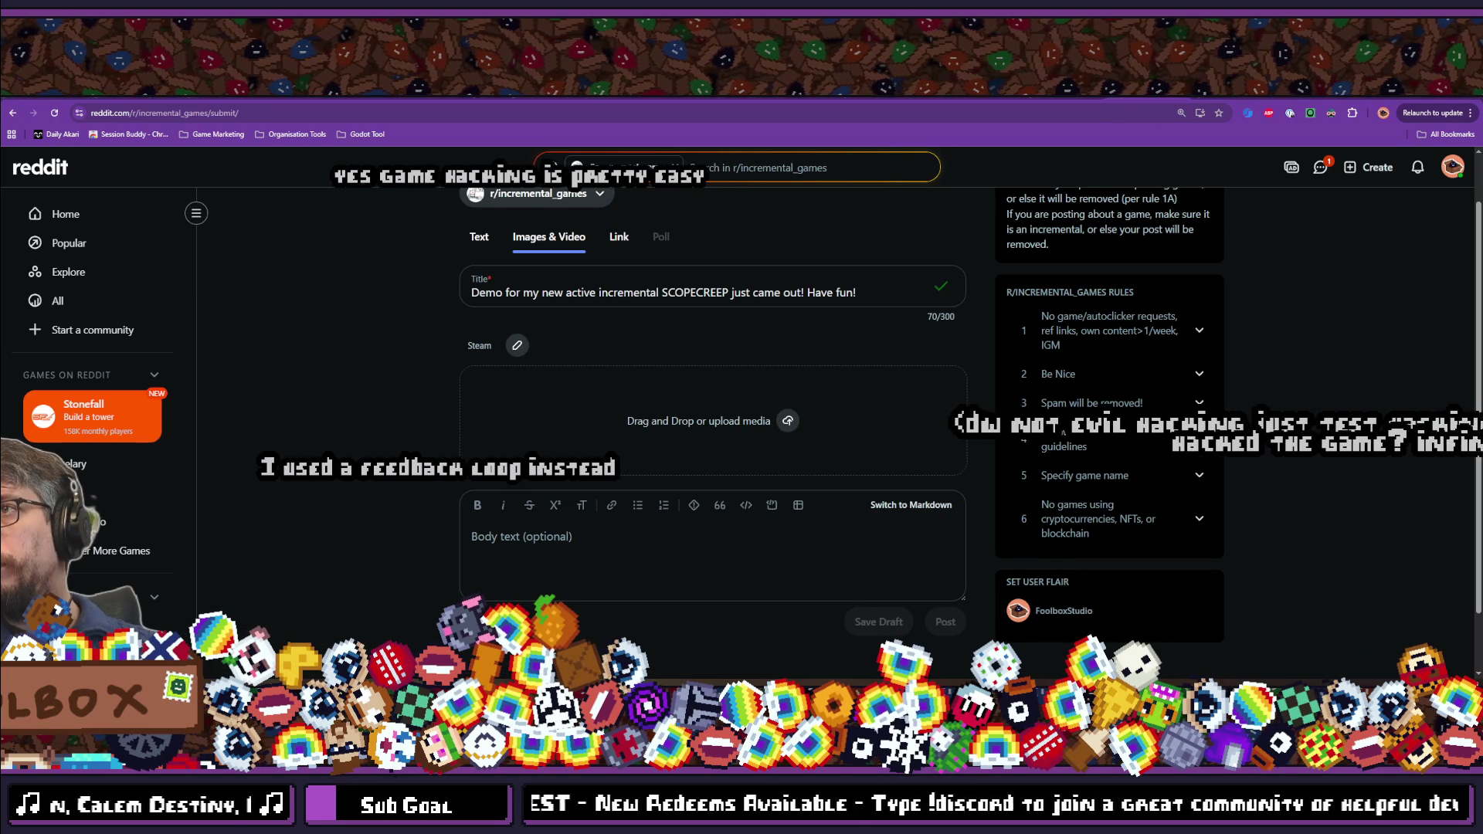
pyautogui.moveTo(914, 457)
pyautogui.mouseDown()
pyautogui.moveTo(648, 416)
pyautogui.moveTo(656, 443)
pyautogui.mouseUp()
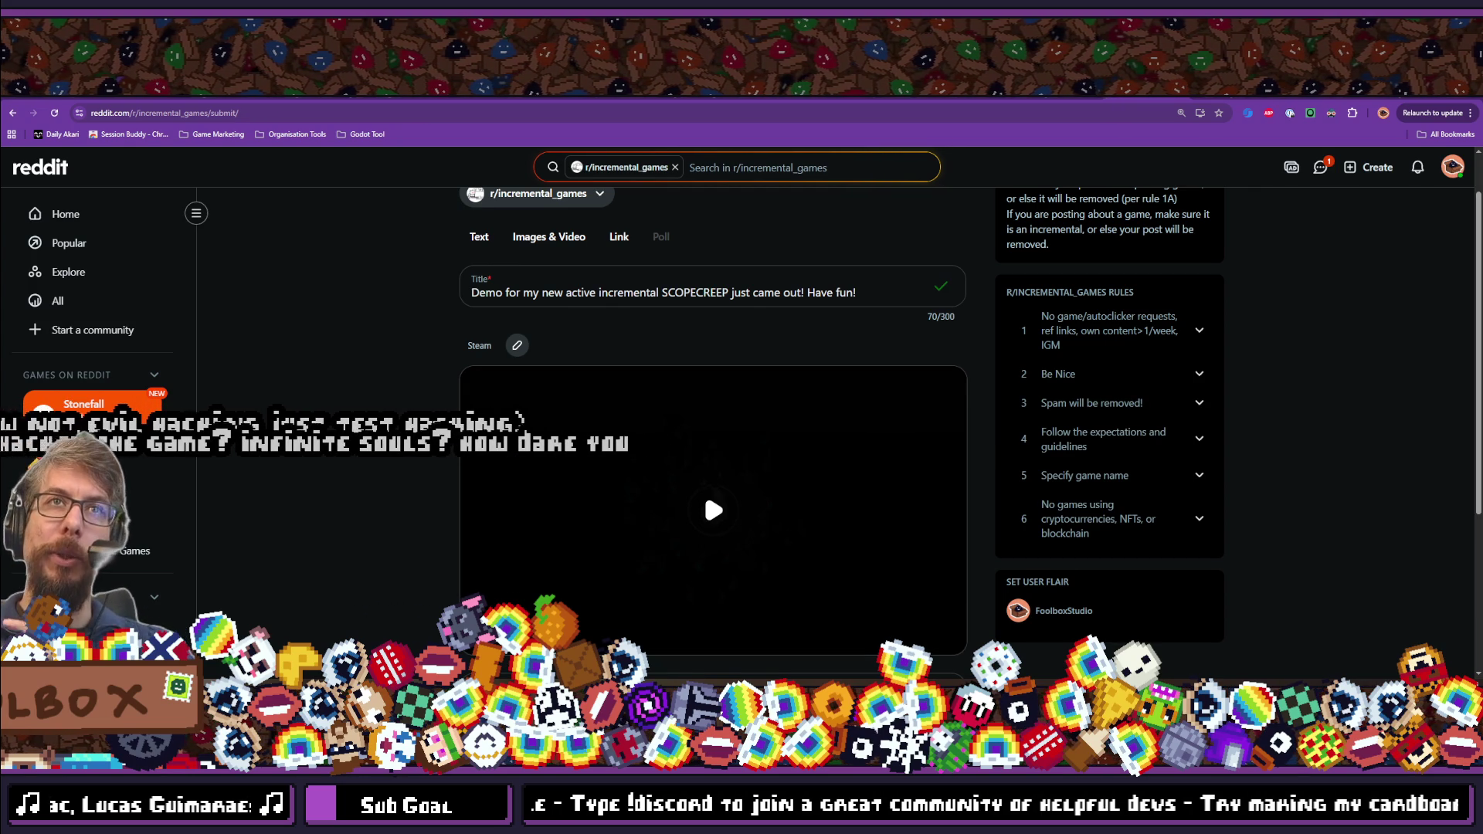
# Play the uploaded trailer preview and pause it at 0:04 of 0:42.
pyautogui.scroll(-2, 694, 455)
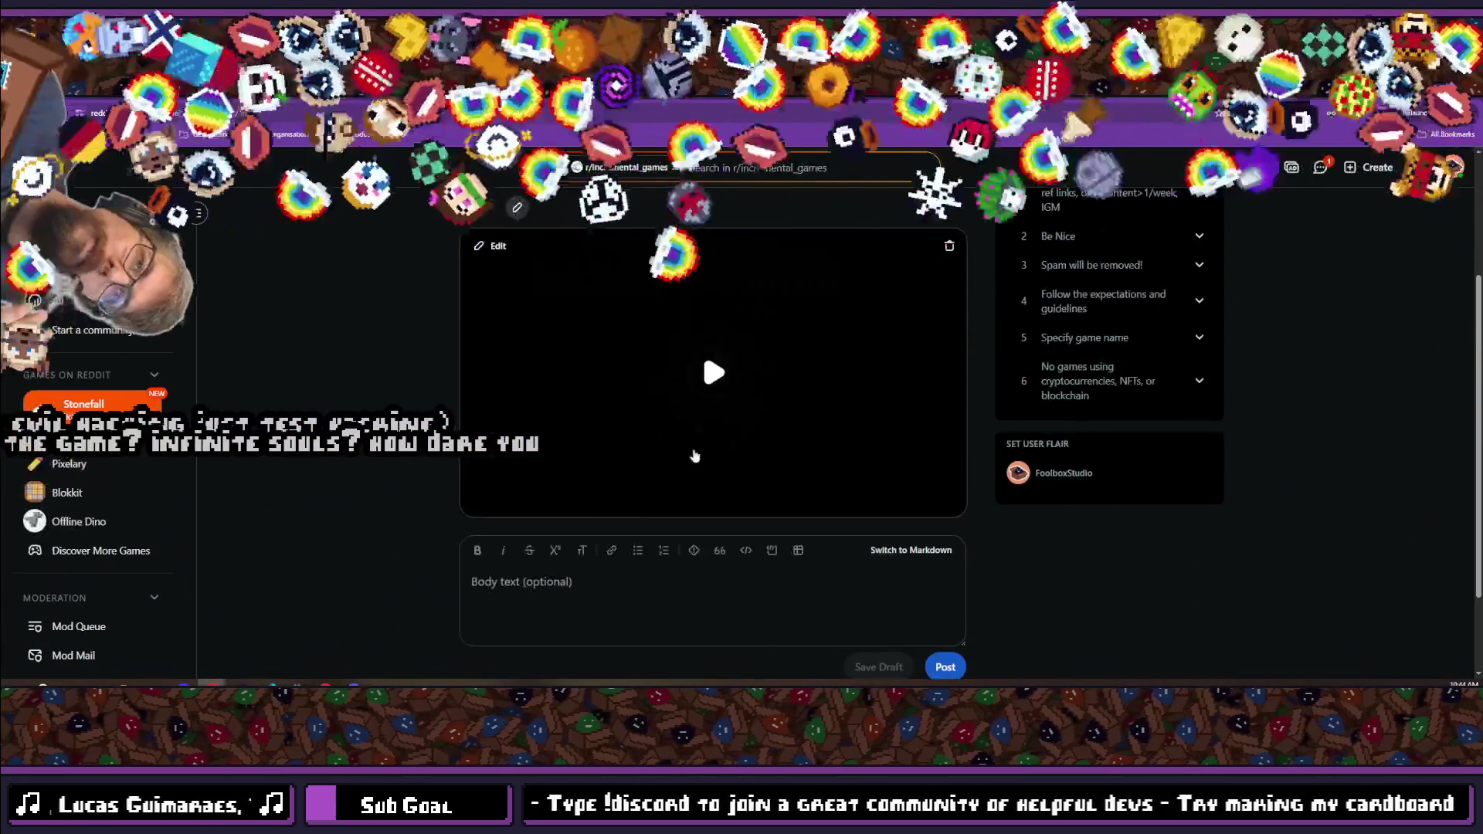
pyautogui.click(713, 373)
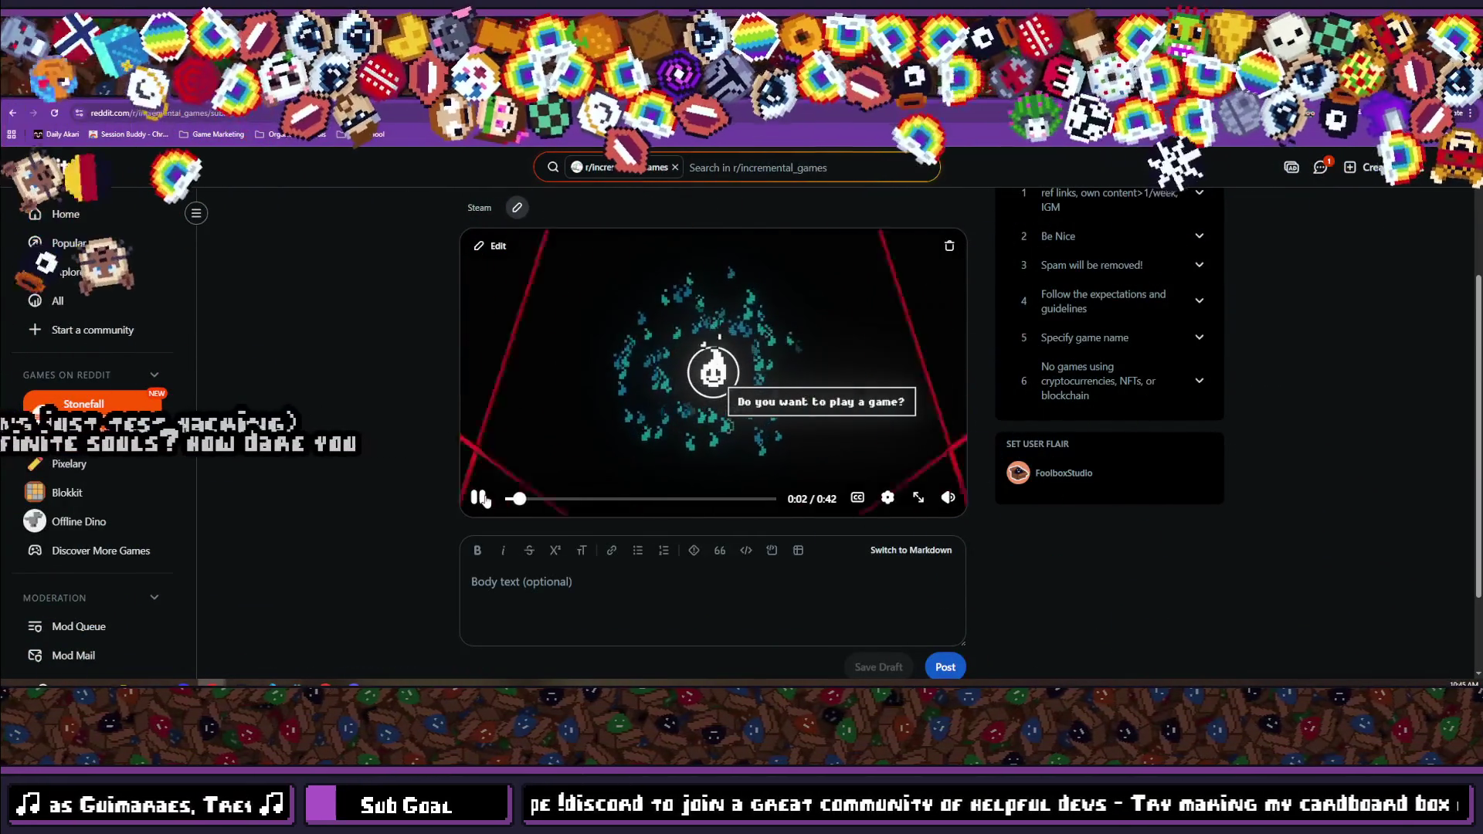
pyautogui.click(479, 498)
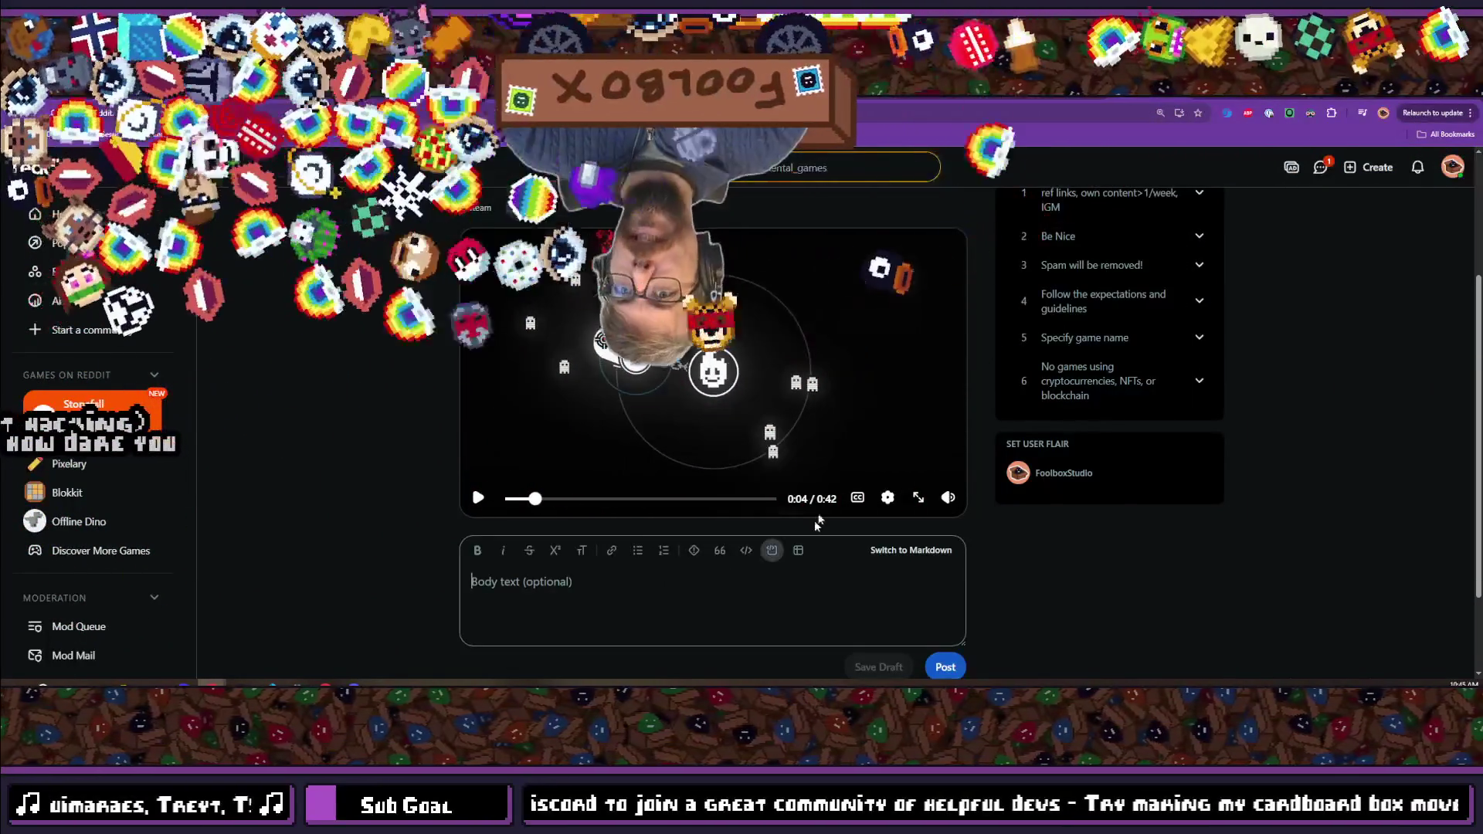
pyautogui.scroll(-2, 524, 449)
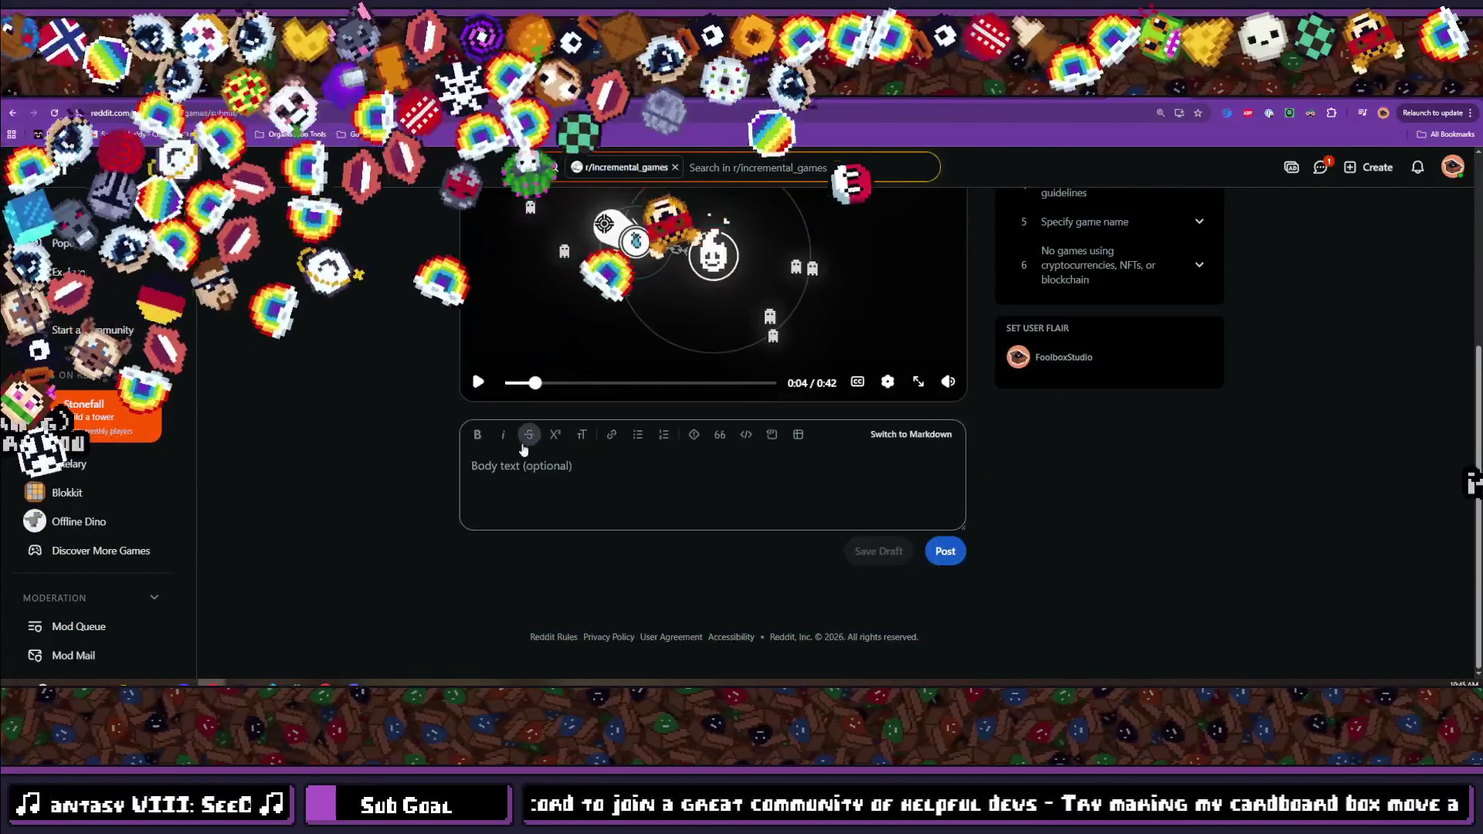
pyautogui.scroll(4, 579, 489)
pyautogui.scroll(-3, 579, 490)
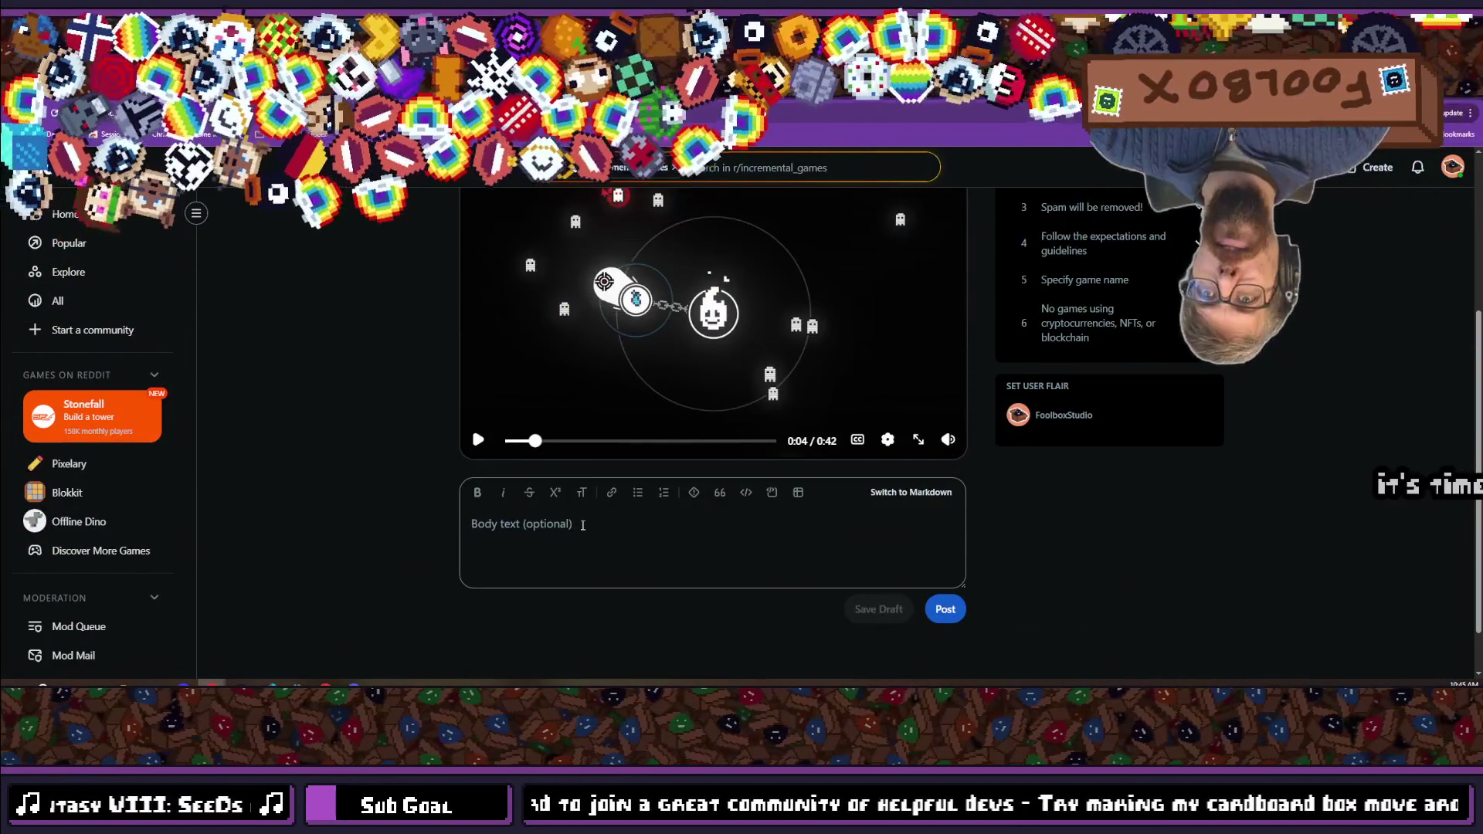
# Write a body about the 9-month-polished demo and gathering souls, ending 'Go play it and have fun!'.
pyautogui.write('Just ')
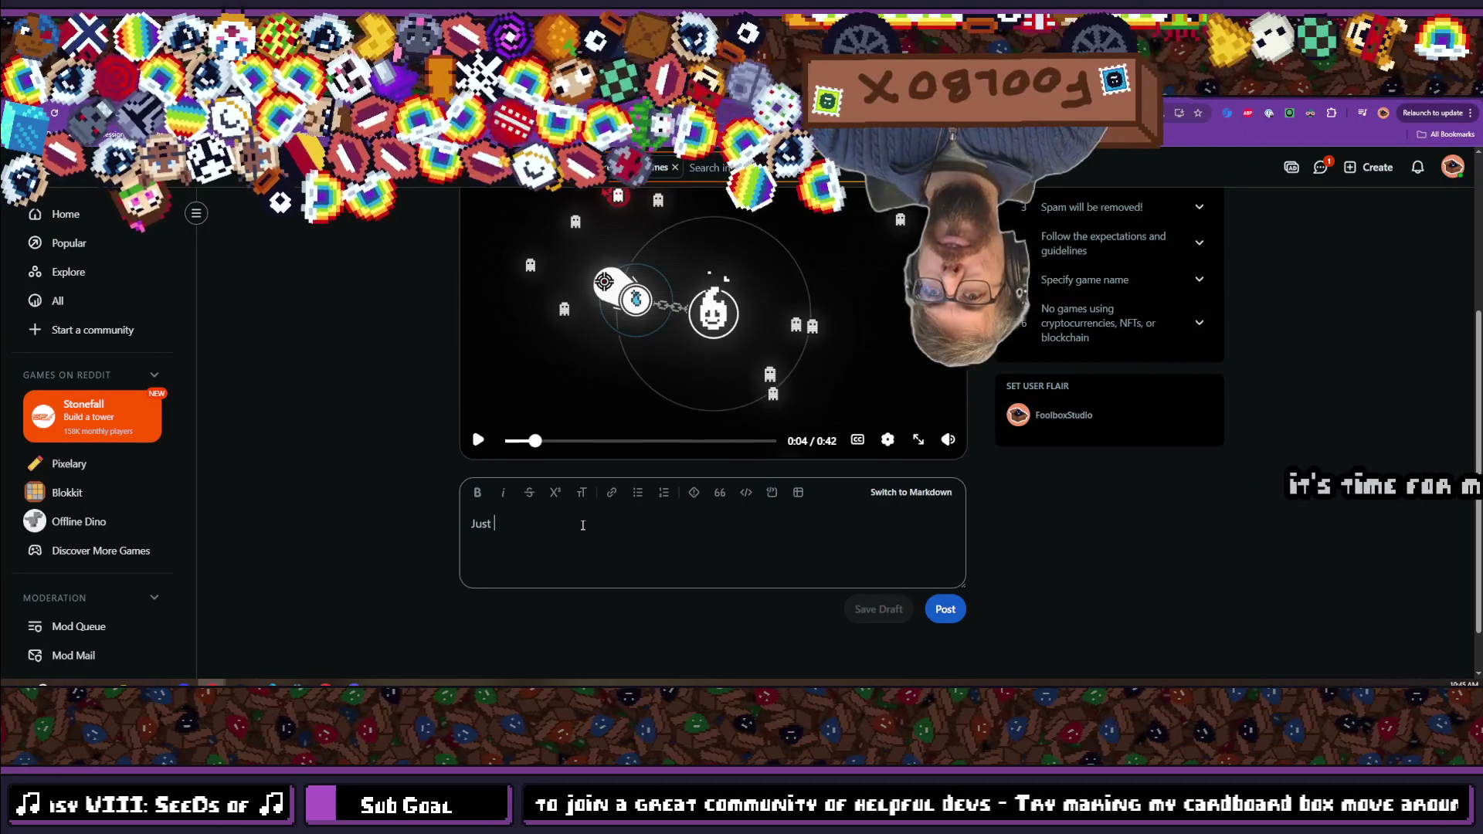
pyautogui.write('released the ')
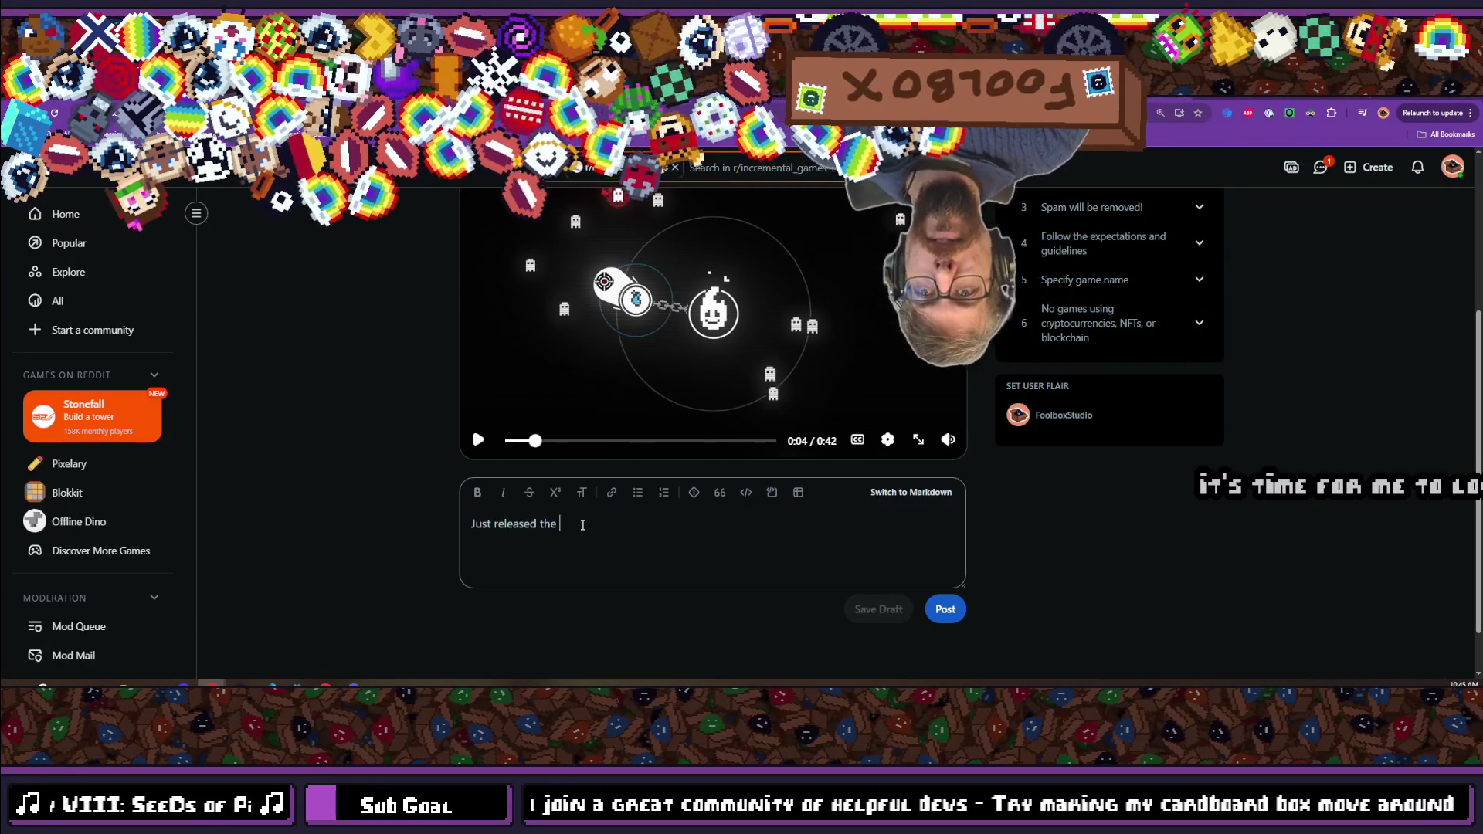
pyautogui.write("Demo for the game I've b")
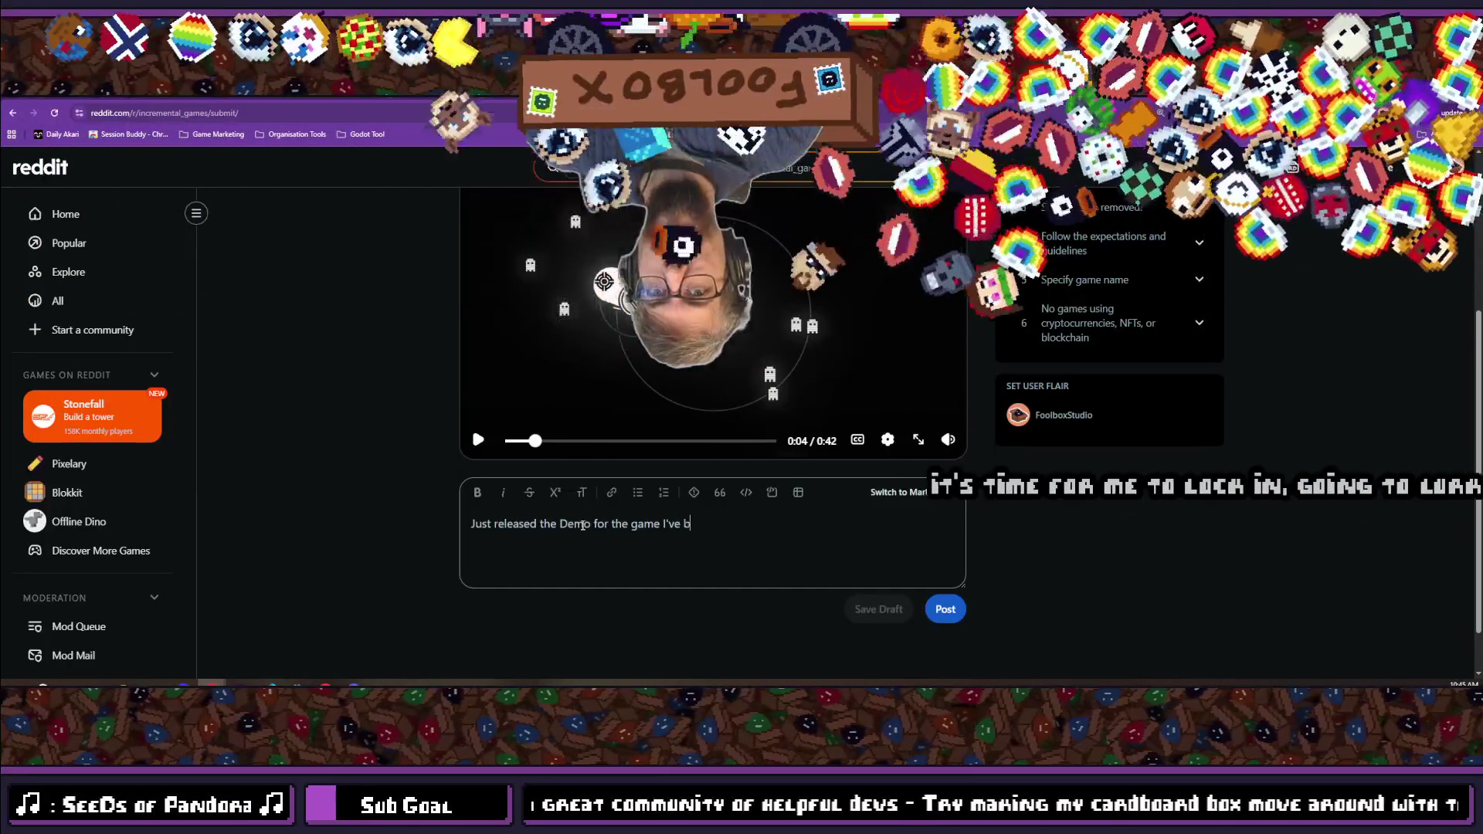
pyautogui.write('een working')
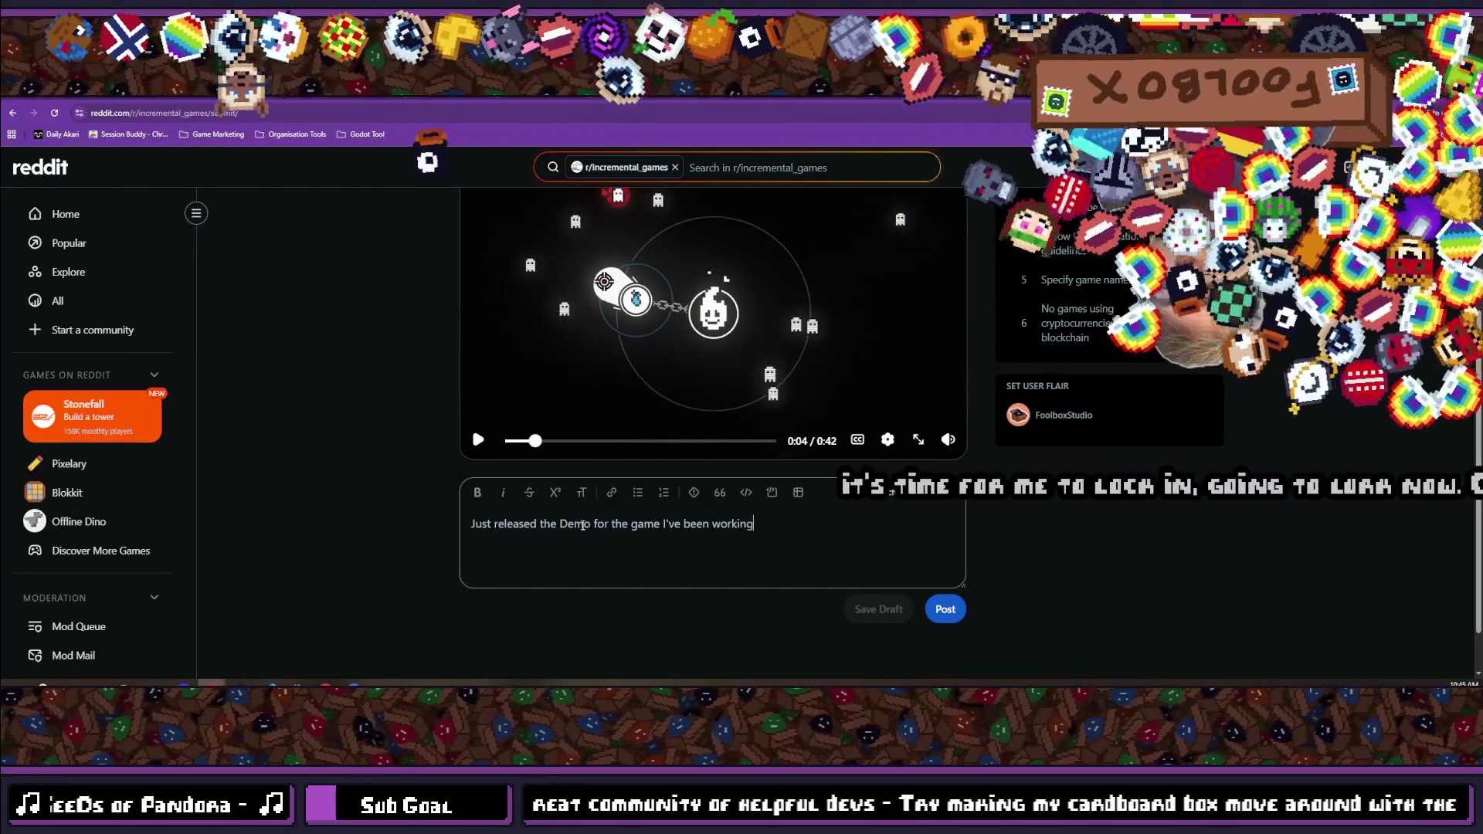
pyautogui.write(' and polishing in the')
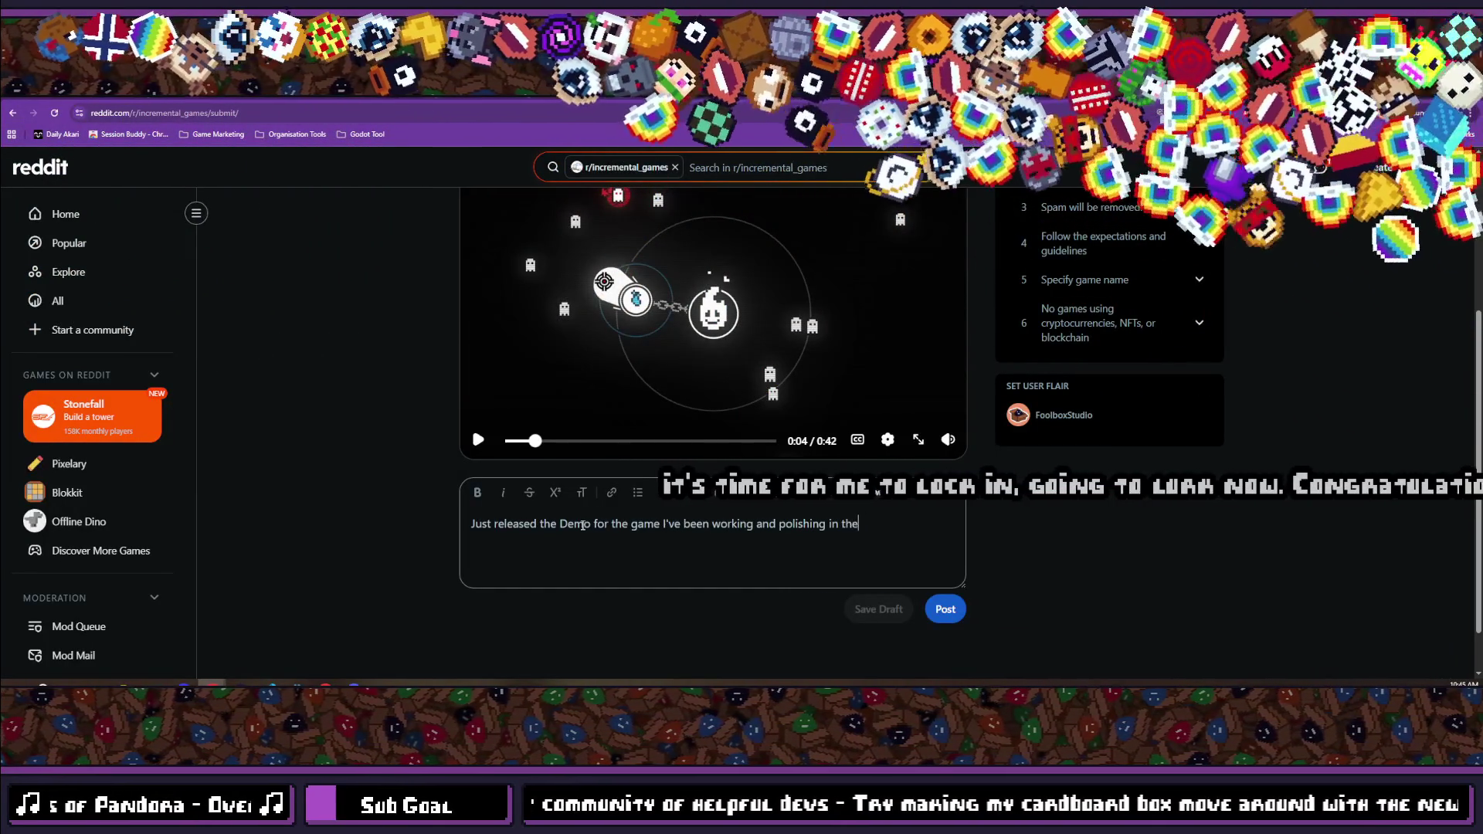
pyautogui.write(' past')
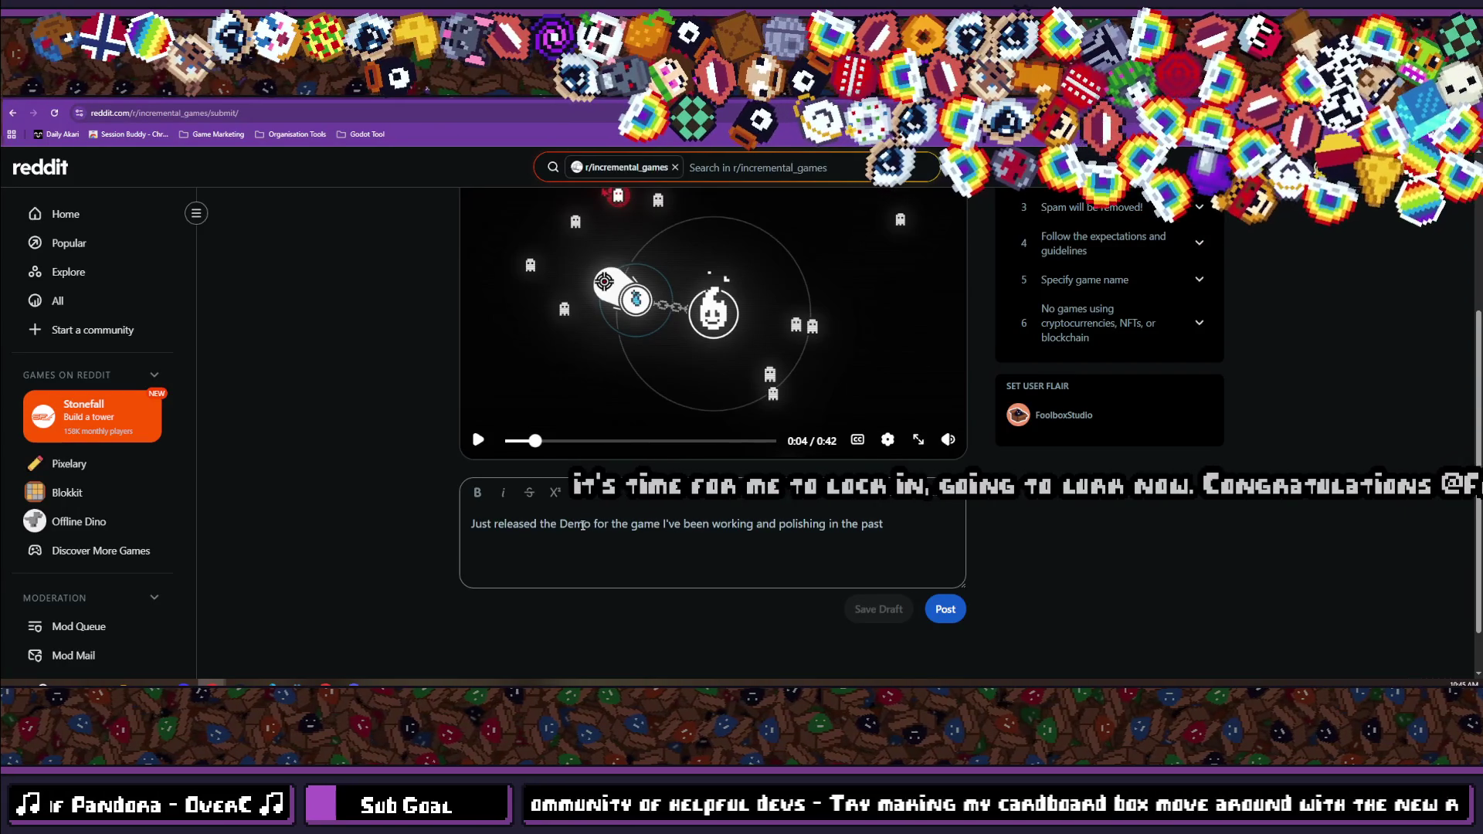
pyautogui.write('for the')
pyautogui.write(' pas')
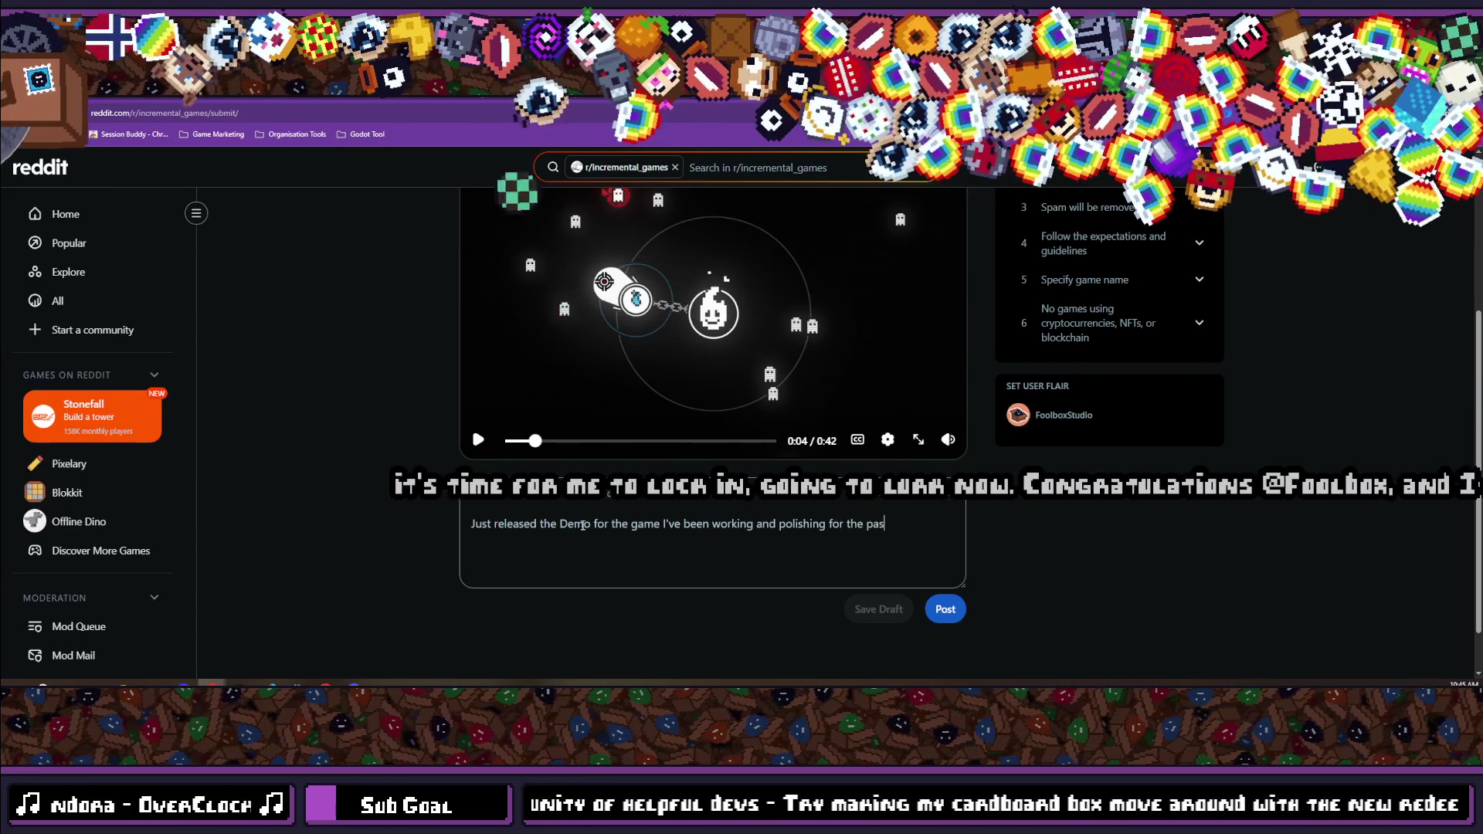
pyautogui.write('t 9 mont')
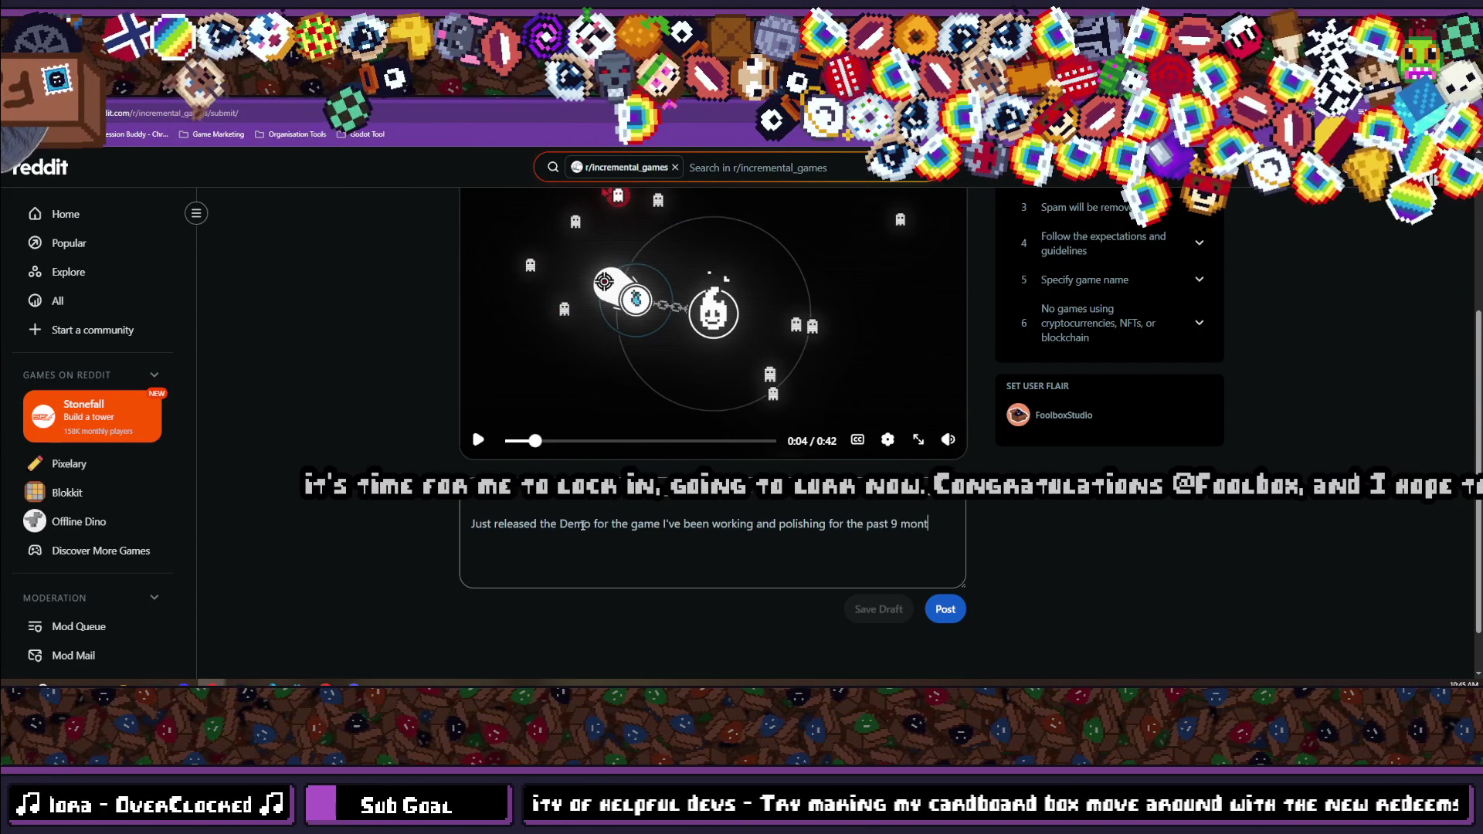
pyautogui.write("hs. It's a fun acti")
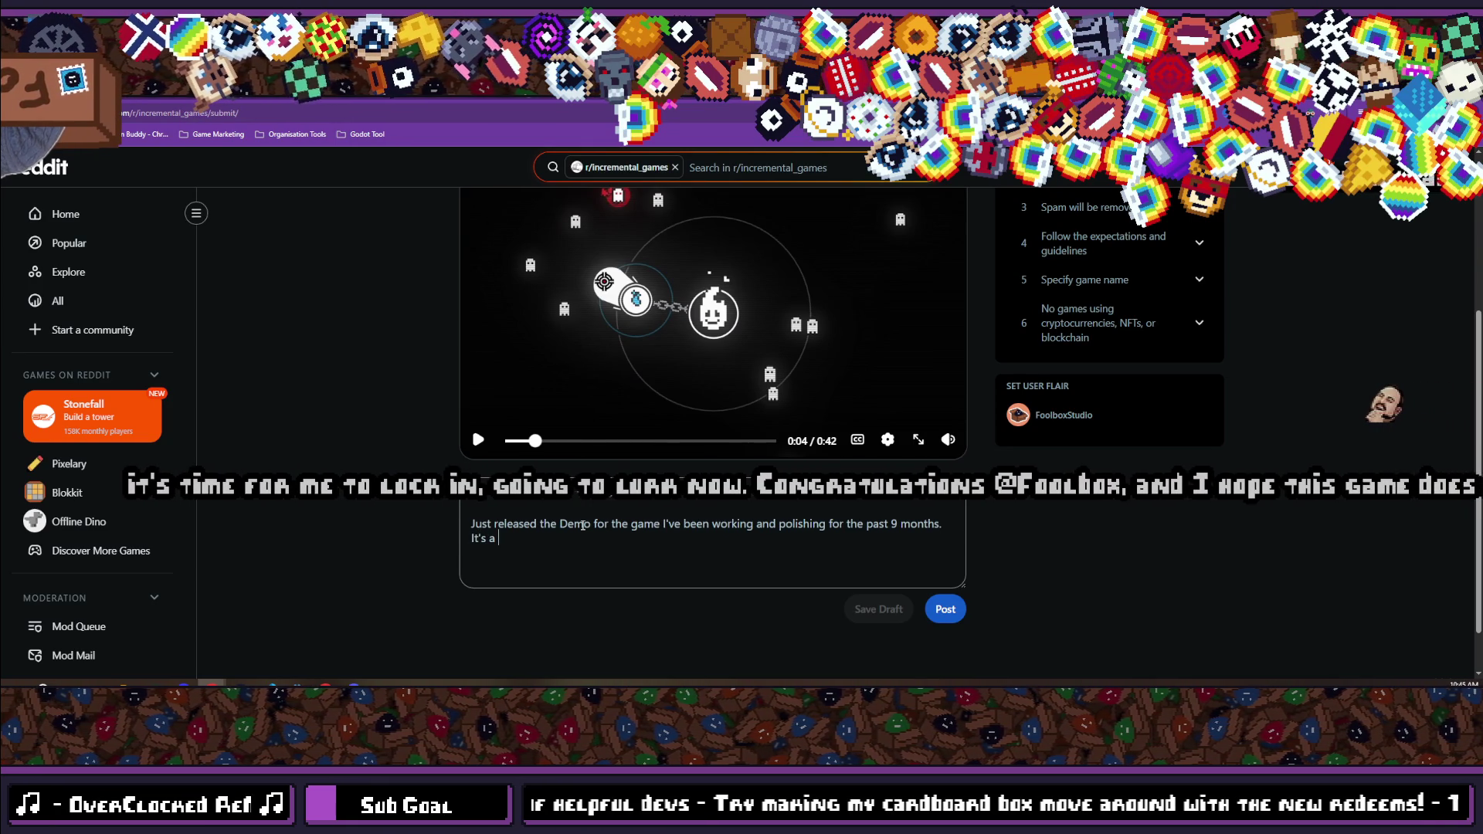
pyautogui.write('ve')
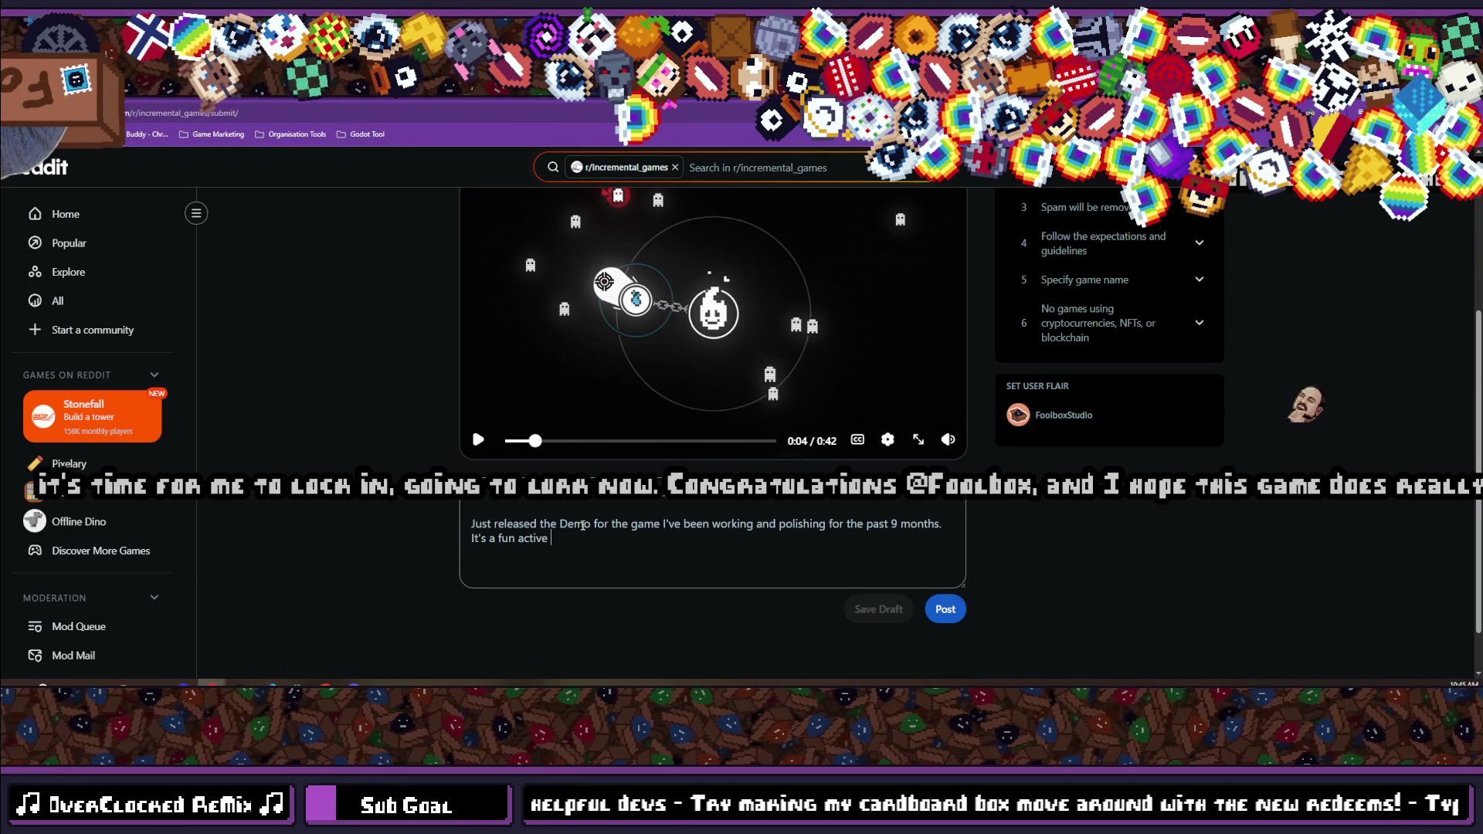
pyautogui.write(' incremental ')
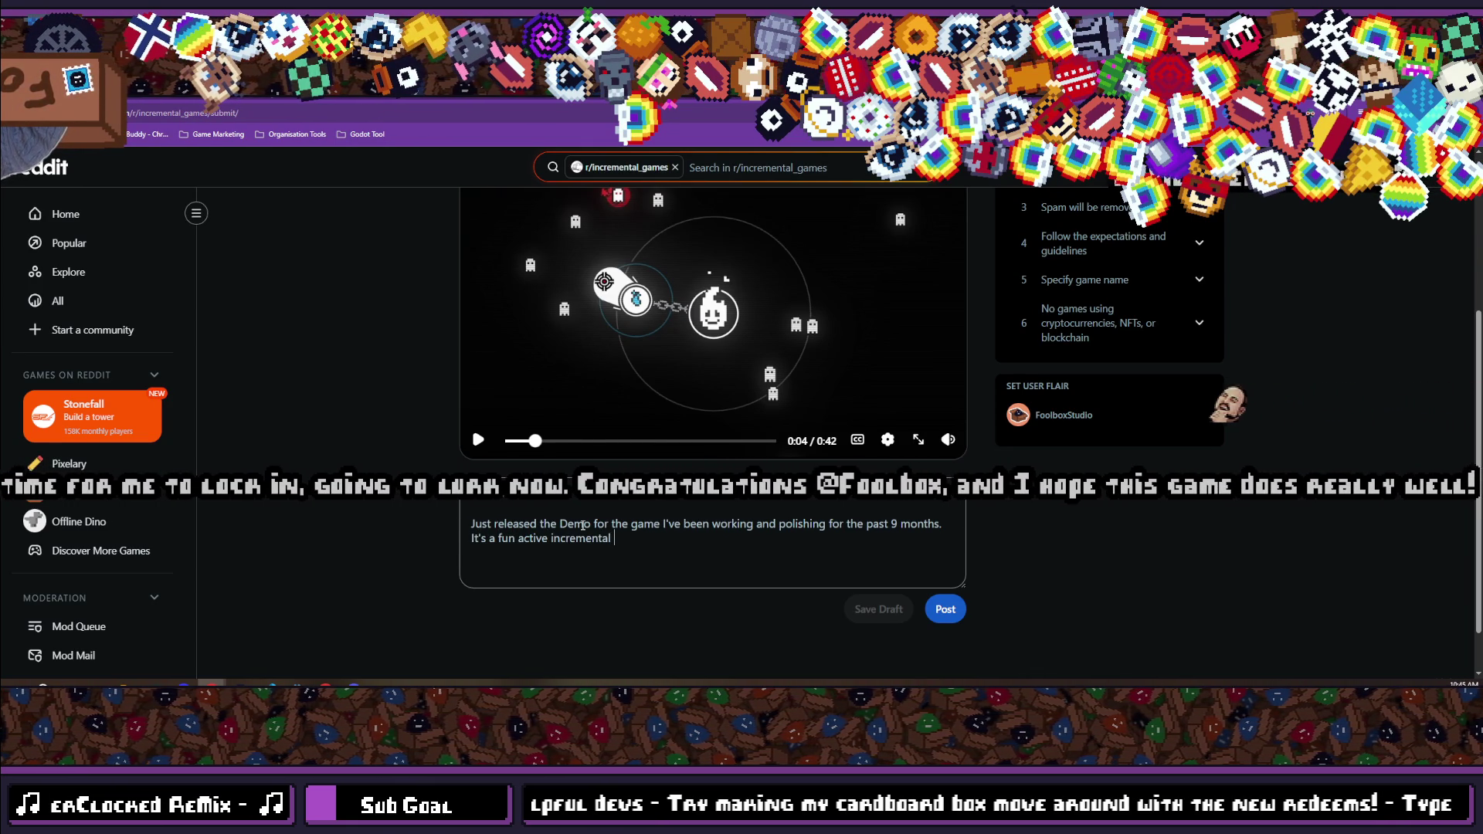
pyautogui.write('where you ')
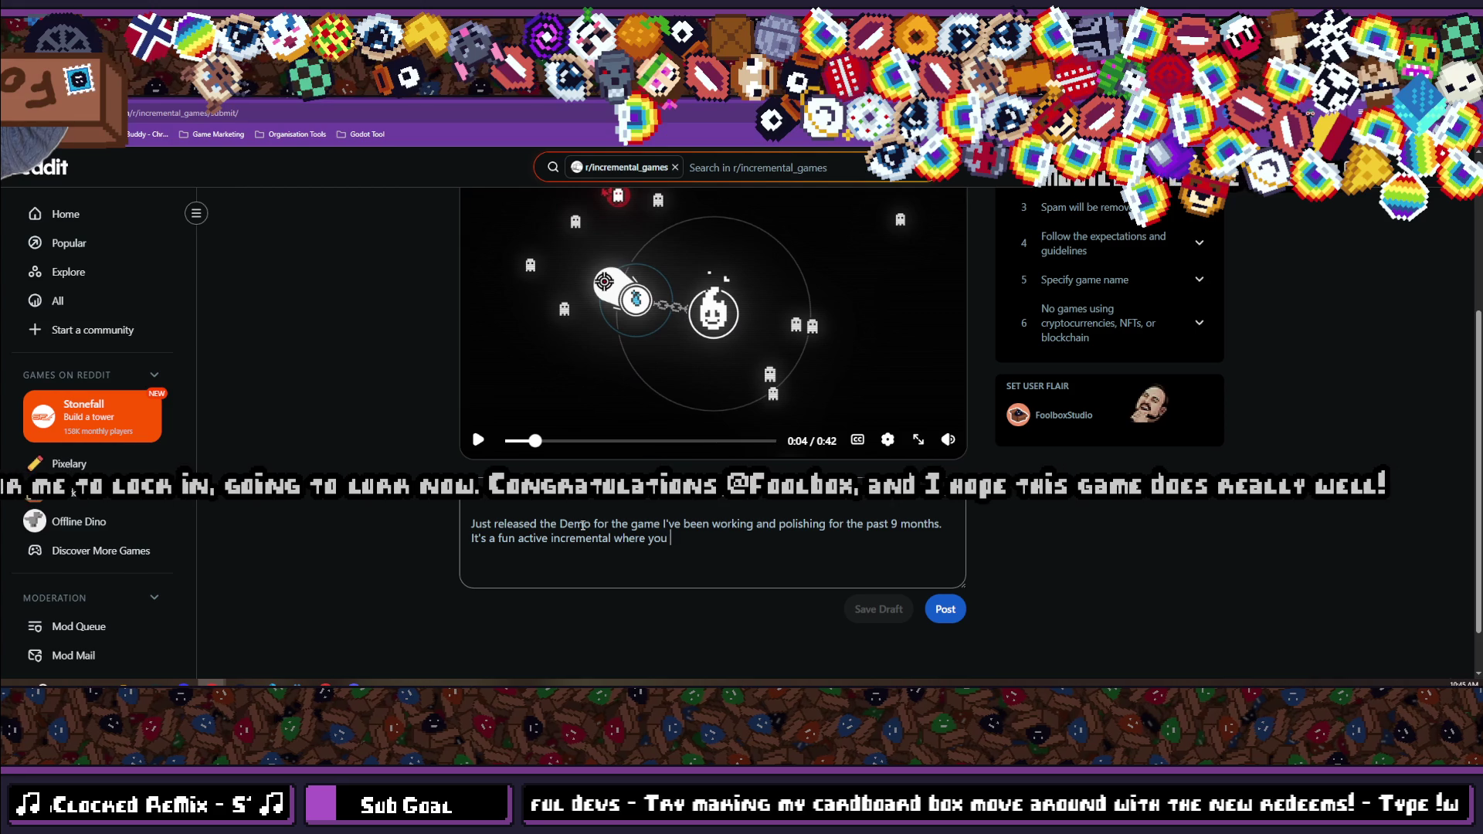
pyautogui.write('gather s')
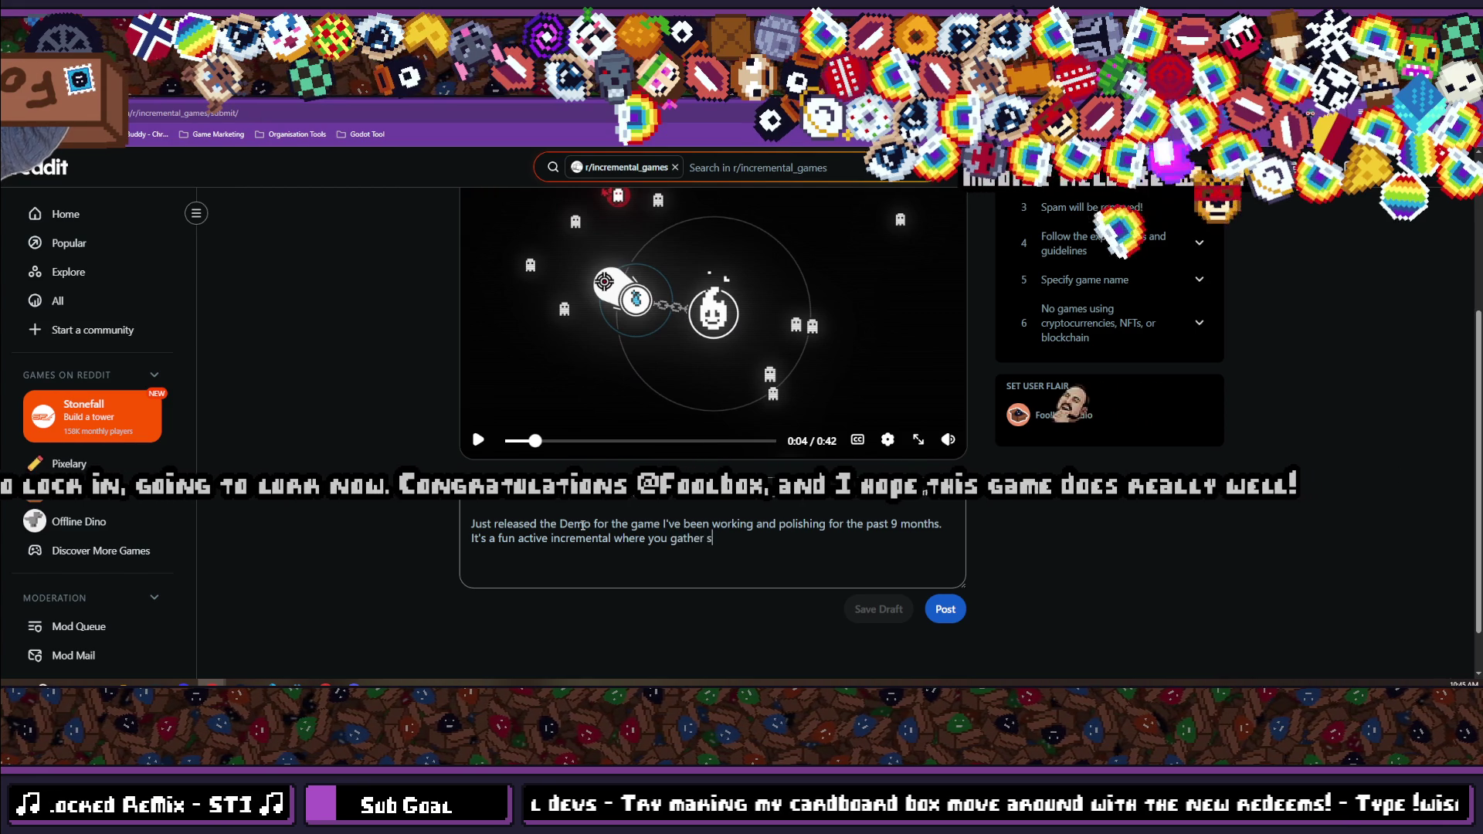
pyautogui.write('ouls and discorv')
pyautogui.press('BackSpace')
pyautogui.press('BackSpace')
pyautogui.write('ver the story h')
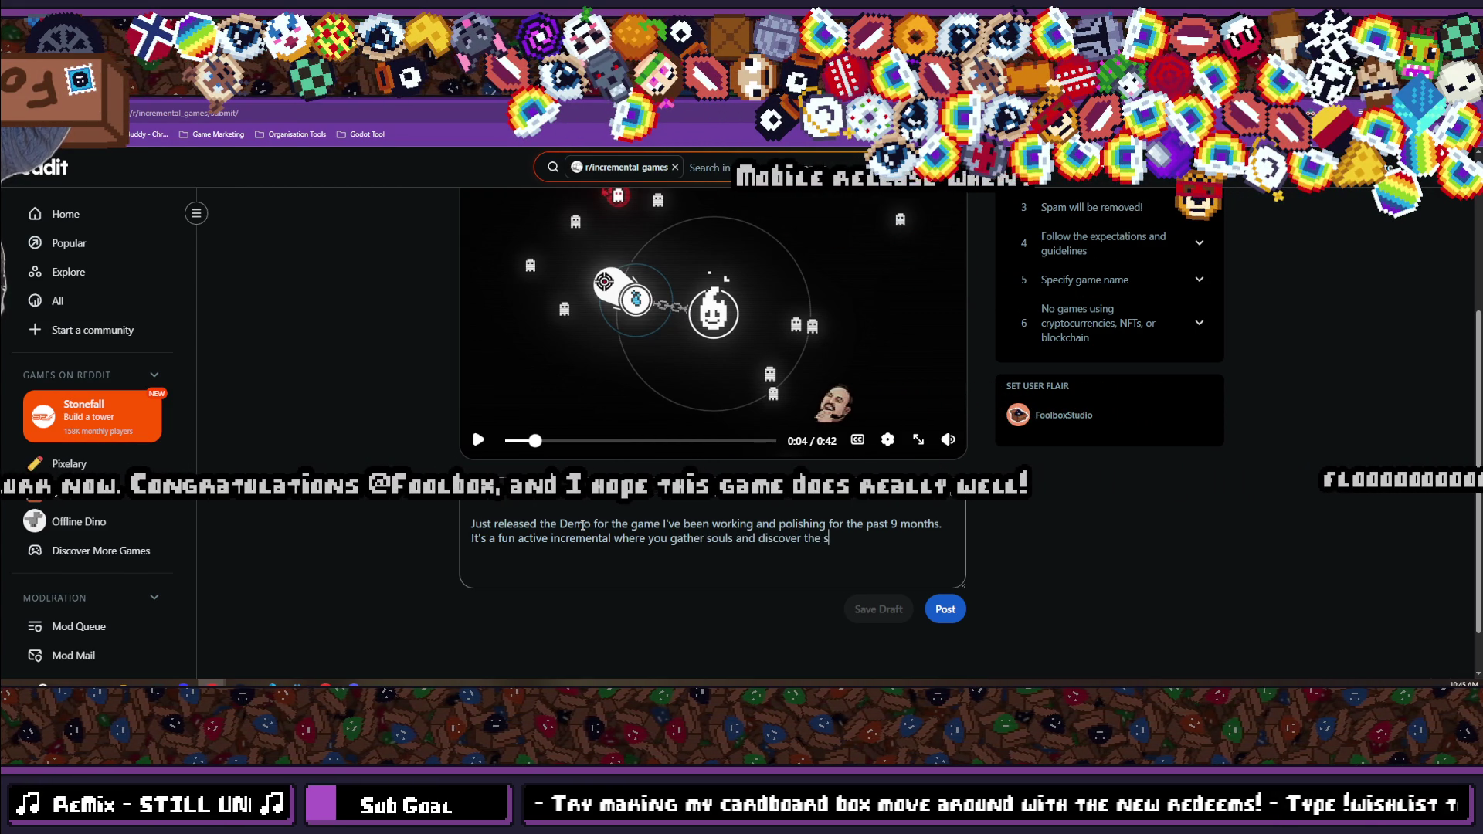
pyautogui.write('as')
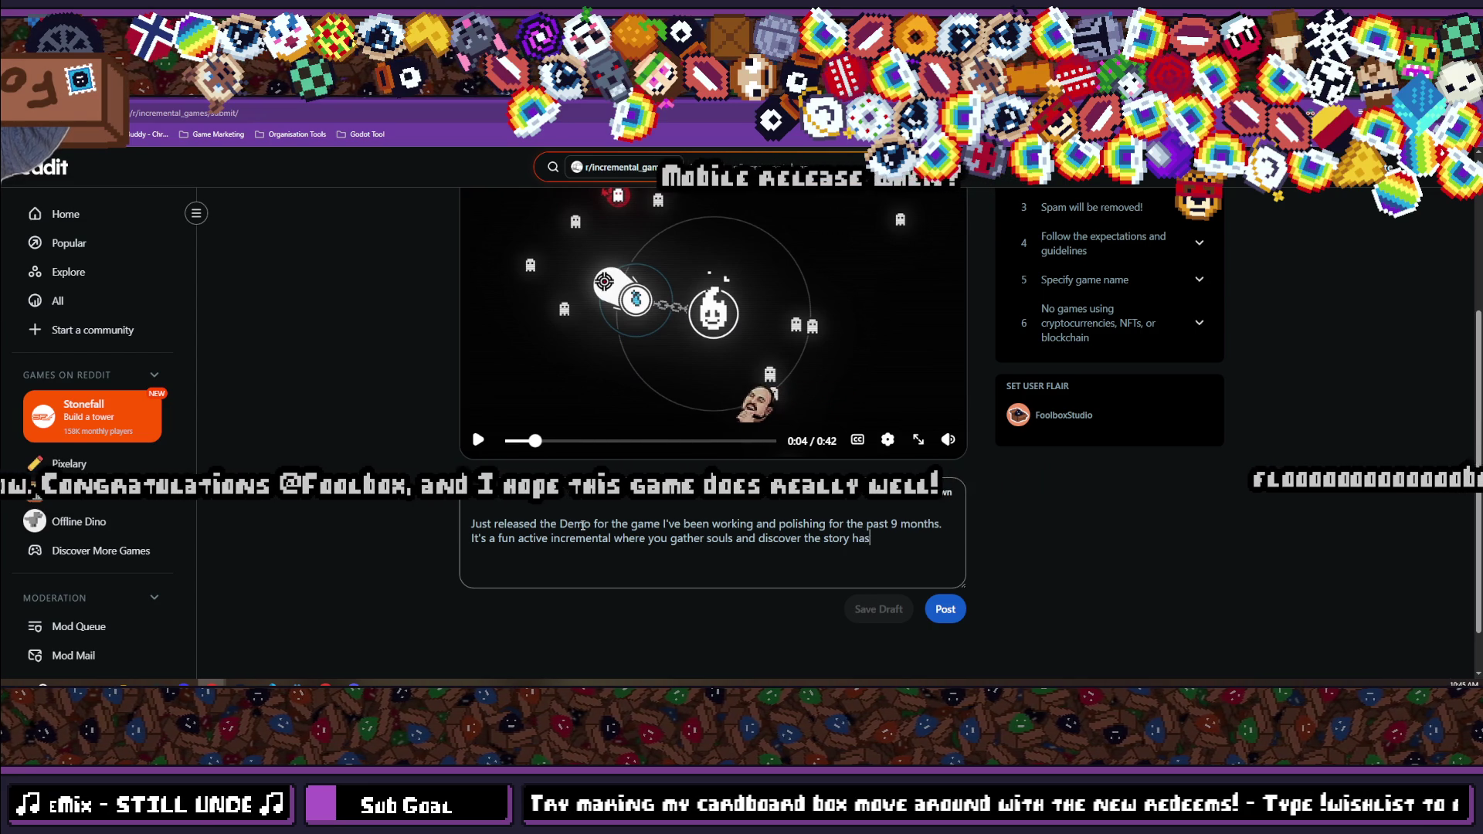
pyautogui.press('BackSpace')
pyautogui.press('BackSpace')
pyautogui.press('BackSpace')
pyautogui.write('as you go')
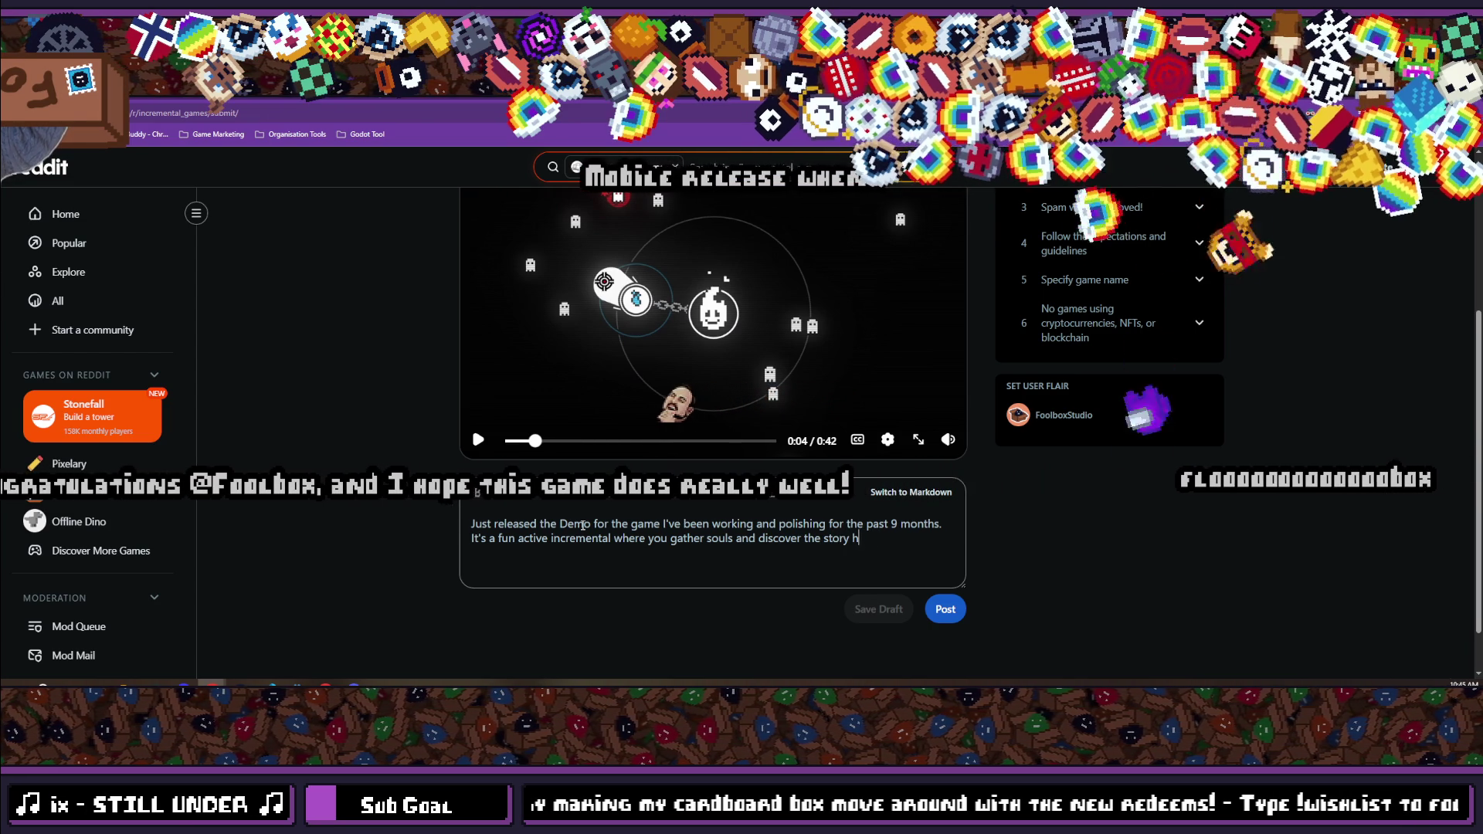
pyautogui.write('.')
pyautogui.press('Return')
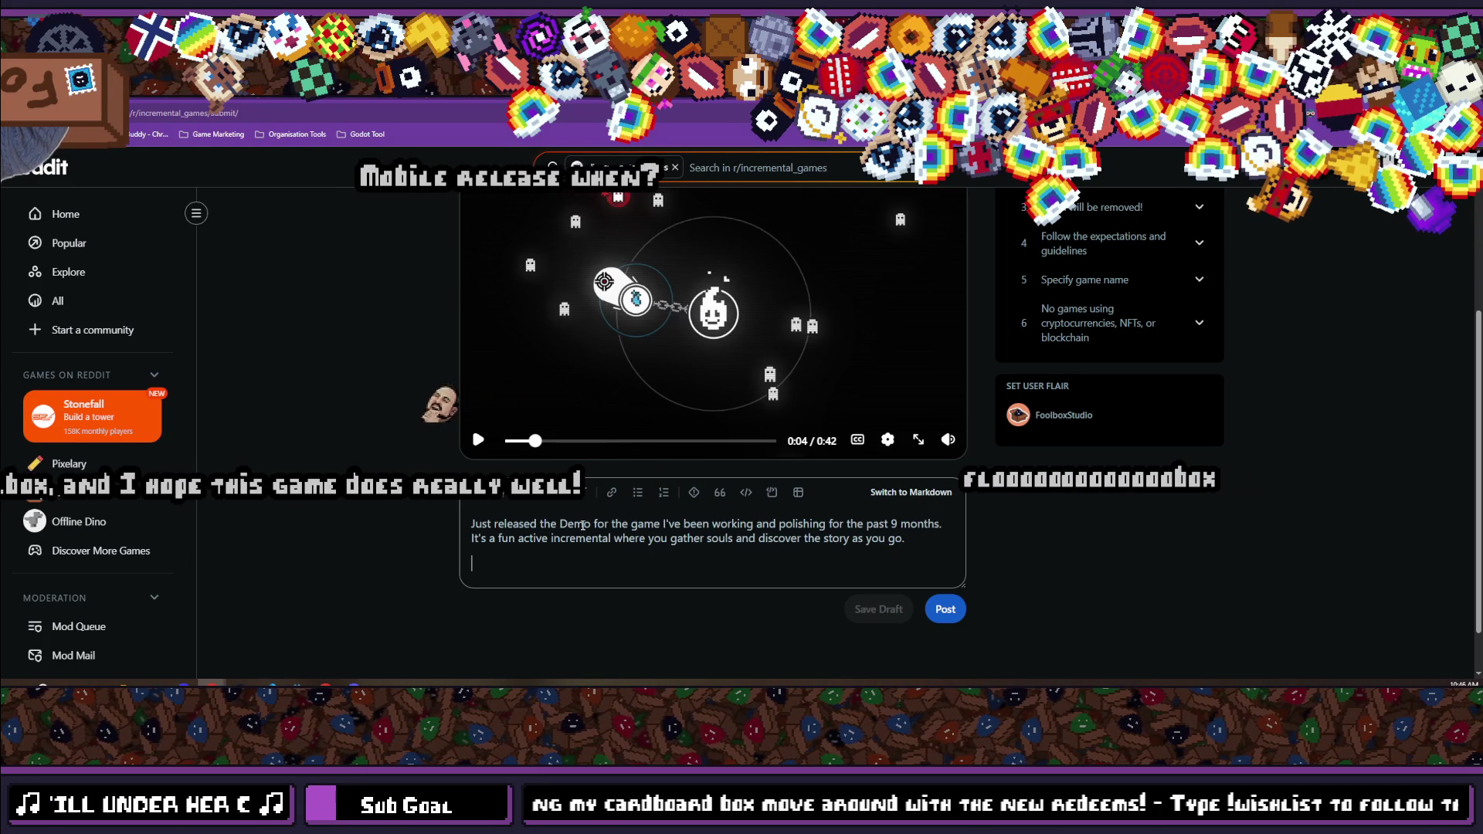
pyautogui.write('Go play it and ')
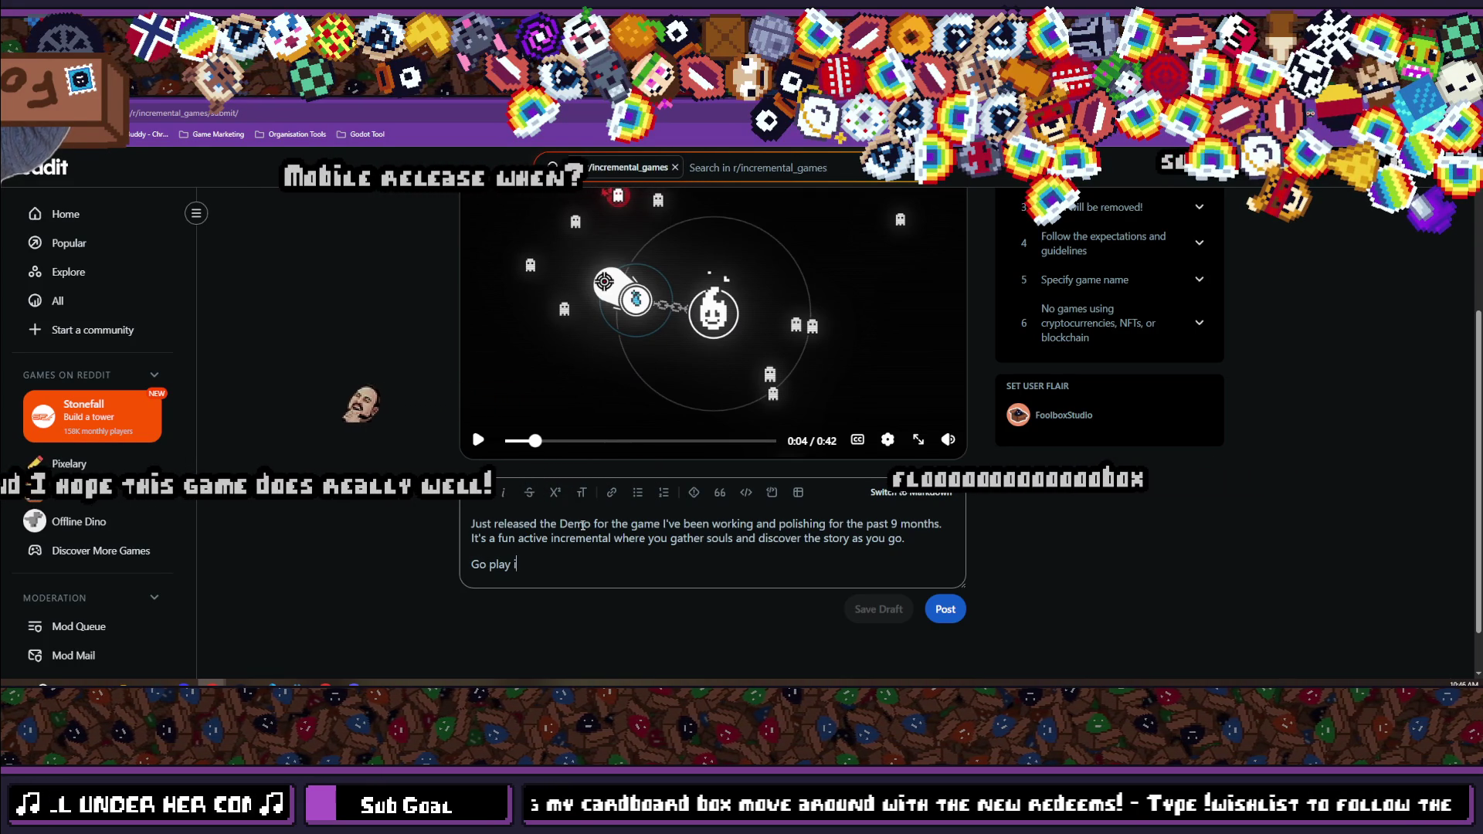
pyautogui.write('ha')
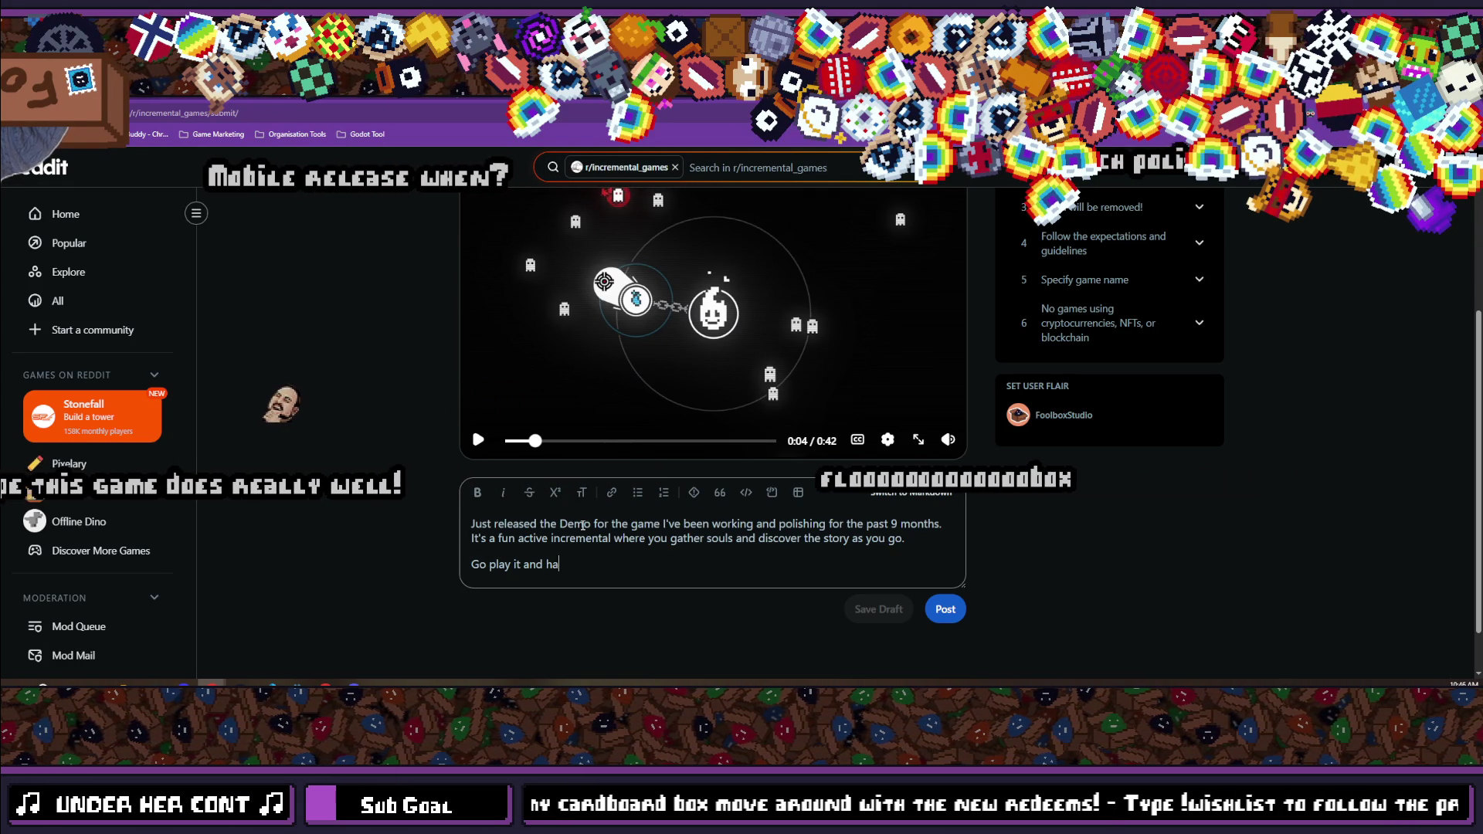
pyautogui.press('Return')
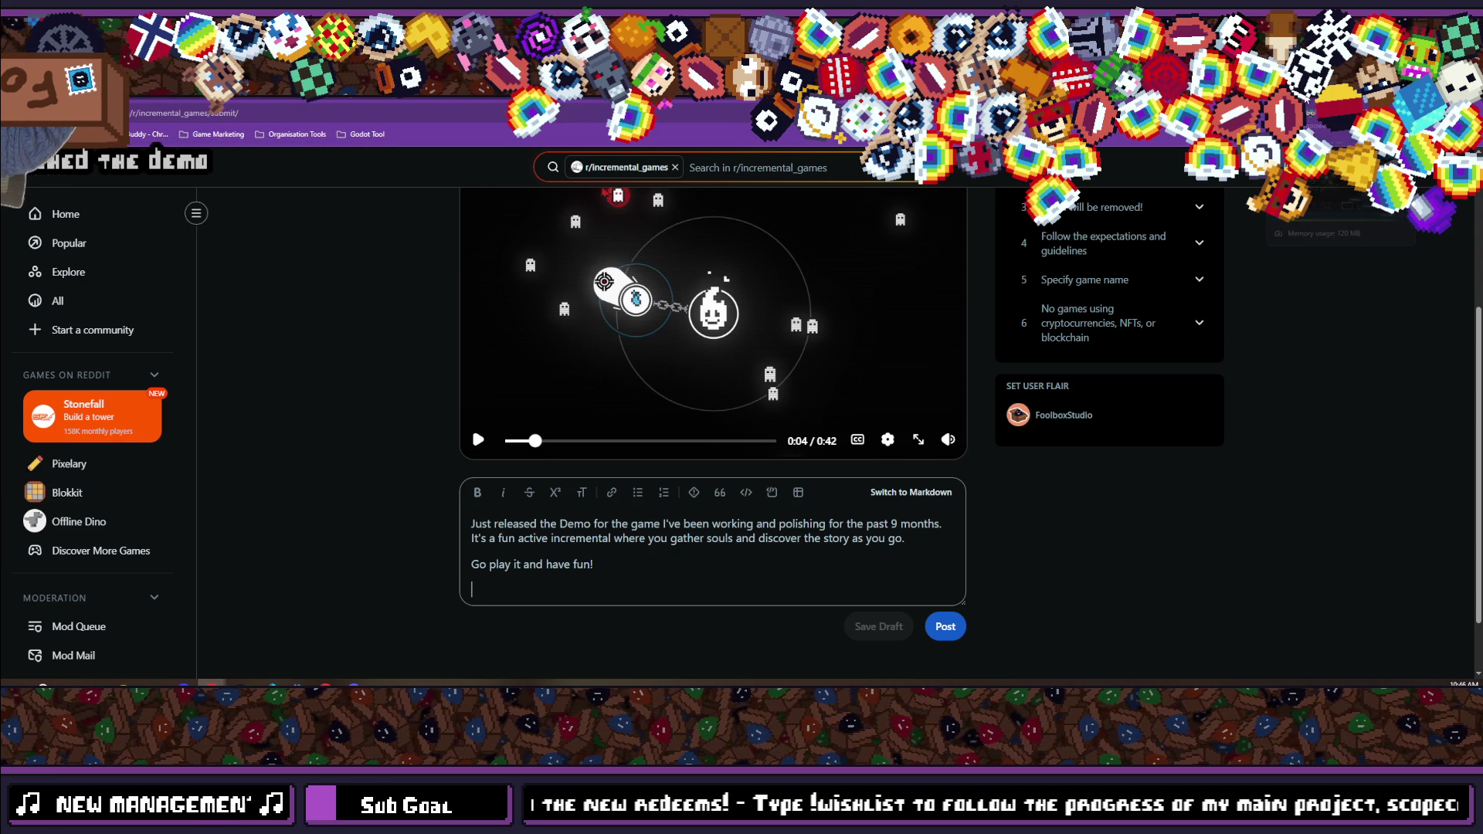
# Copy the SCOPECREEP Demo Steam store URL up to 'Demo' and return to the Reddit draft.
pyautogui.click(1328, 91)
pyautogui.click(284, 112)
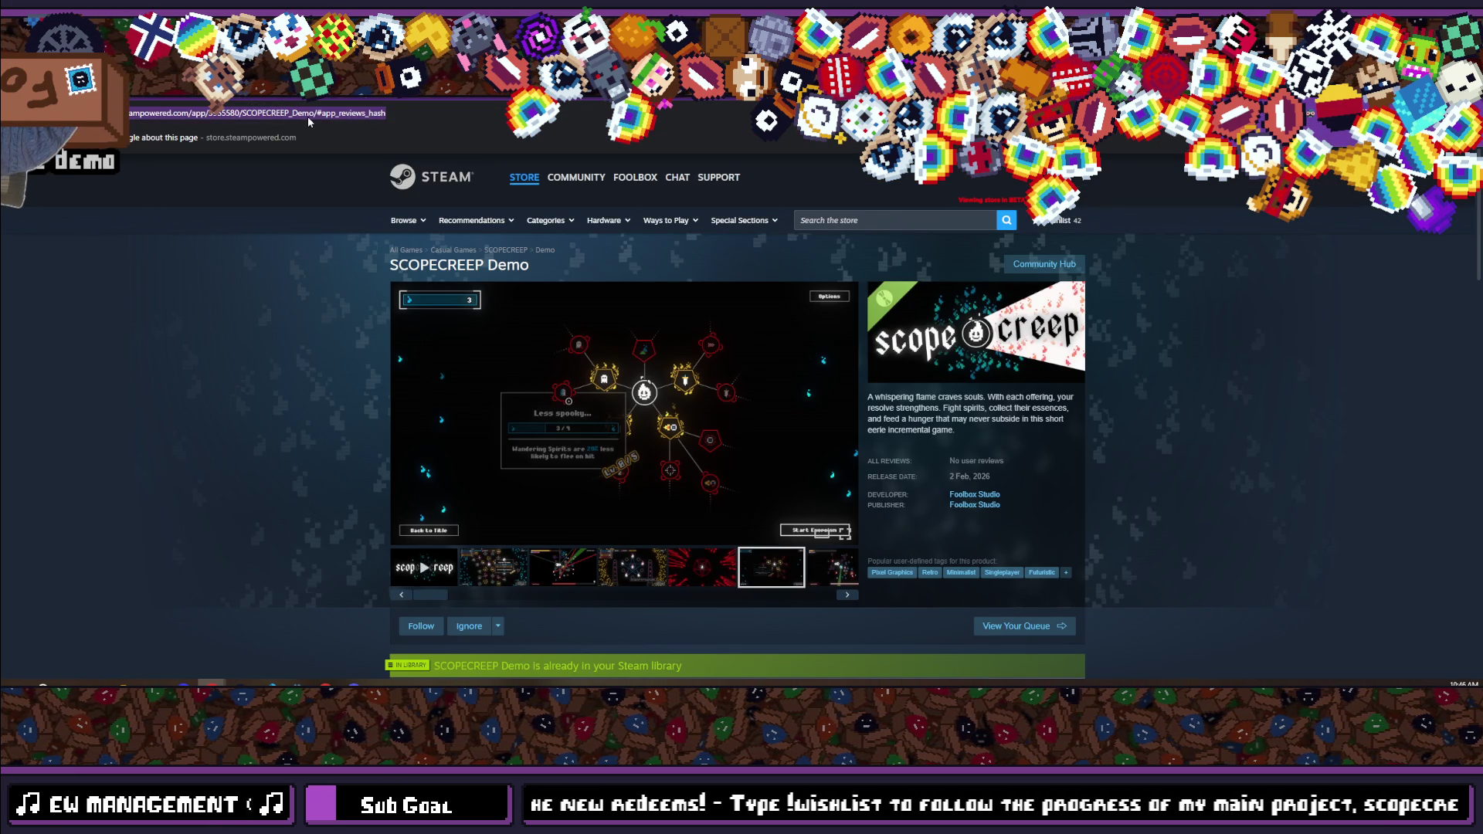
pyautogui.click(311, 114)
pyautogui.hotkey('ctrl', 'c')
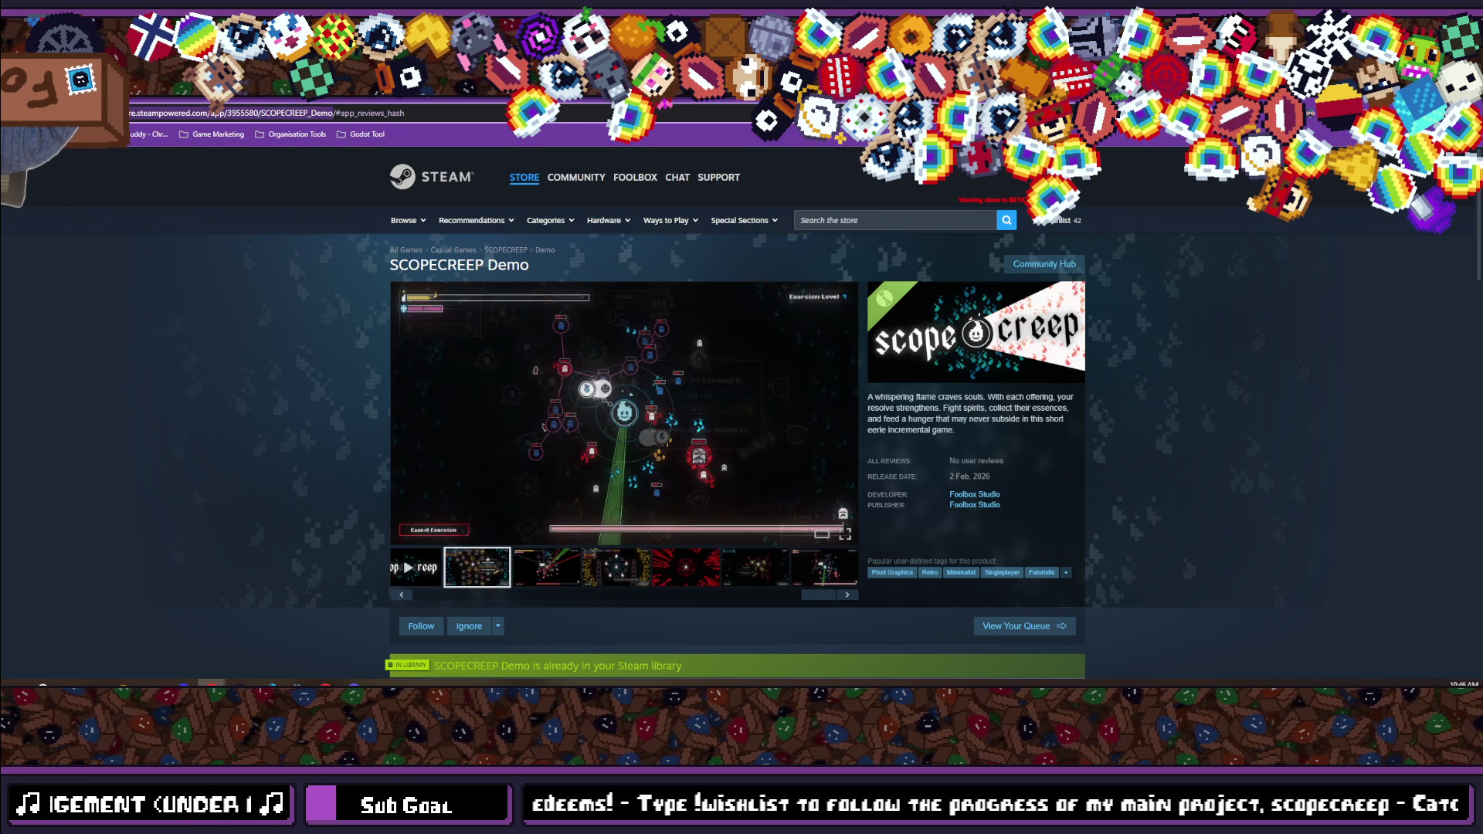
pyautogui.hotkey('ctrl', 'Tab')
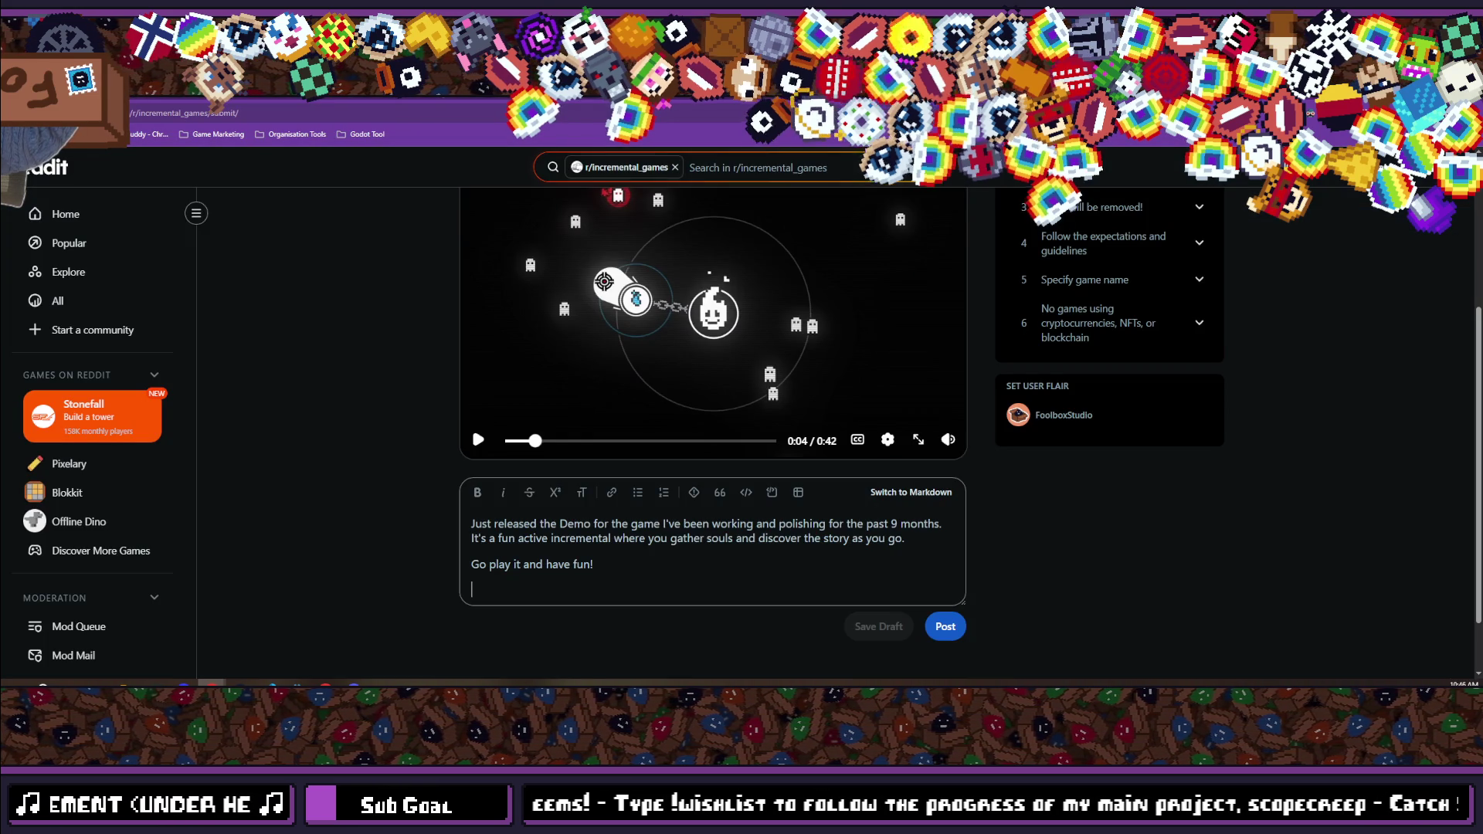
# Paste the SCOPECREEP Demo Steam store link into the Reddit post body, with a sign-off line beneath it.
pyautogui.hotkey('ctrl', 'v')
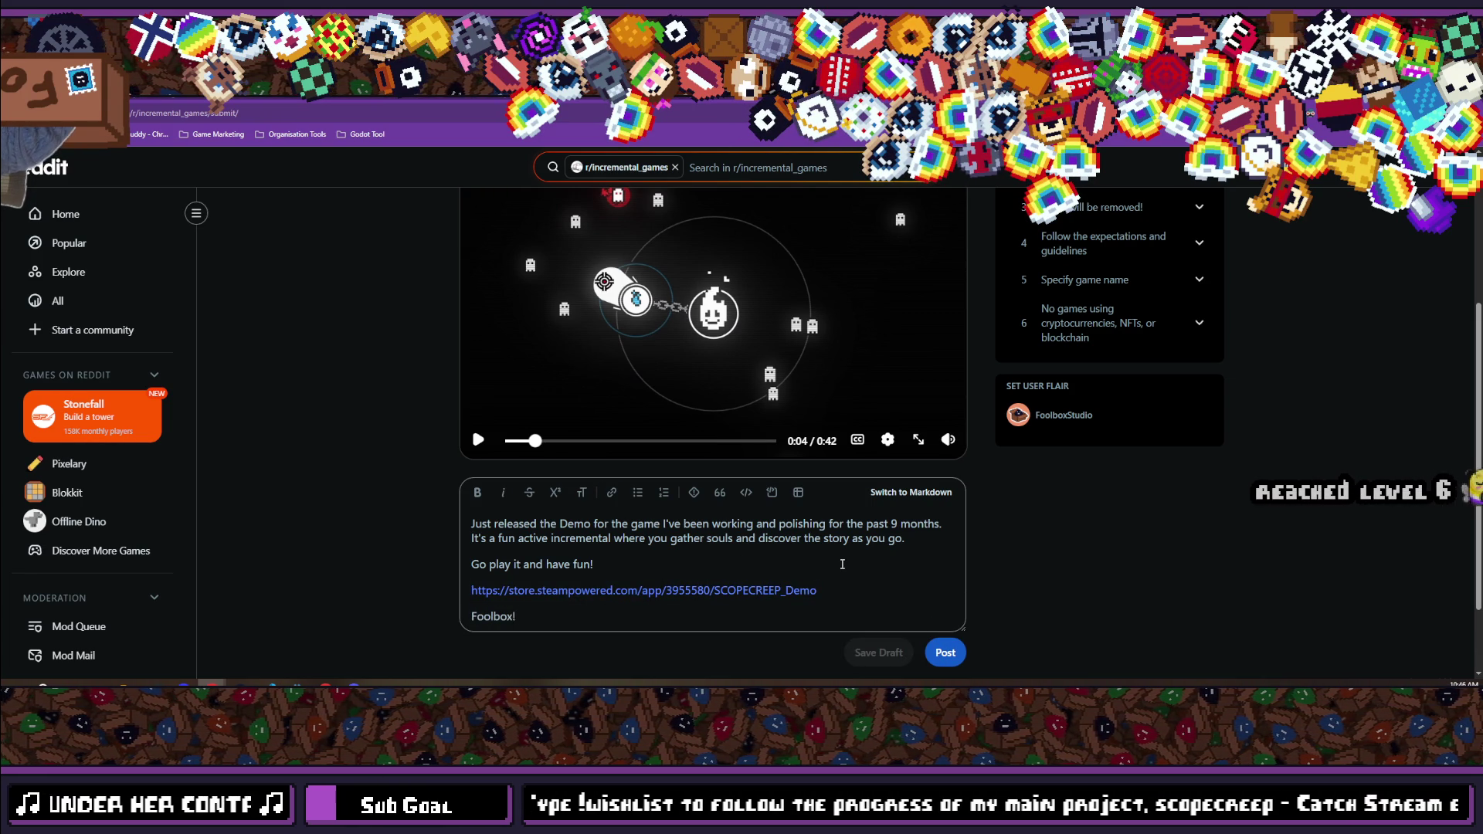
pyautogui.scroll(2, 587, 523)
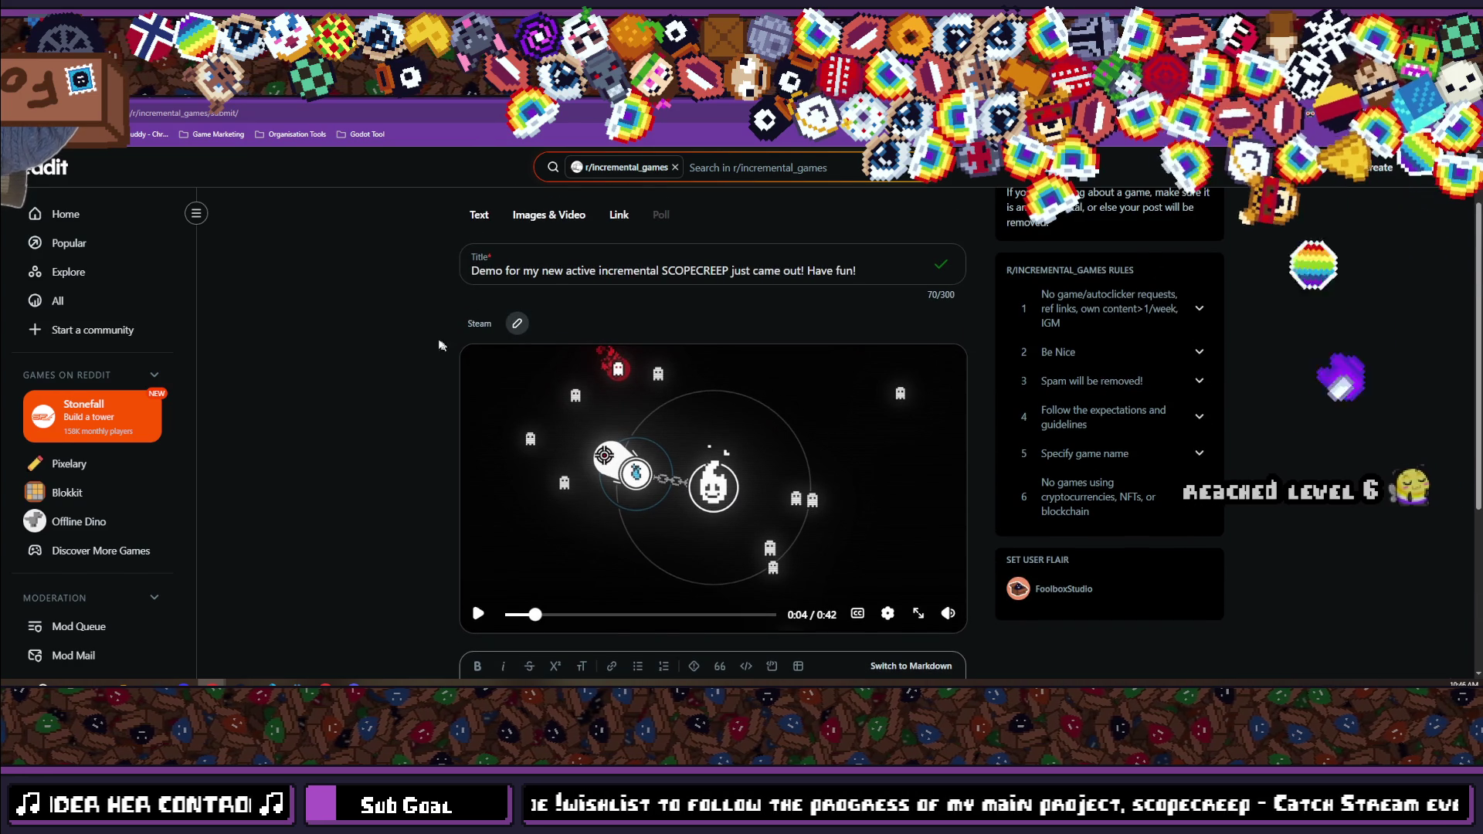
pyautogui.scroll(-1, 372, 371)
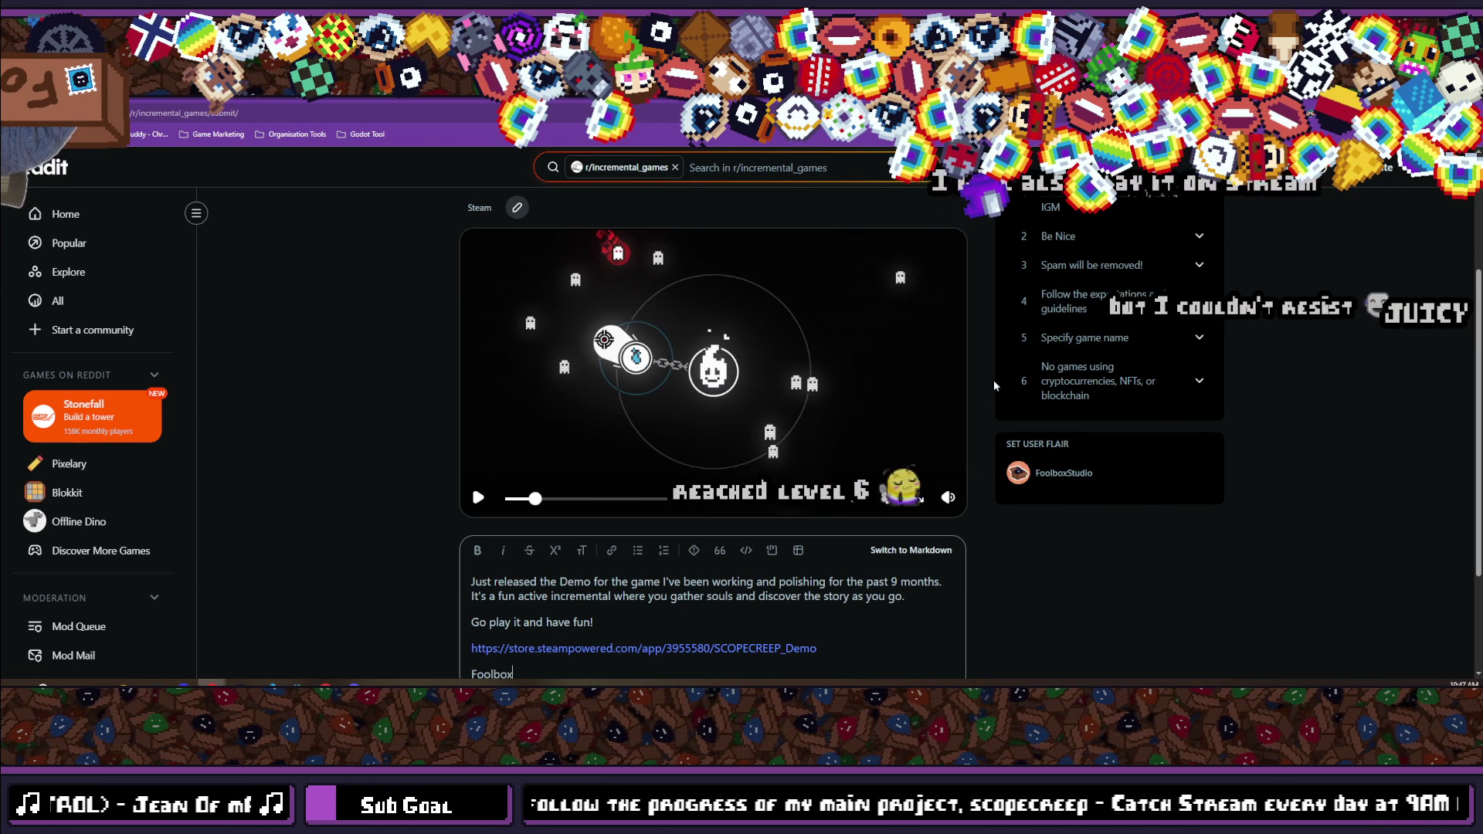
pyautogui.scroll(-2, 382, 385)
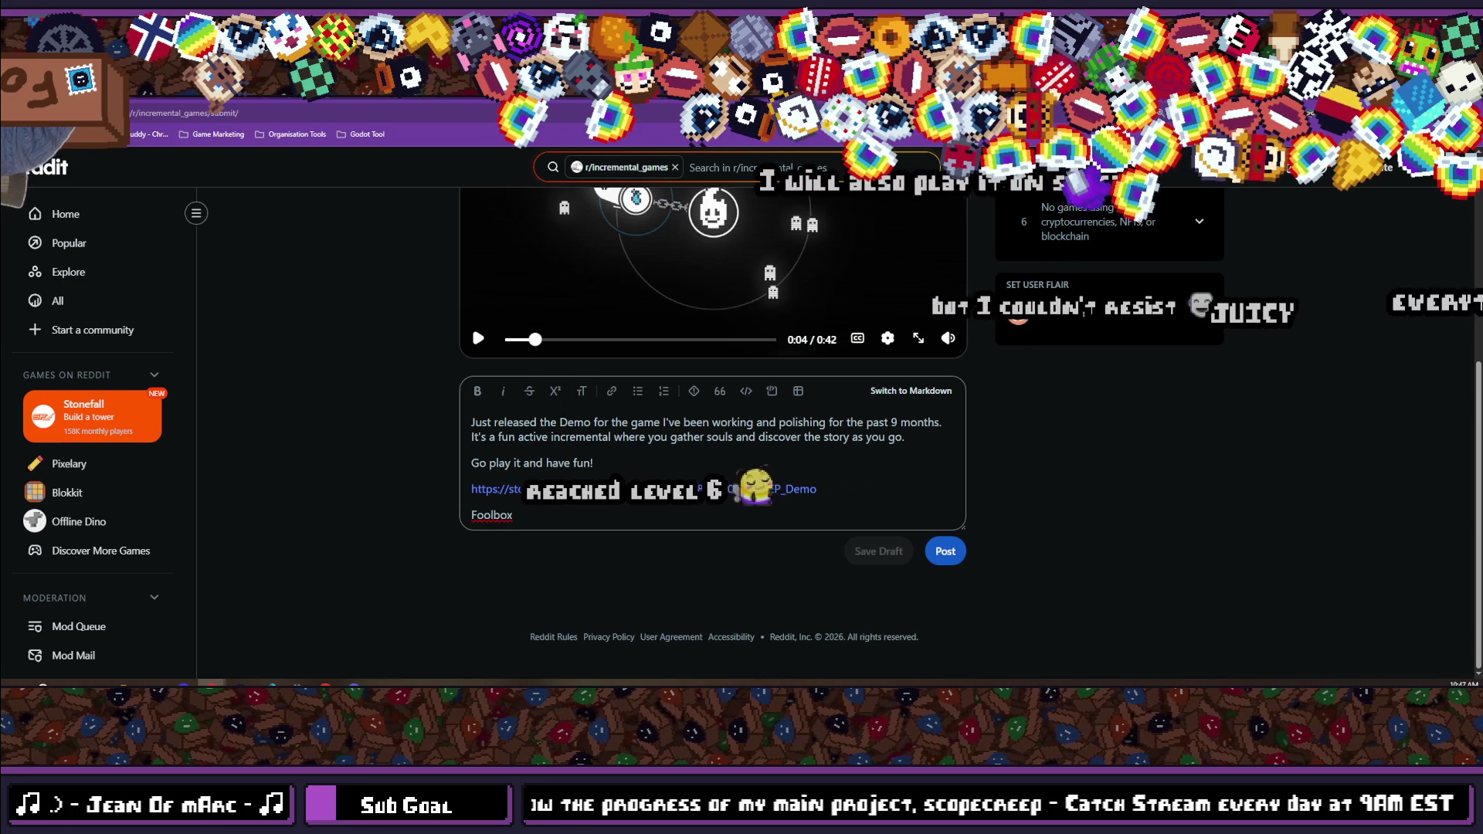
pyautogui.scroll(1, 568, 473)
pyautogui.scroll(4, 567, 472)
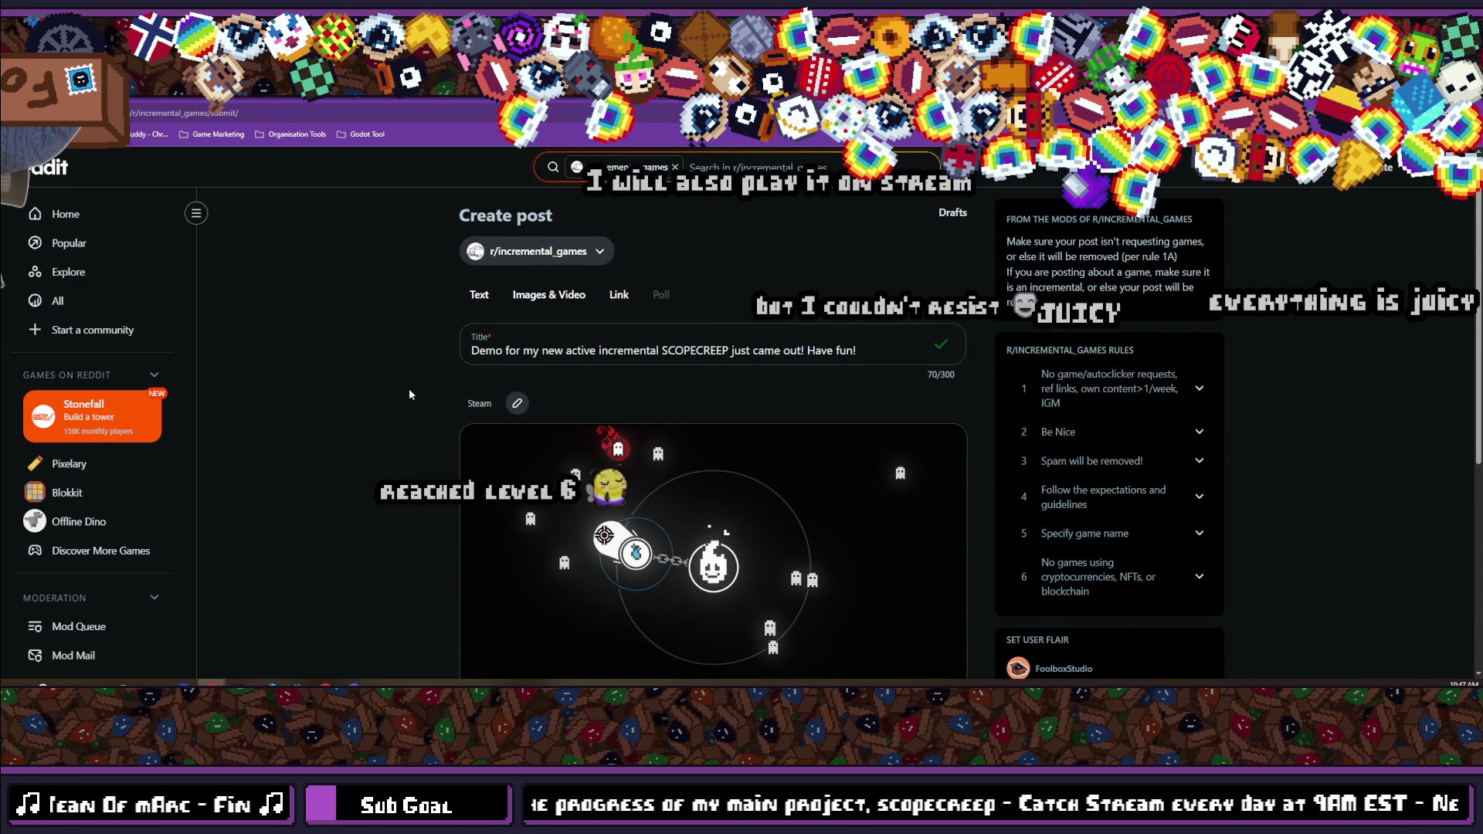
pyautogui.scroll(-3, 409, 389)
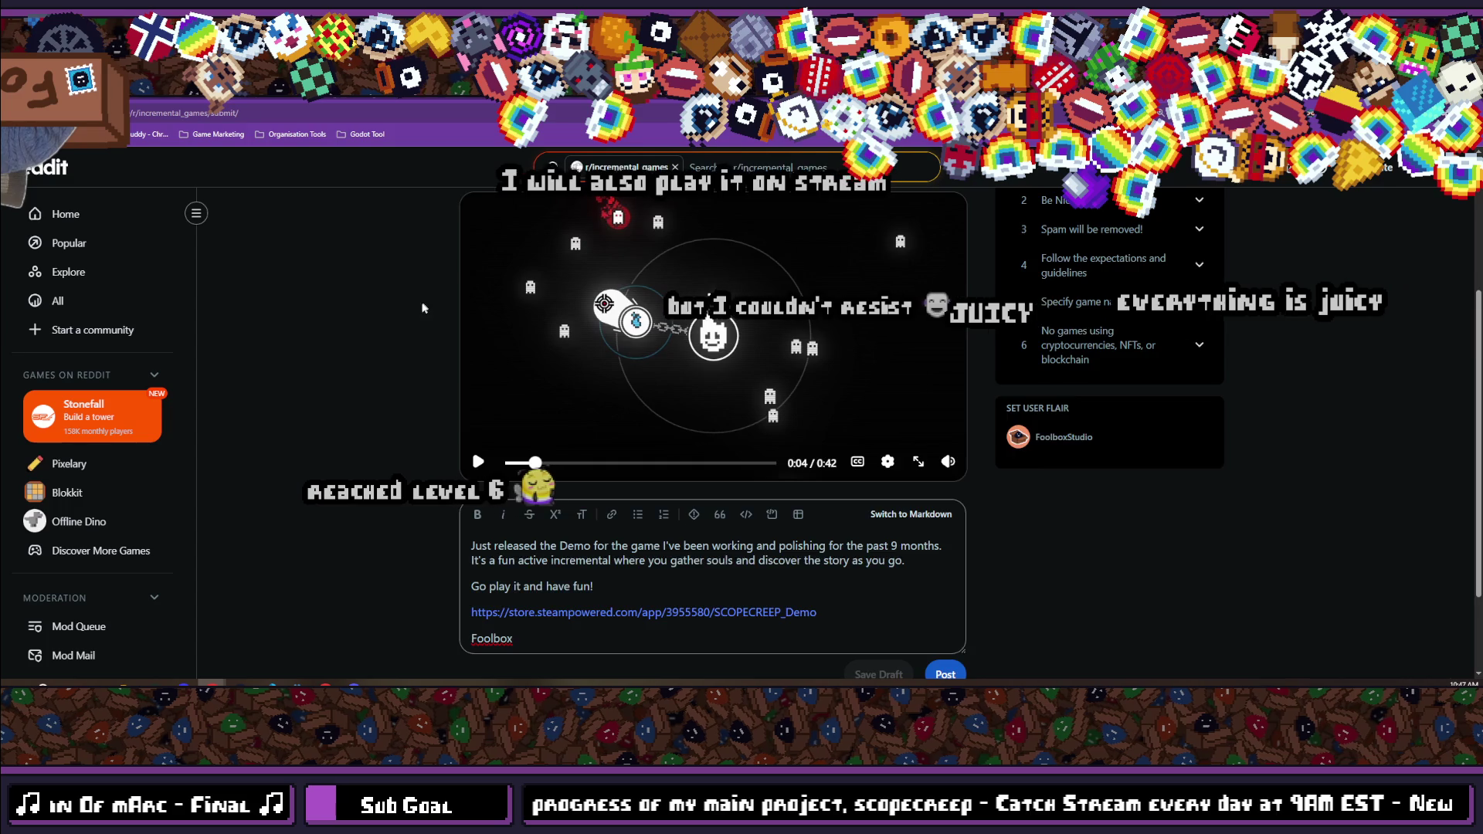
pyautogui.scroll(-2, 411, 386)
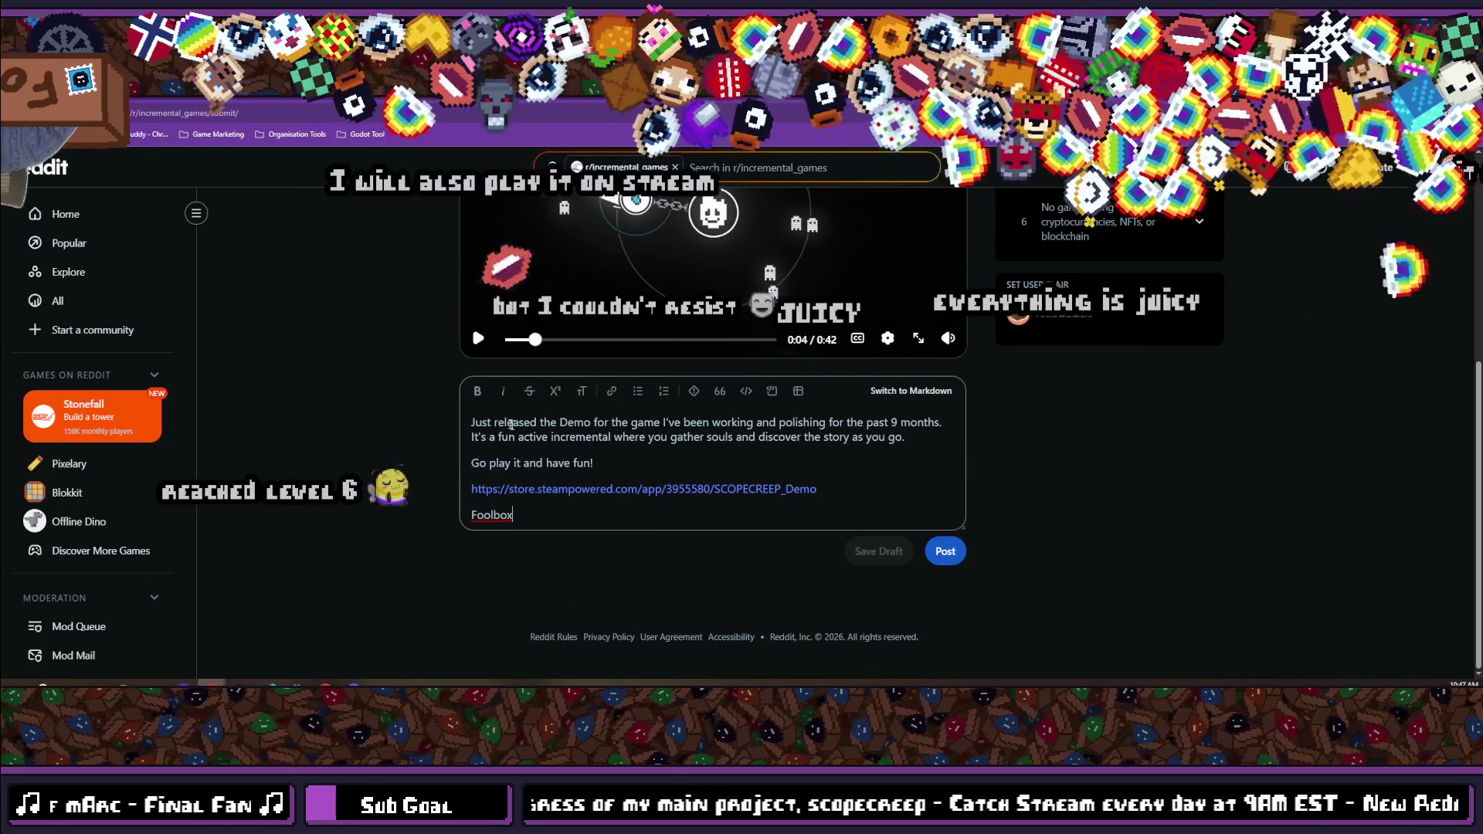
# Insert 'SCOPECREEP.' after 'the game' and break the line so the nine-months sentence stands alone.
pyautogui.click(660, 422)
pyautogui.write('SCOPEC')
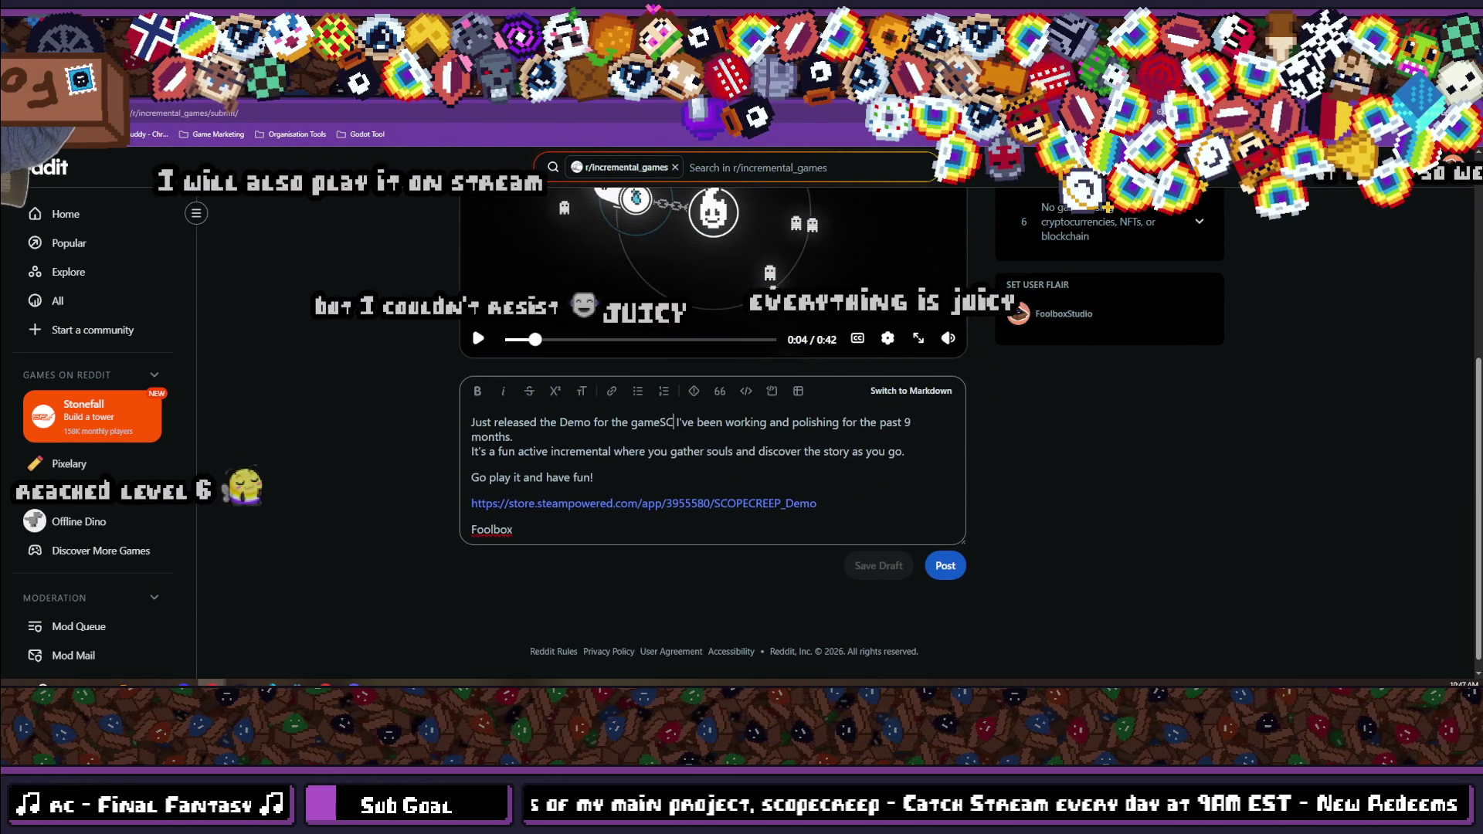
pyautogui.write('REEP')
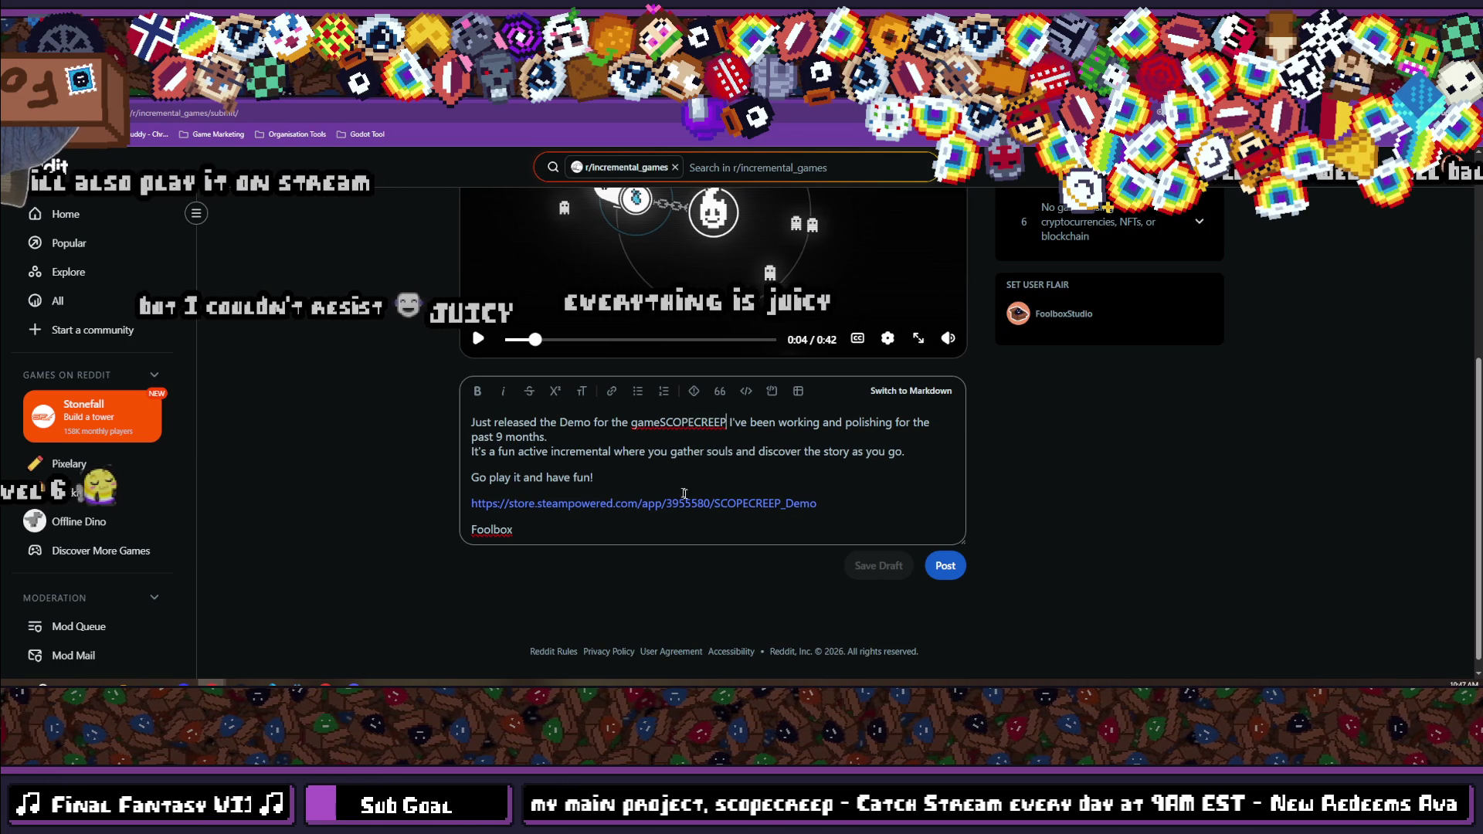
pyautogui.click(659, 421)
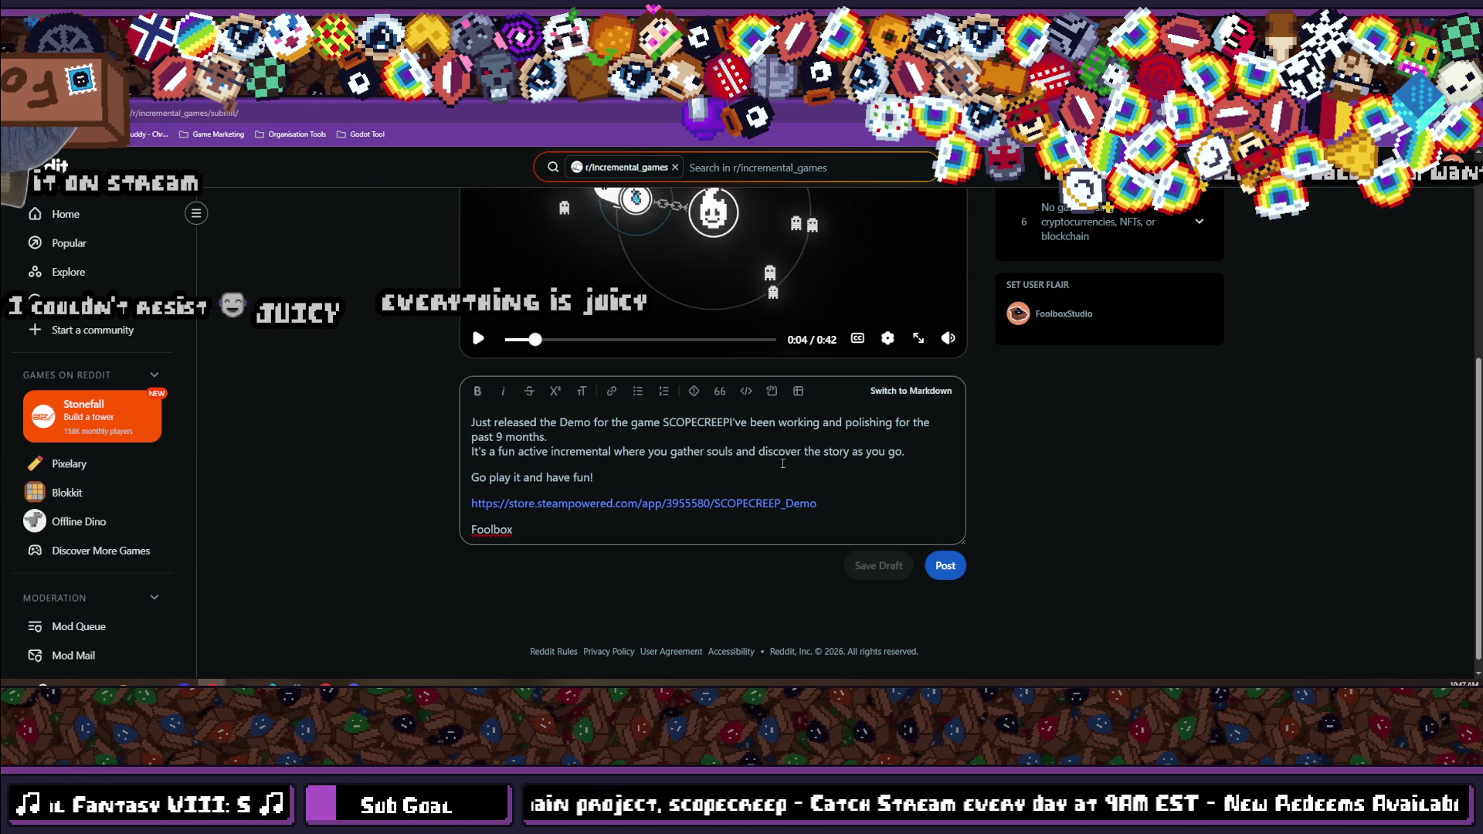
pyautogui.write('.')
pyautogui.hotkey('shift', 'Return')
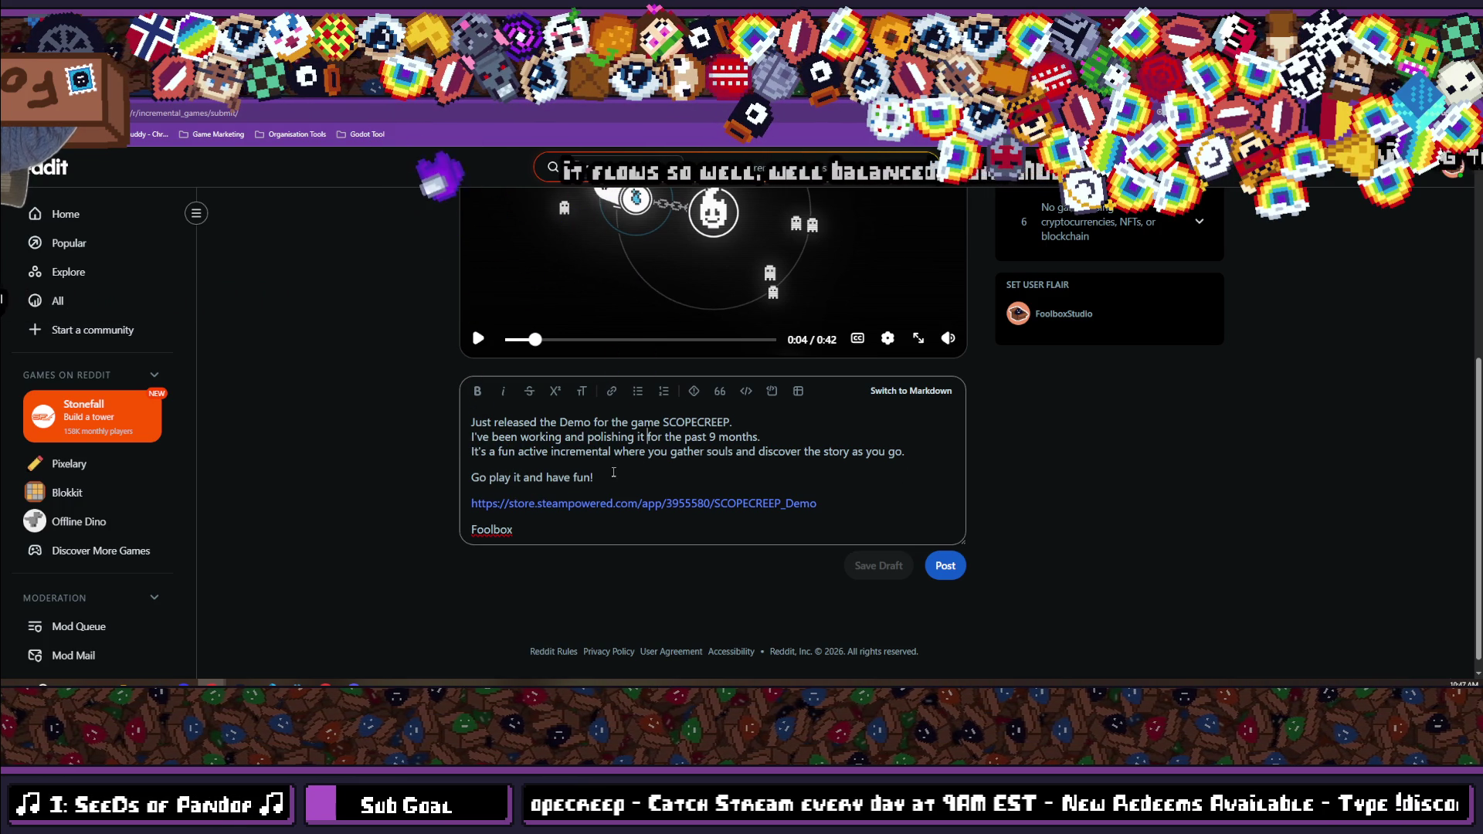
pyautogui.scroll(3, 722, 490)
pyautogui.scroll(-3, 727, 498)
pyautogui.scroll(3, 699, 541)
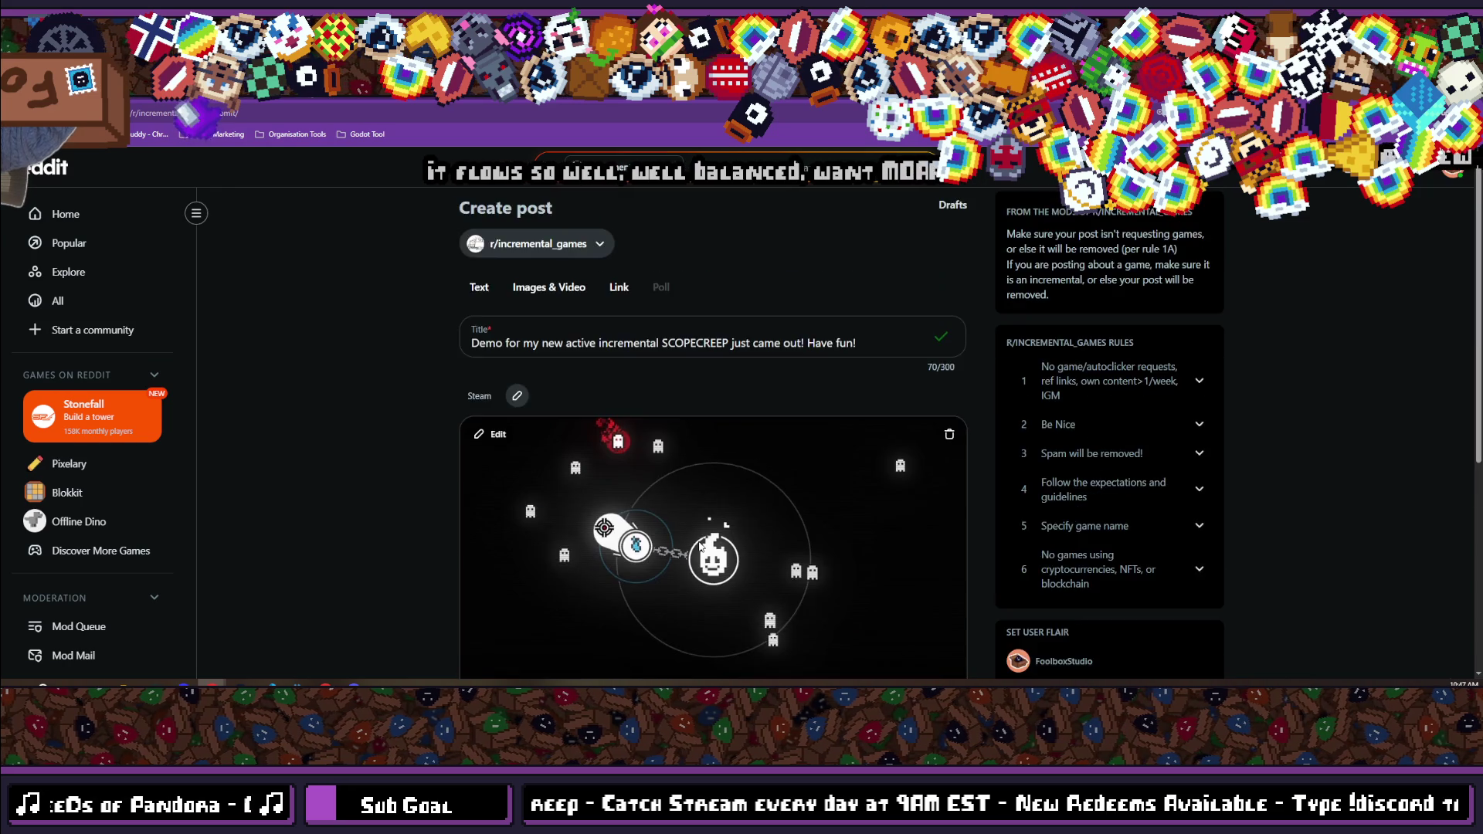
pyautogui.scroll(-3, 699, 541)
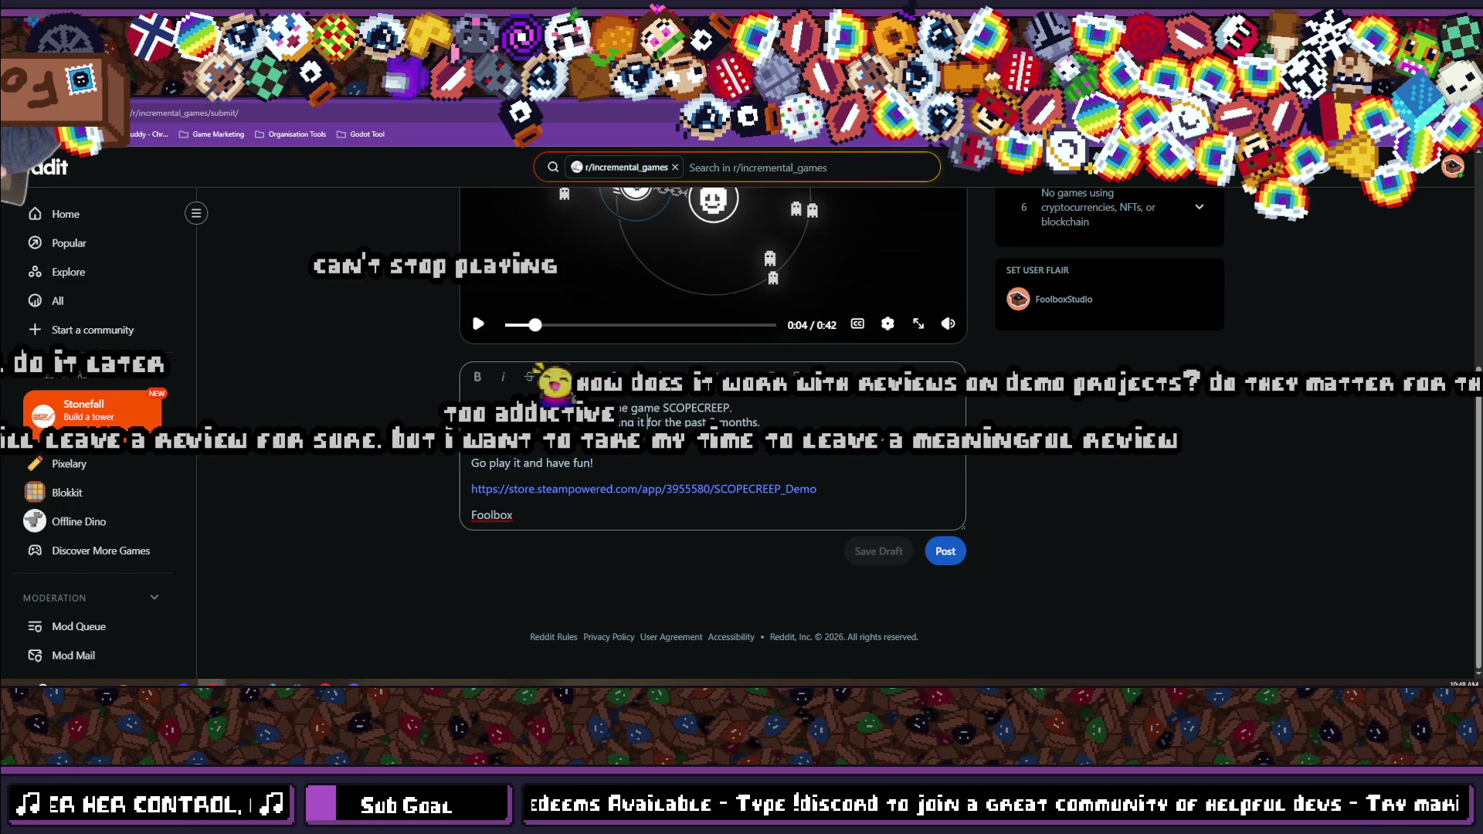
pyautogui.scroll(2, 471, 309)
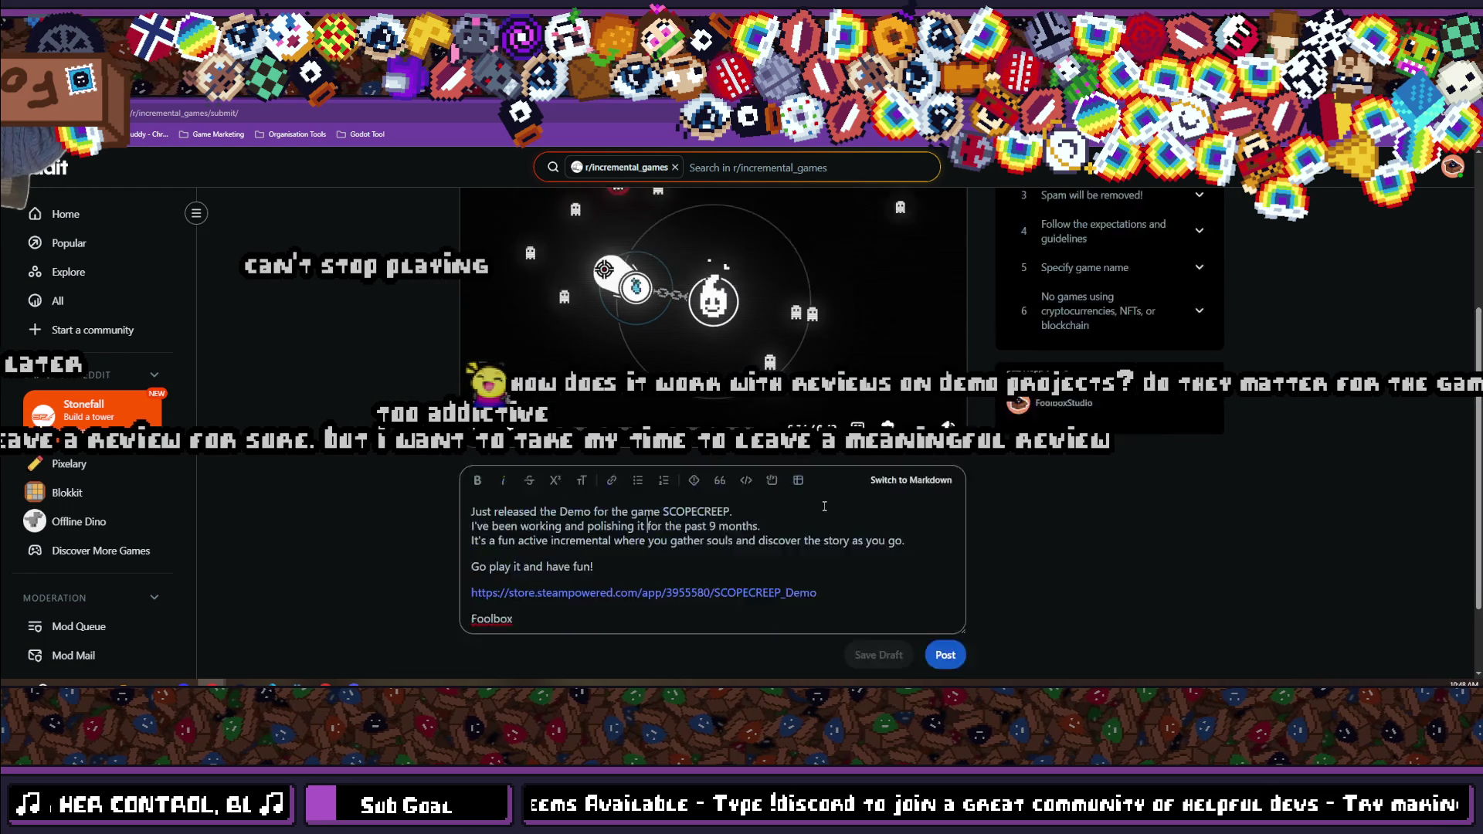
pyautogui.scroll(3, 948, 552)
pyautogui.scroll(-5, 948, 553)
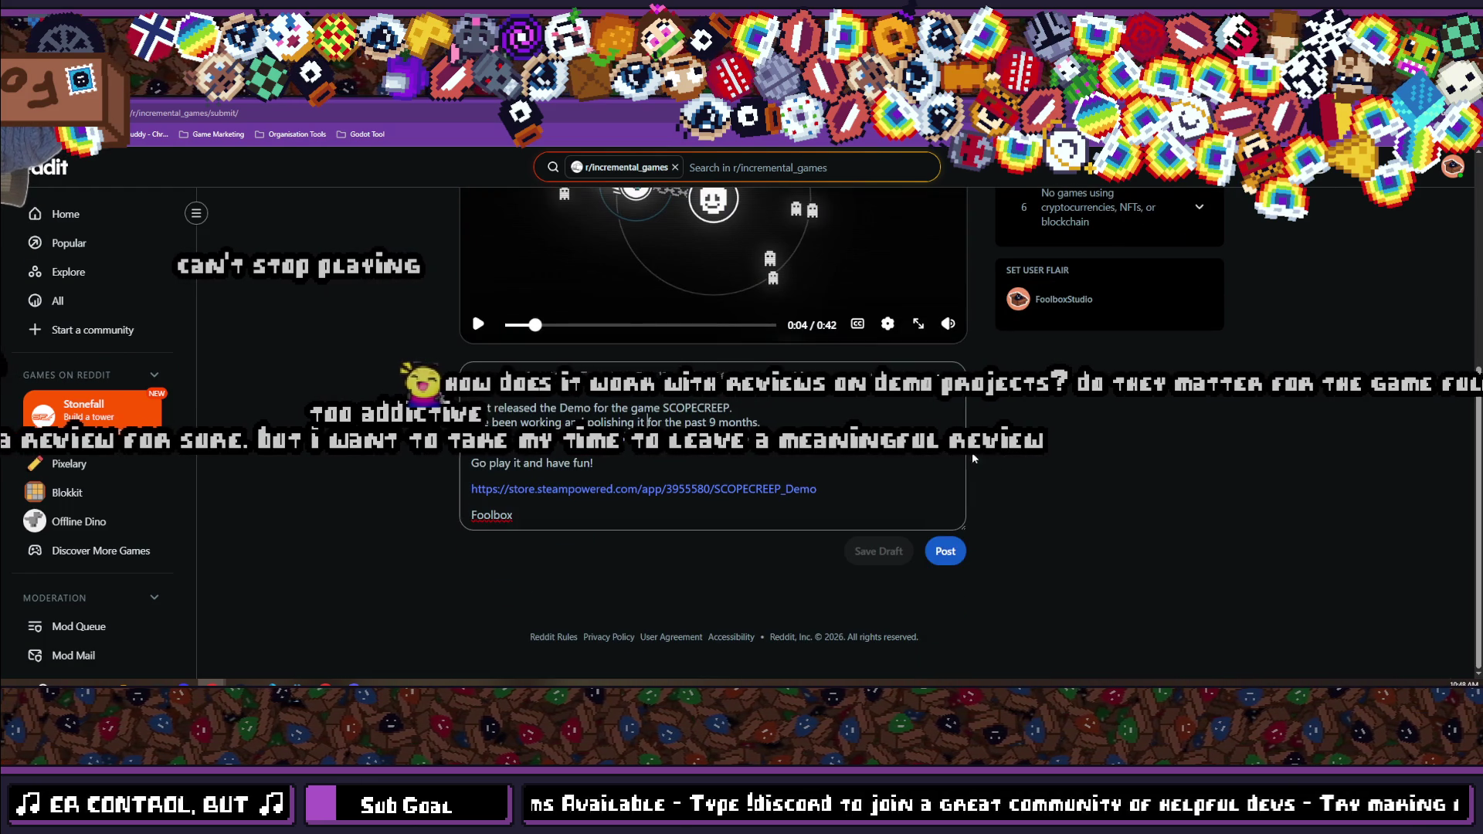
# Publish the SCOPECREEP demo post to r/incremental_games.
pyautogui.click(949, 553)
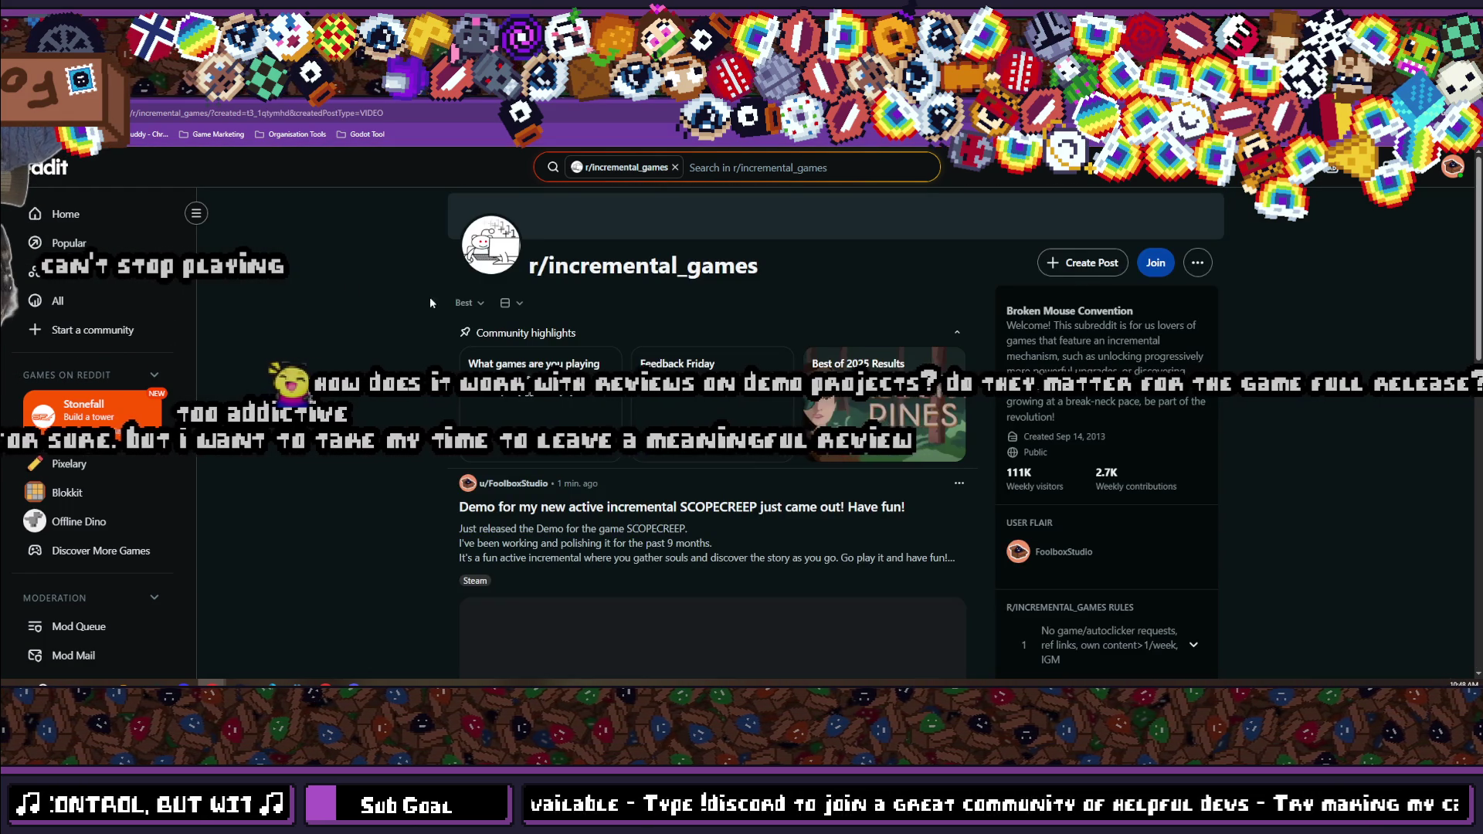
pyautogui.scroll(-3, 441, 343)
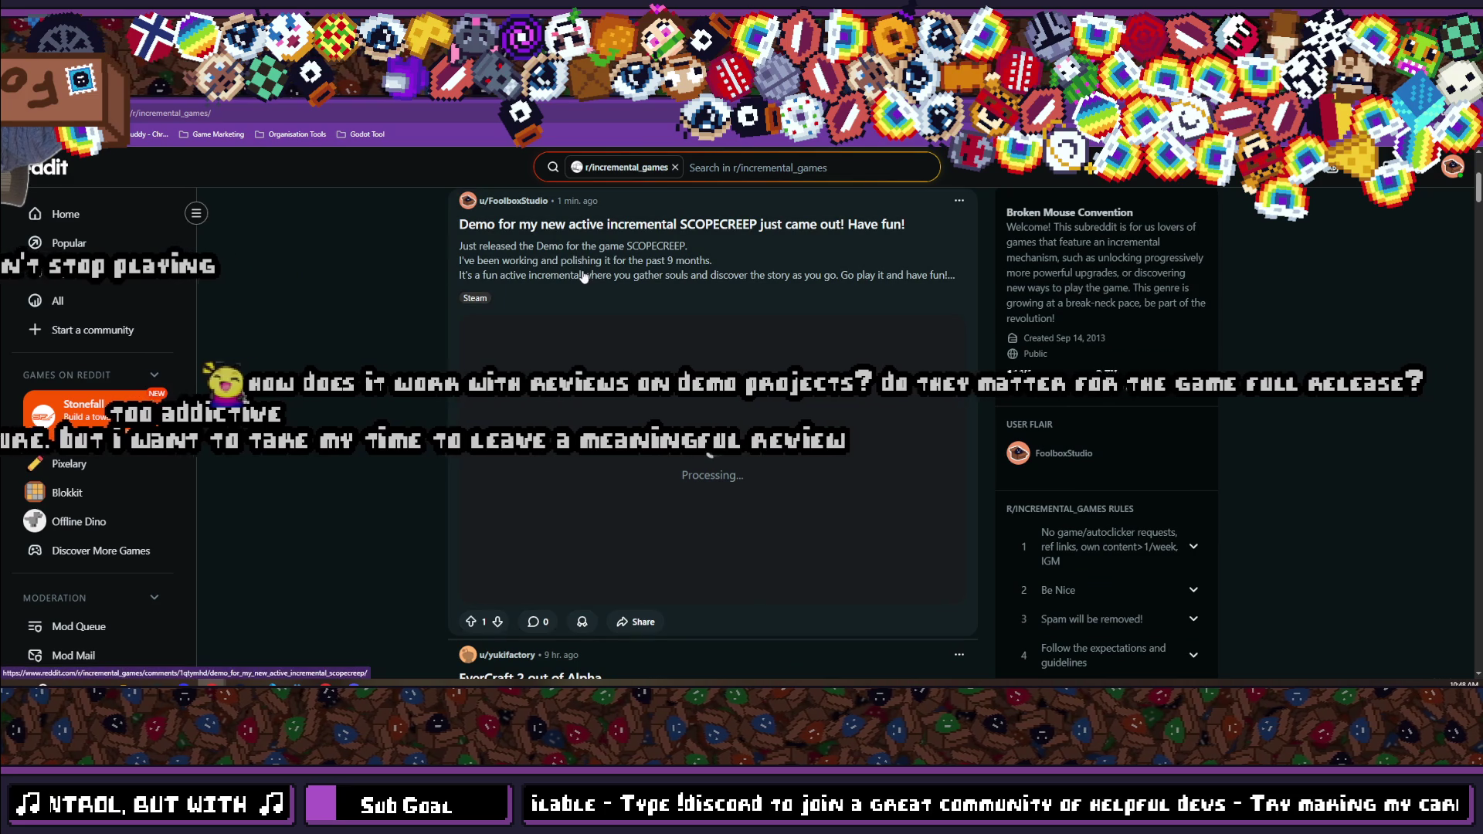
pyautogui.scroll(-1, 629, 485)
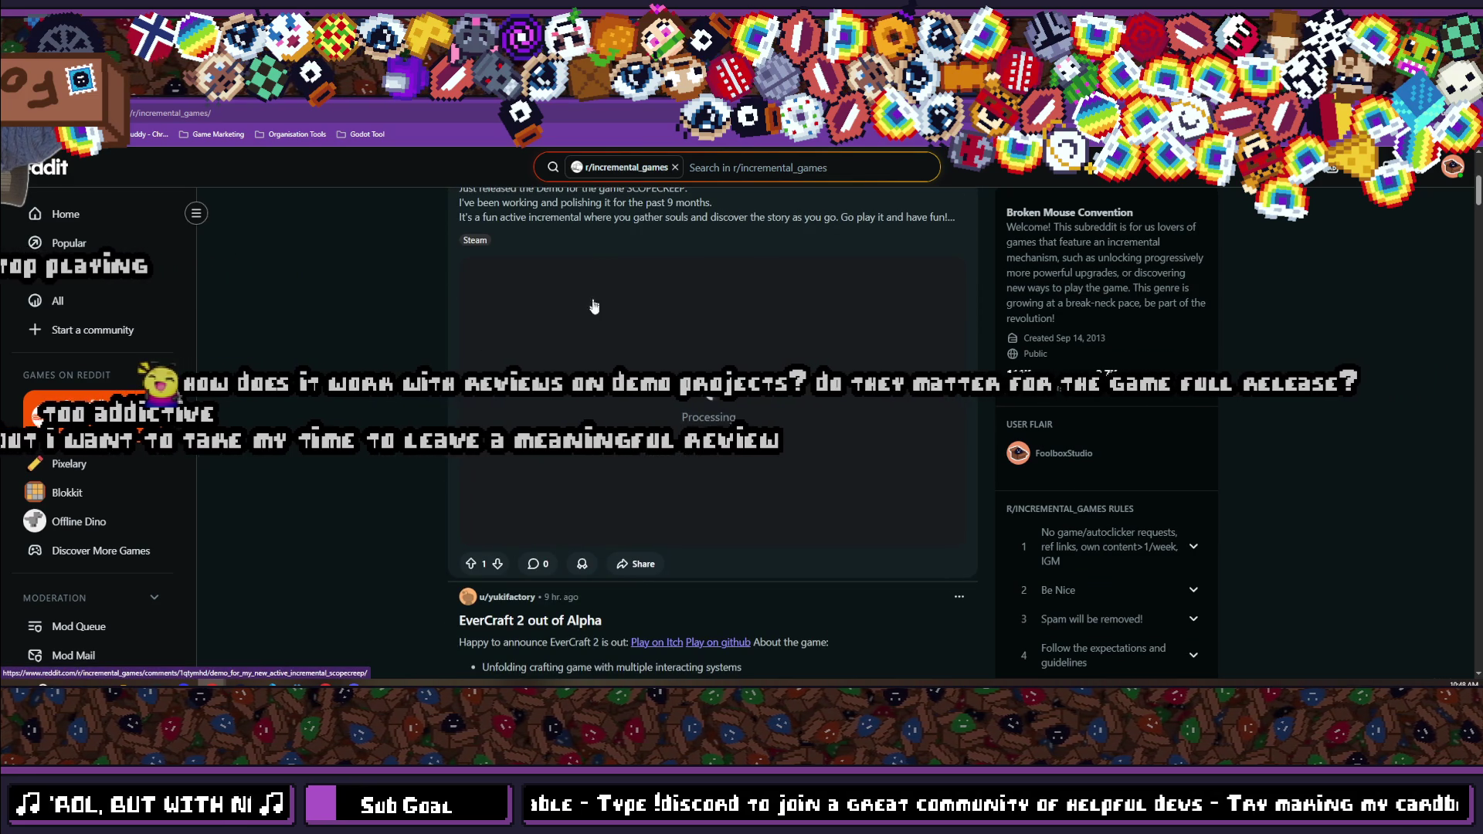
# Open the new post and review its trailer video, text and Steam link.
pyautogui.click(533, 205)
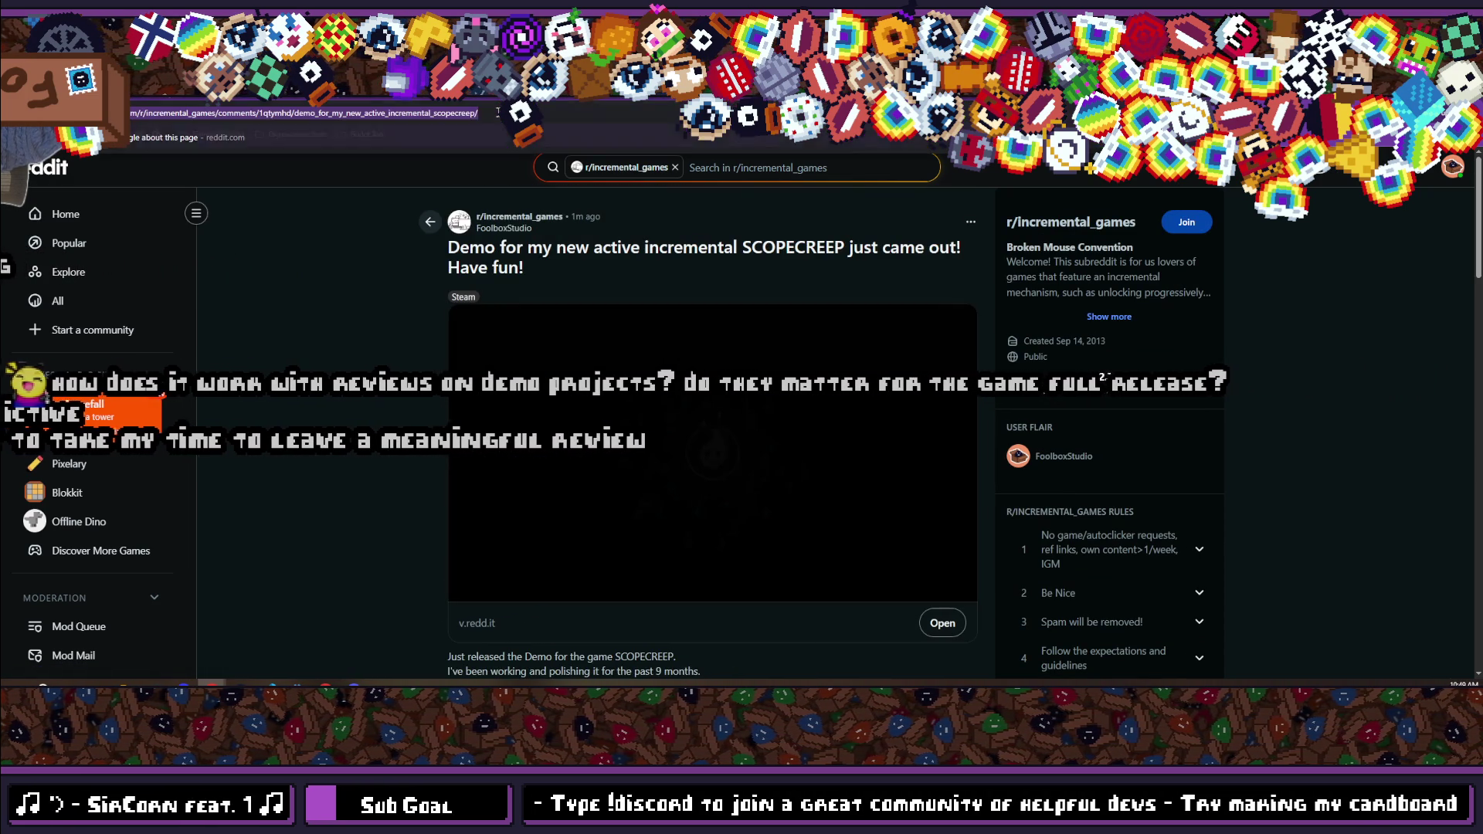
pyautogui.scroll(-3, 504, 305)
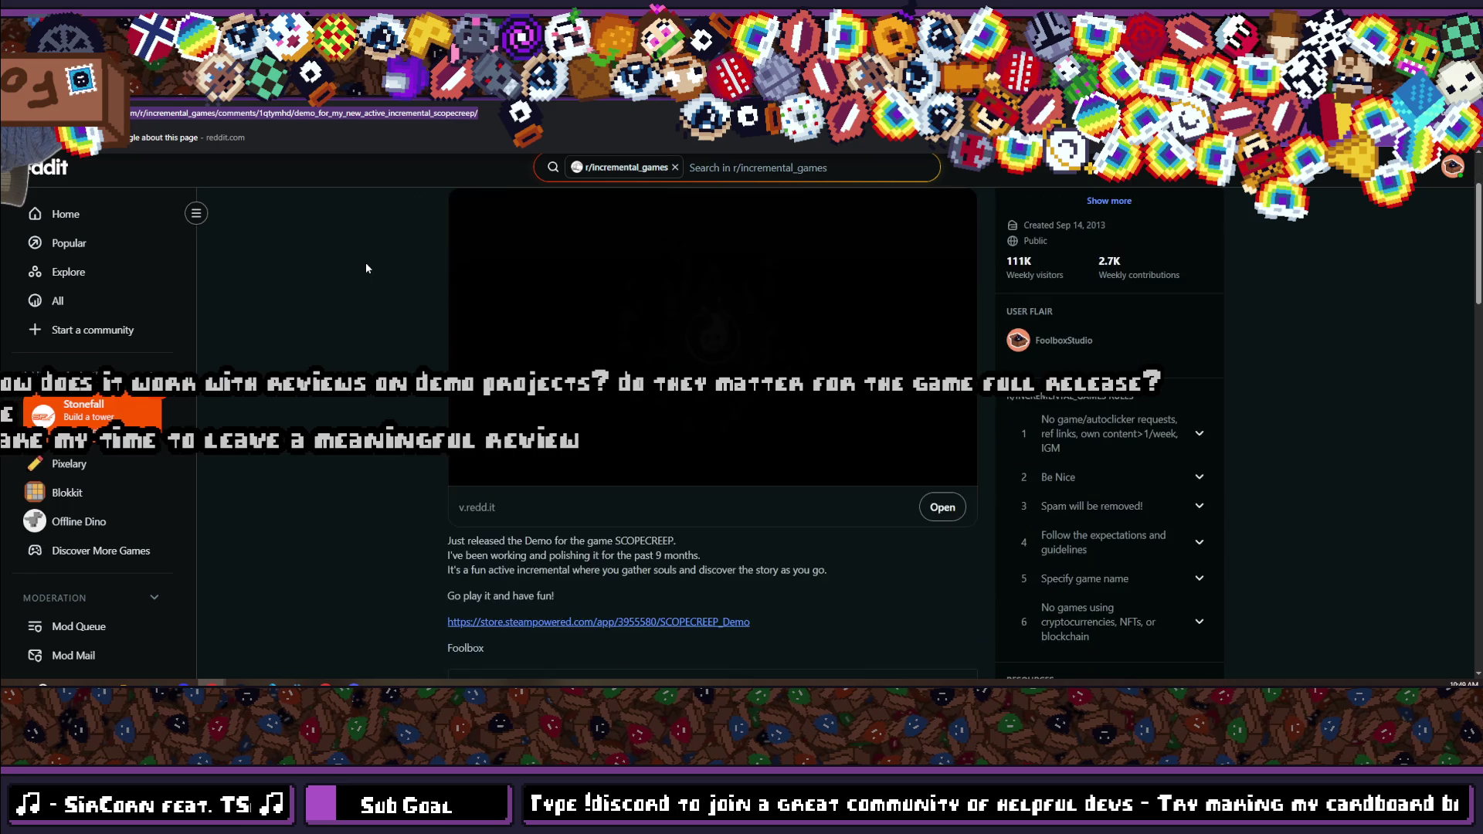
pyautogui.click(504, 305)
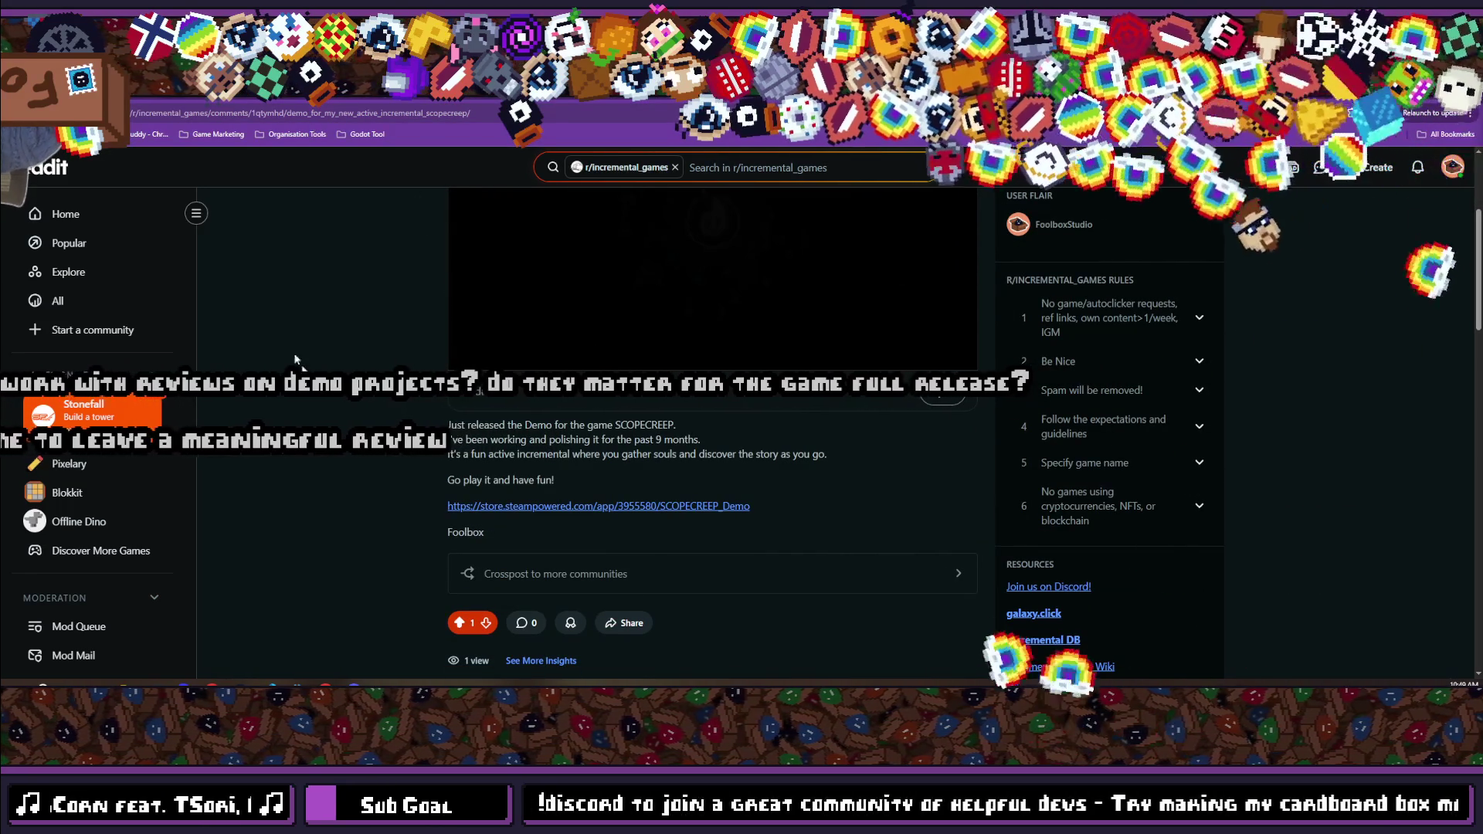
pyautogui.scroll(3, 510, 250)
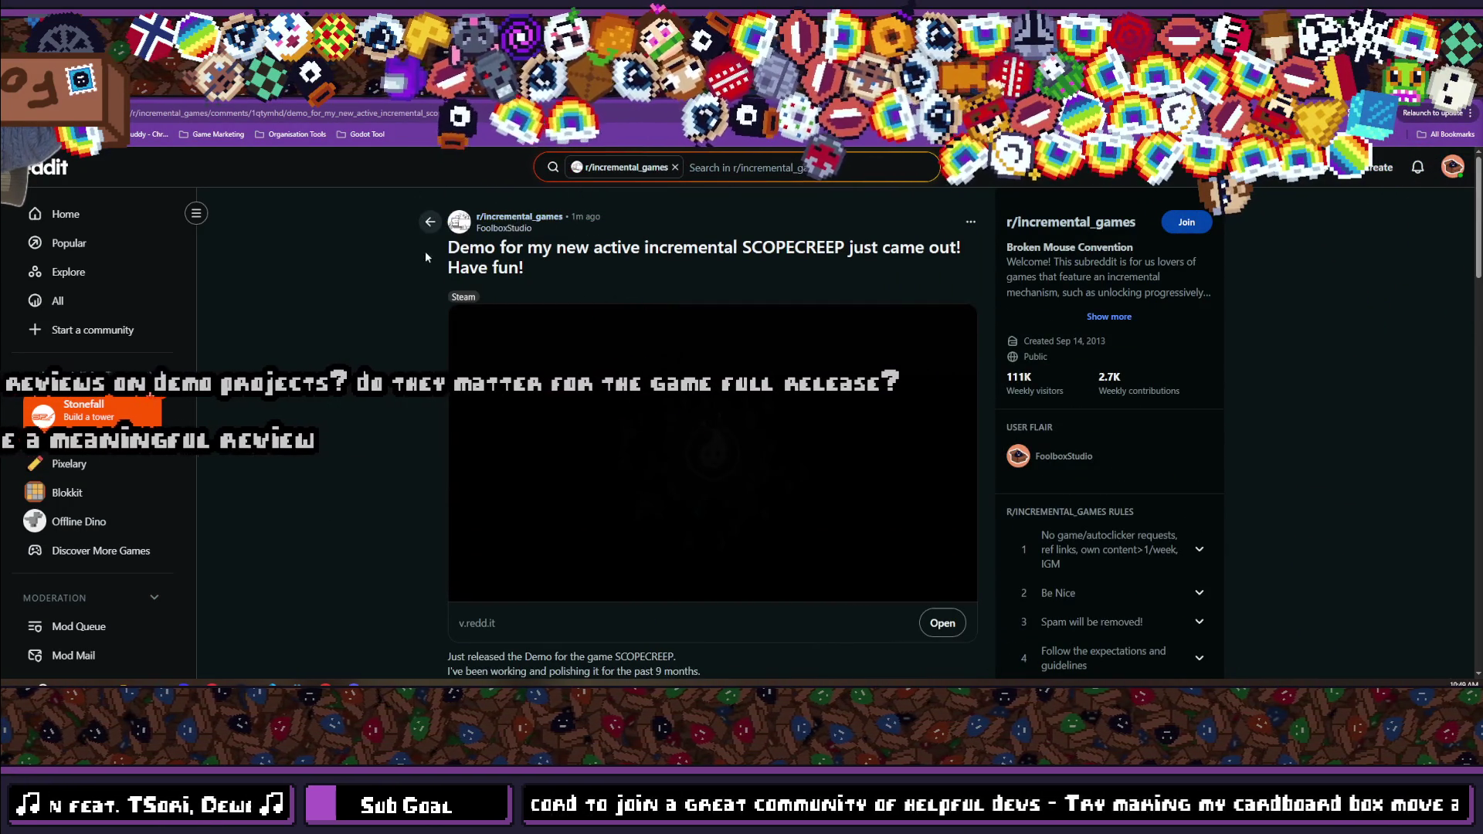
pyautogui.scroll(-5, 407, 290)
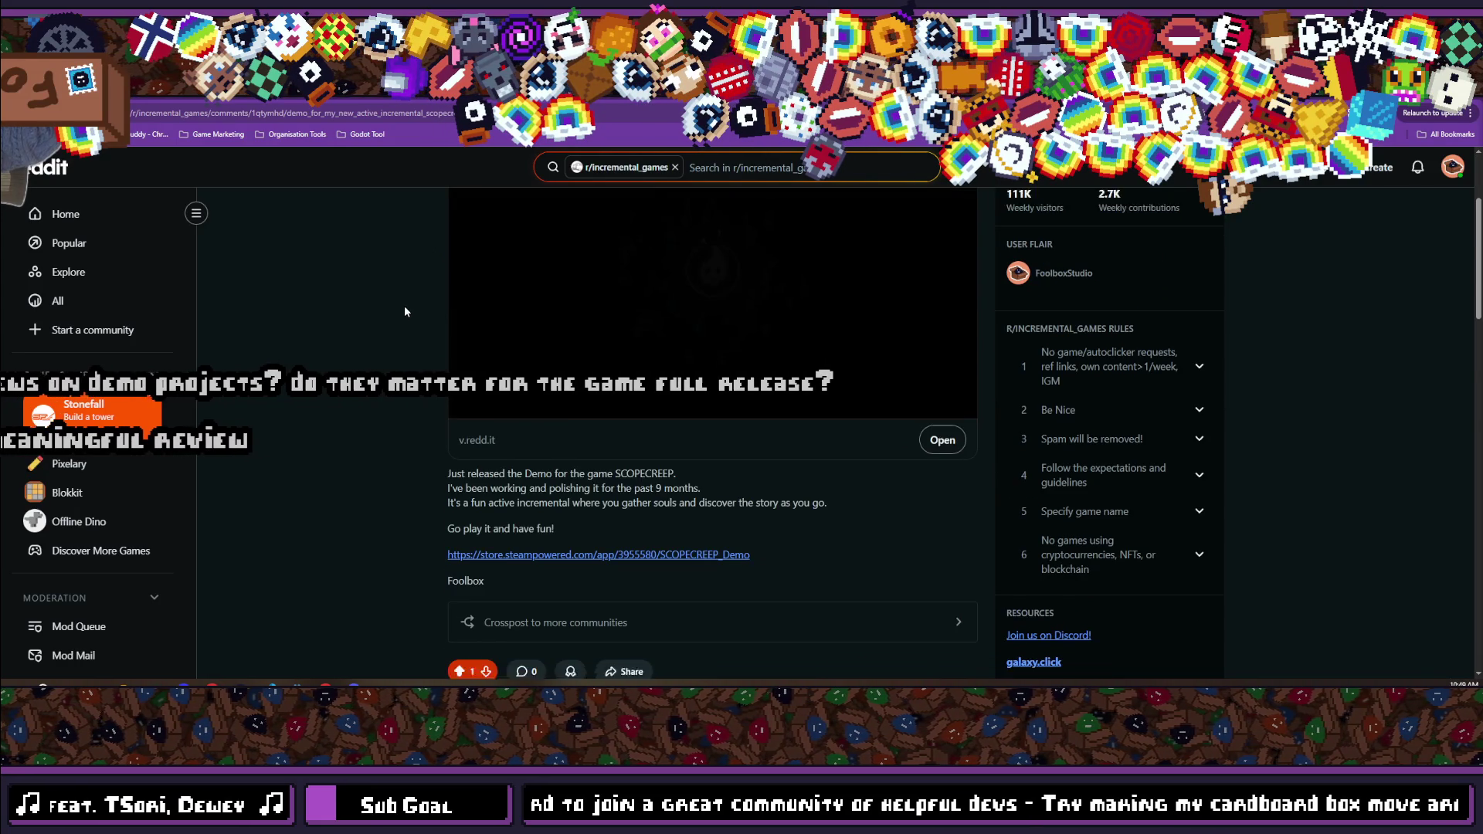
pyautogui.scroll(-3, 405, 308)
pyautogui.scroll(6, 404, 307)
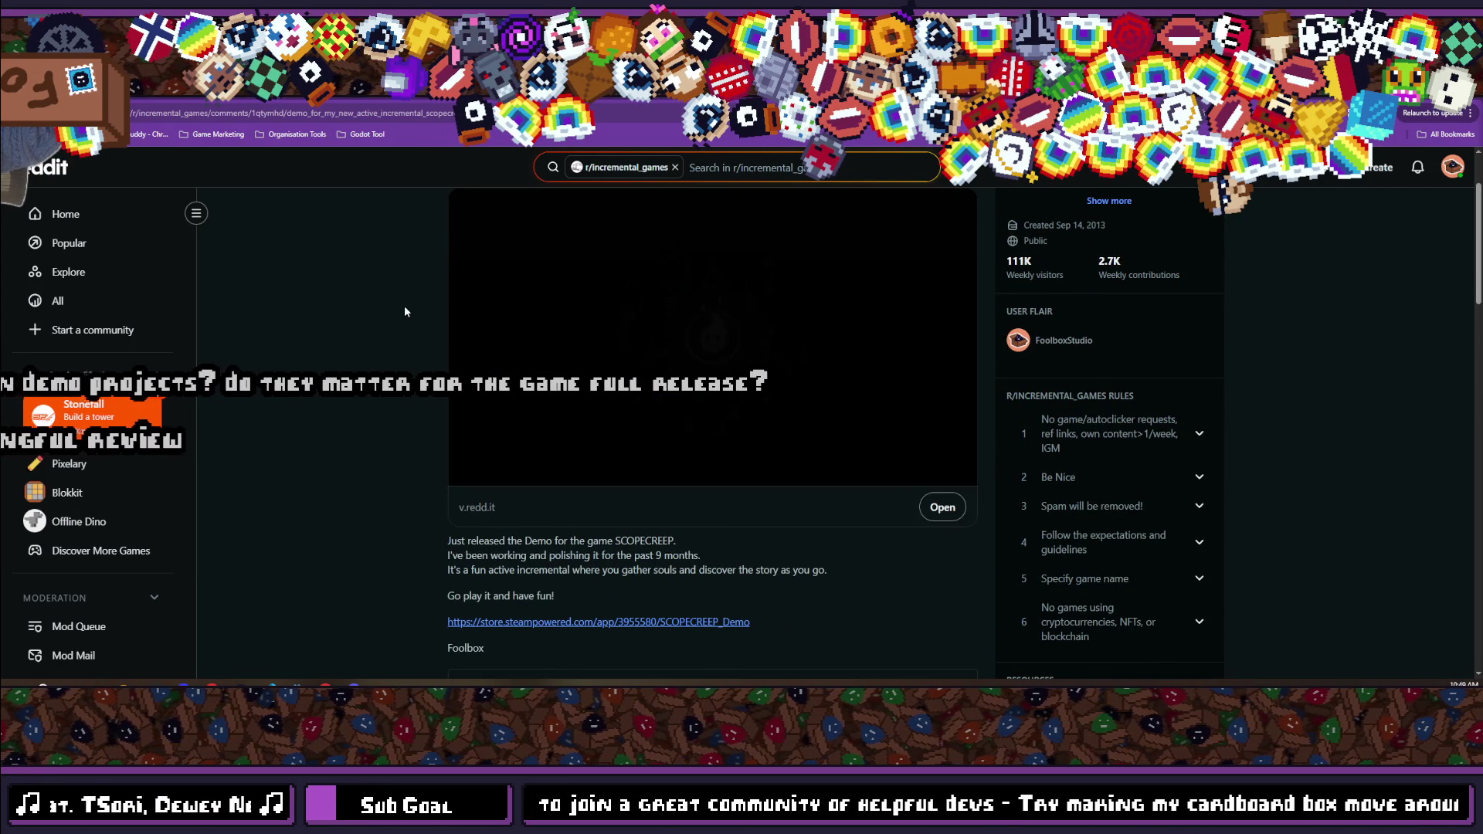
pyautogui.scroll(2, 405, 309)
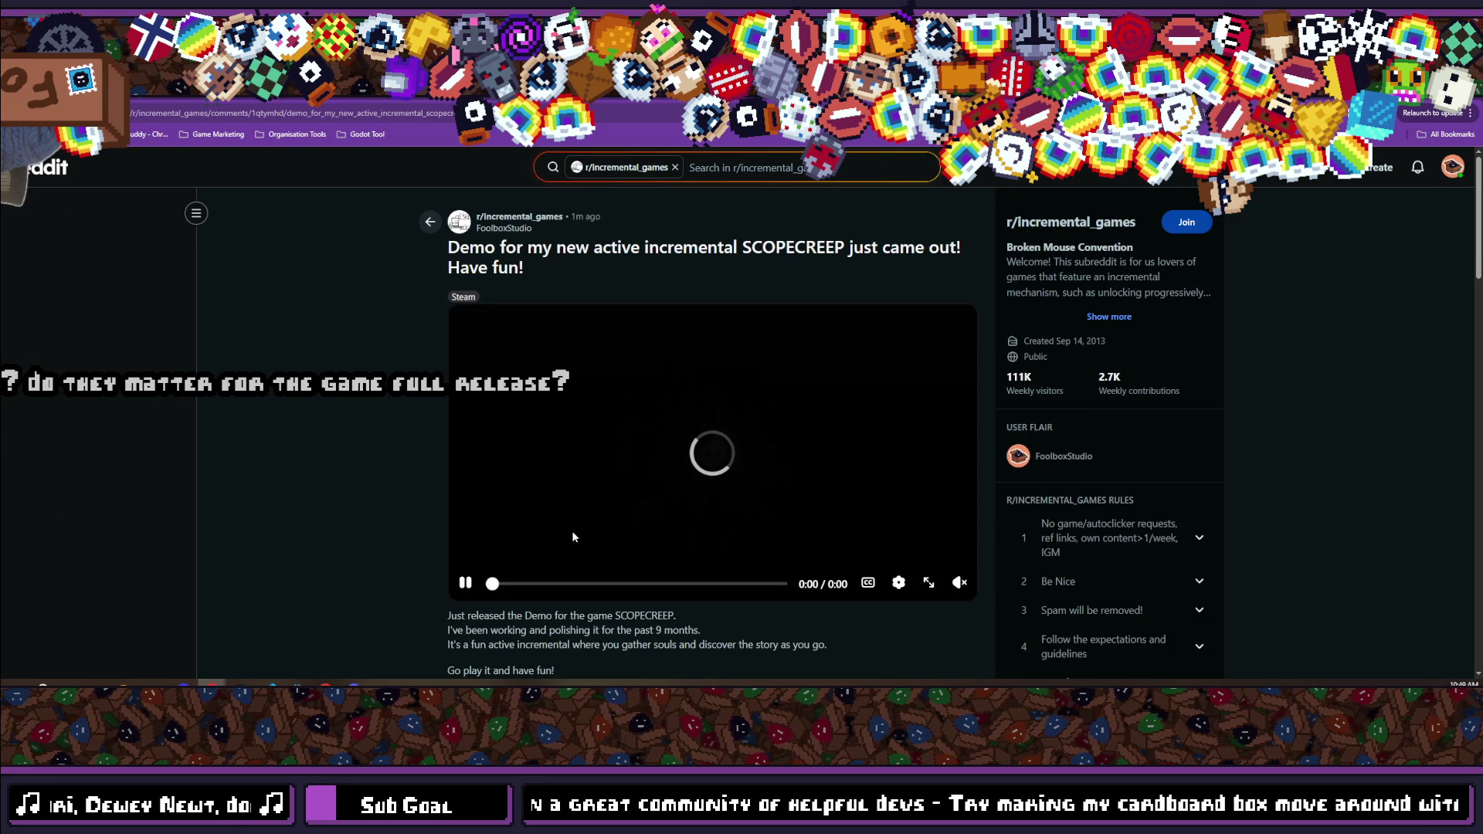
pyautogui.scroll(-2, 412, 409)
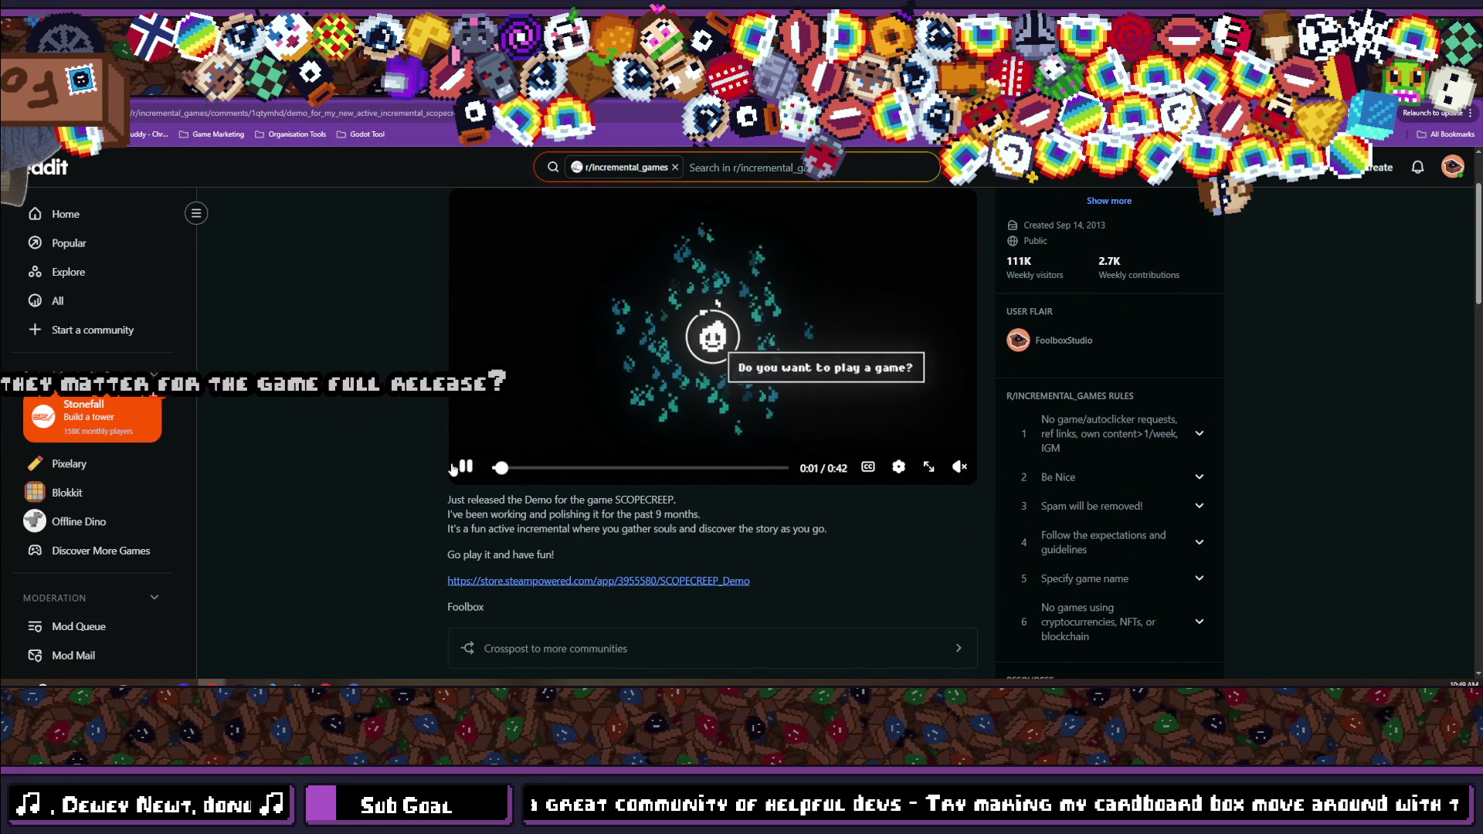
pyautogui.scroll(-2, 402, 417)
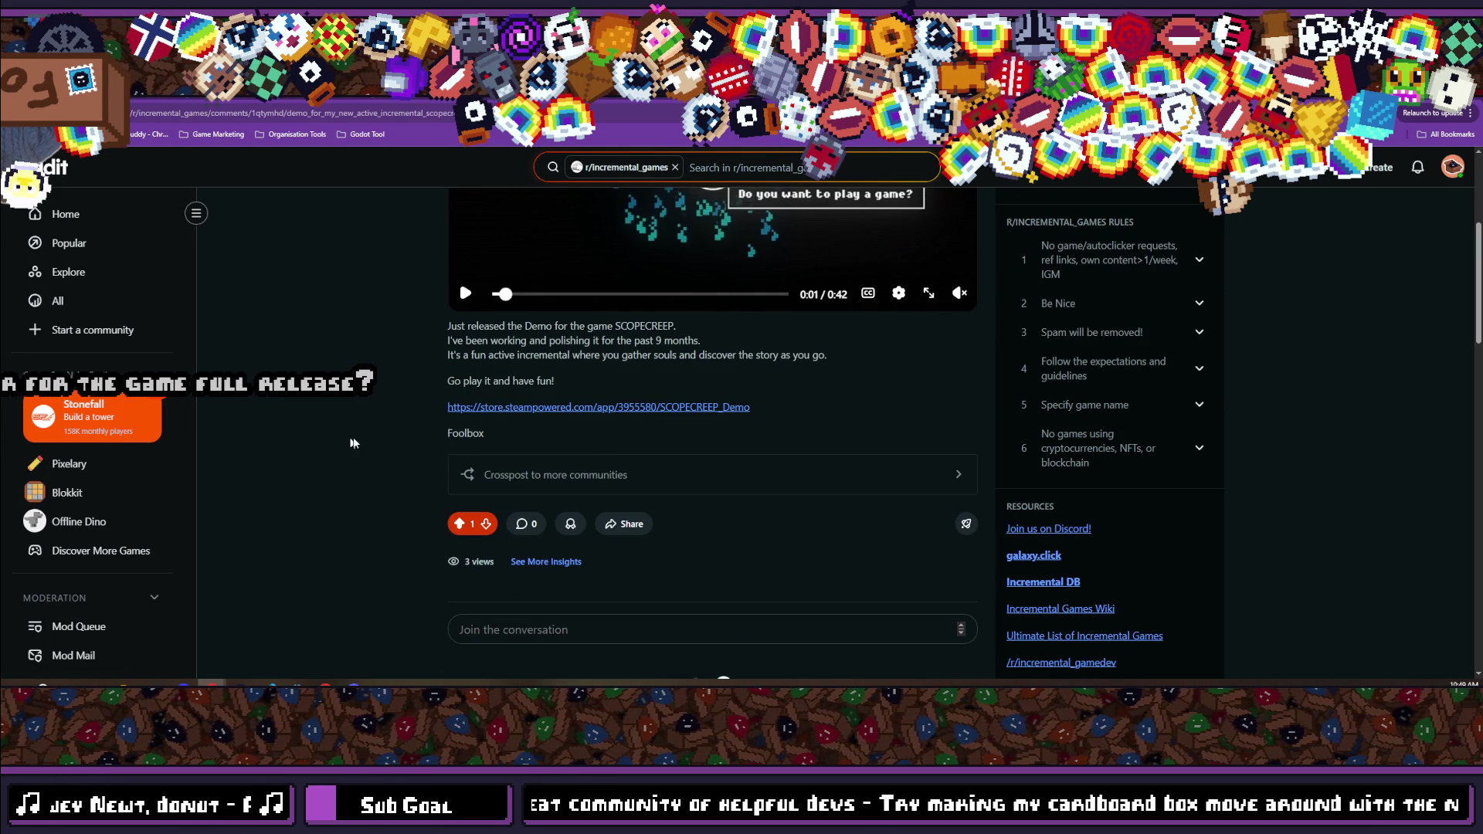
pyautogui.scroll(3, 467, 571)
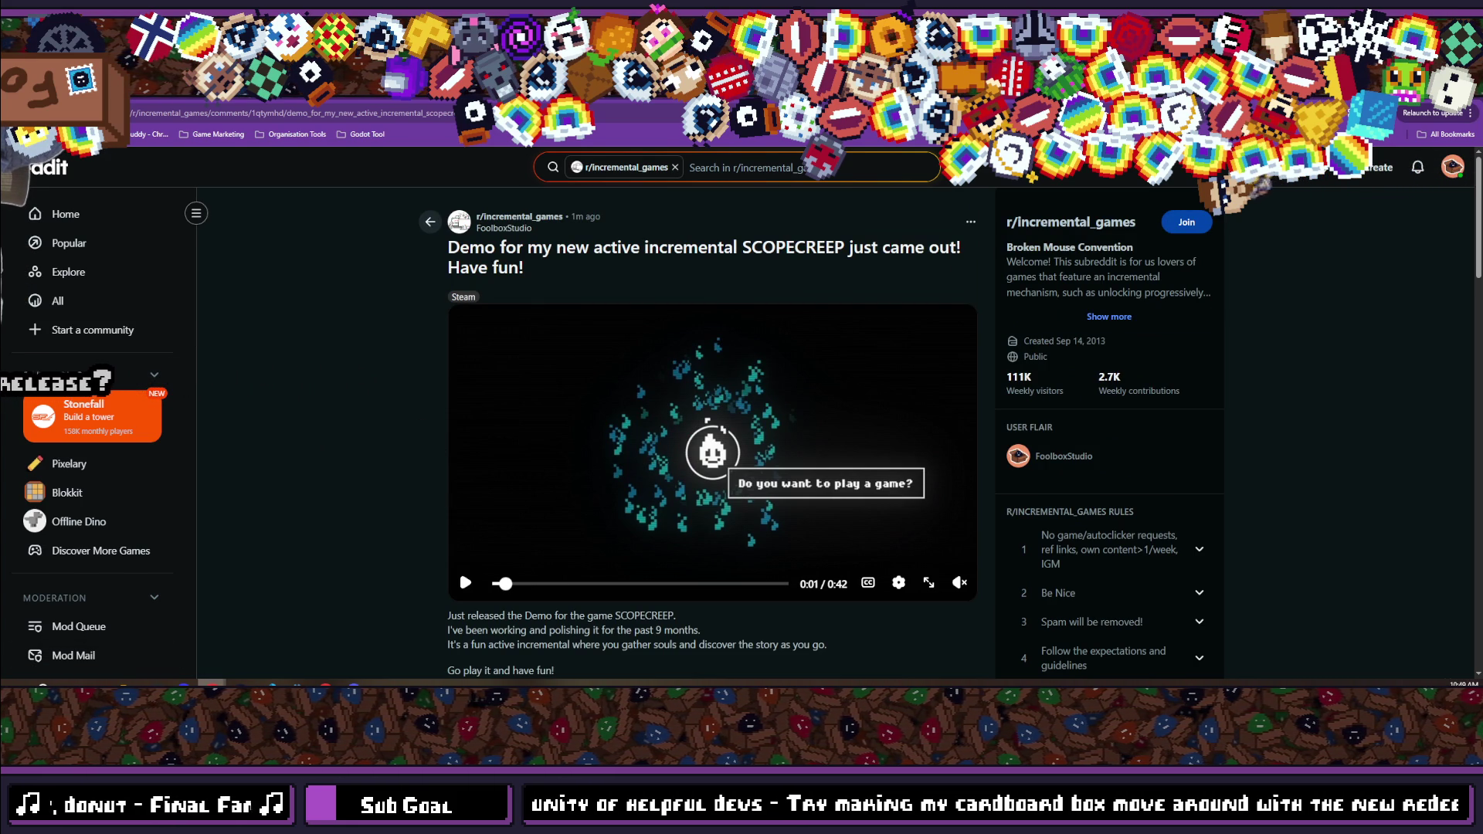
# Reload the SCOPECREEP channel page.
pyautogui.moveTo(199, 678)
pyautogui.click(186, 652)
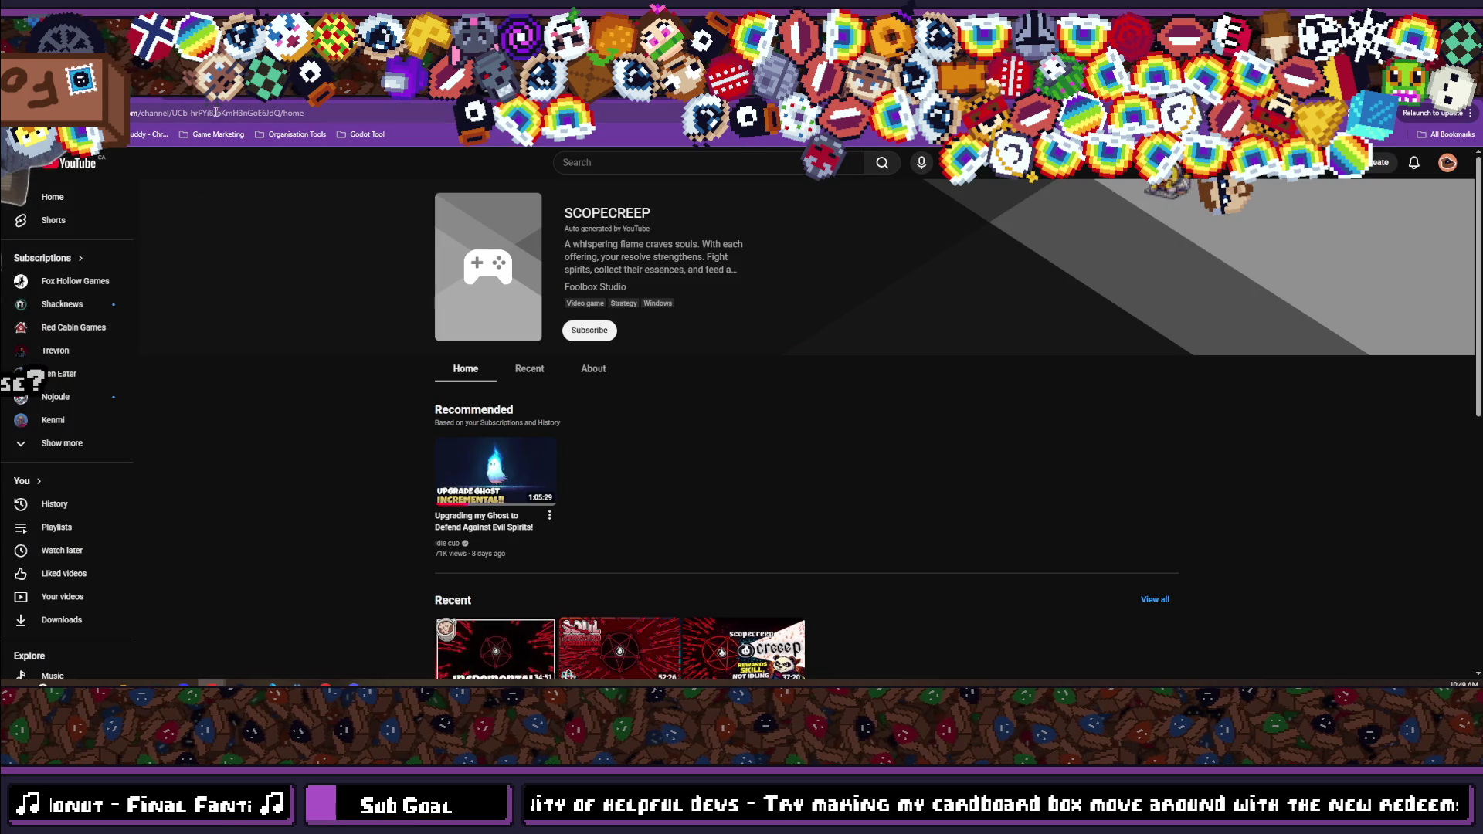
pyautogui.press('F5')
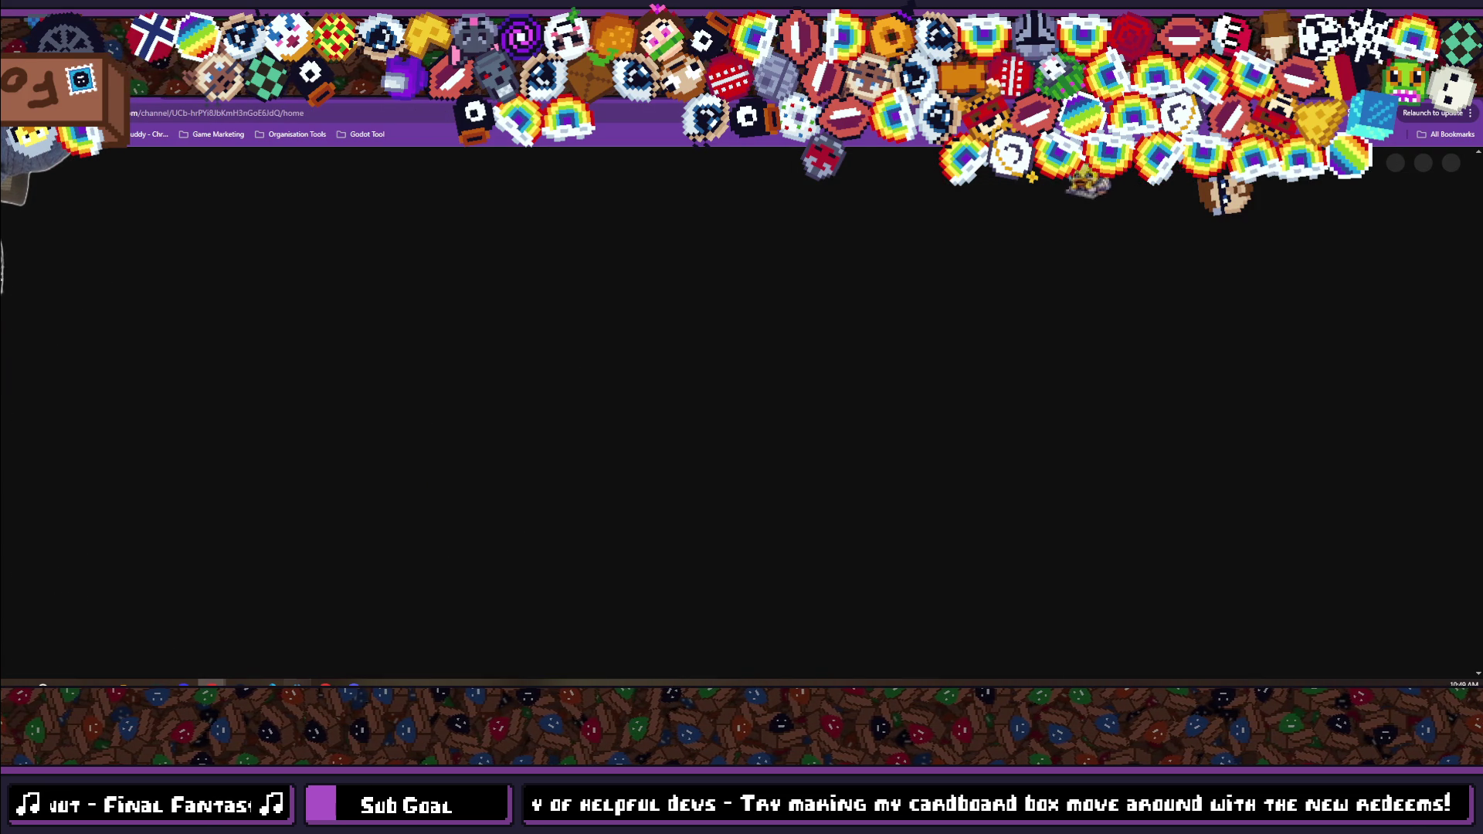
# Delete the finished Reddit Incremental and Bluesky Godot items from the demo-posting task card.
pyautogui.click(315, 680)
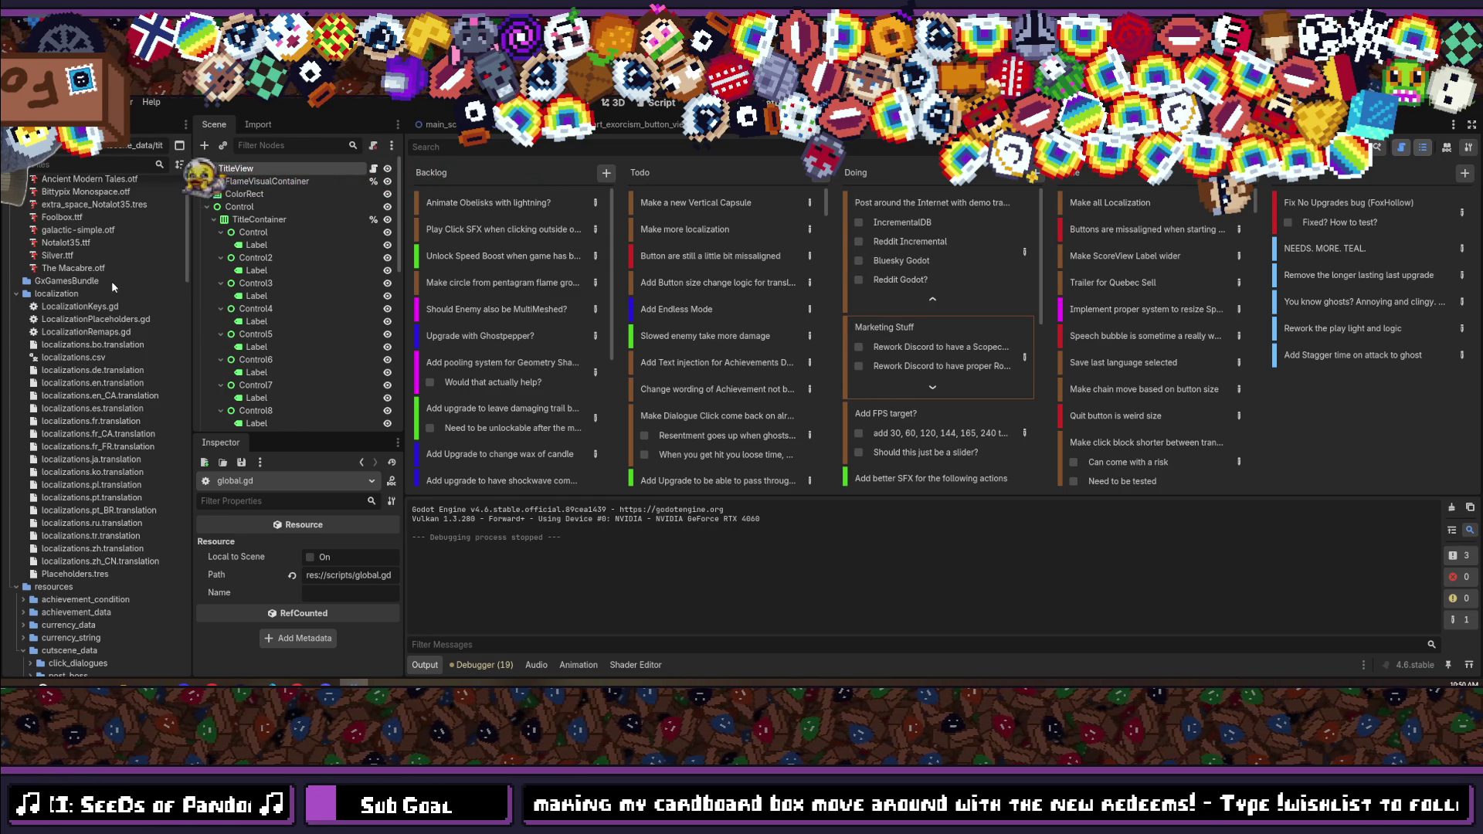
pyautogui.moveTo(213, 684)
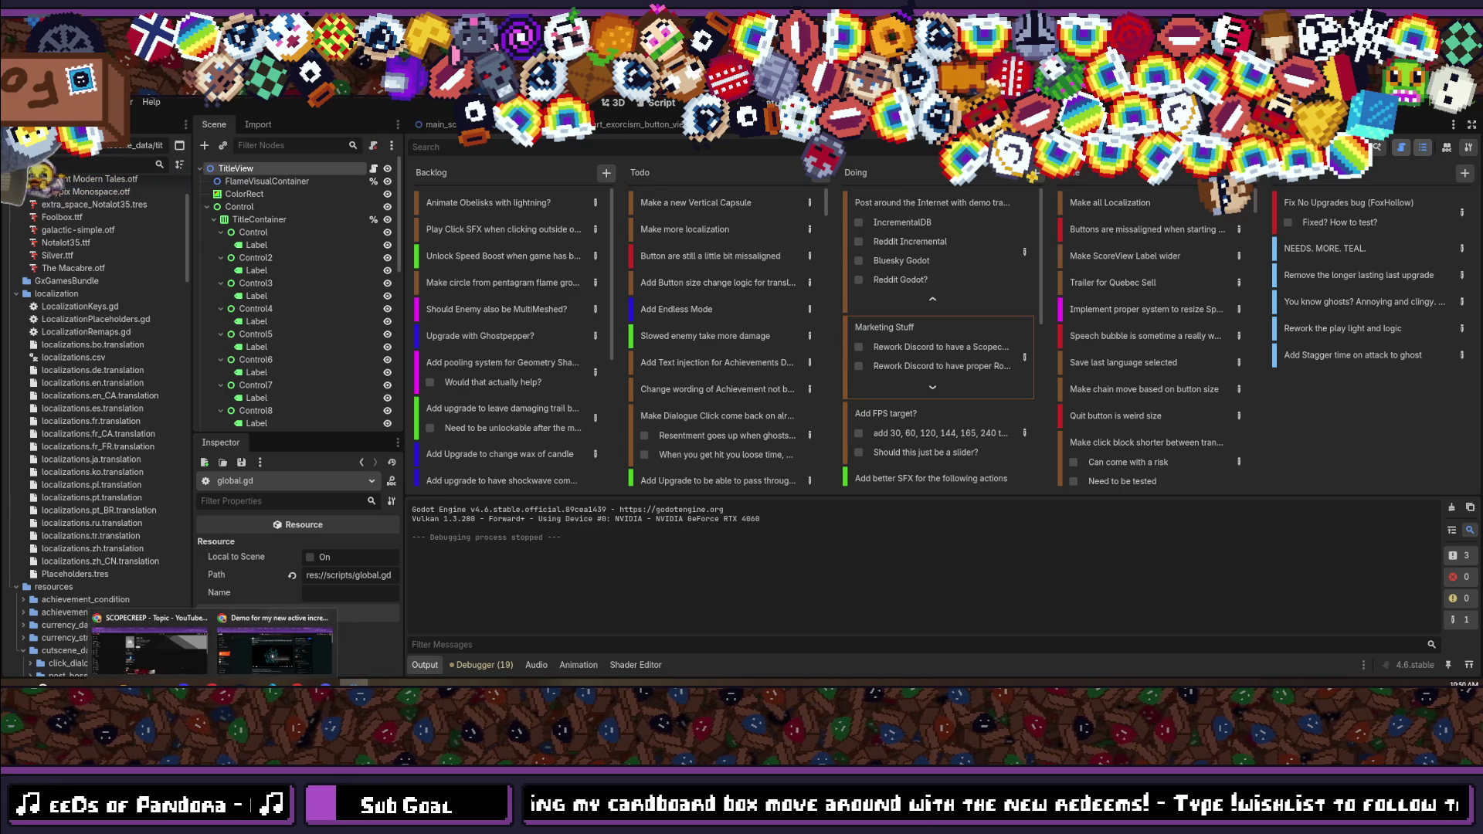
pyautogui.scroll(-1, 867, 241)
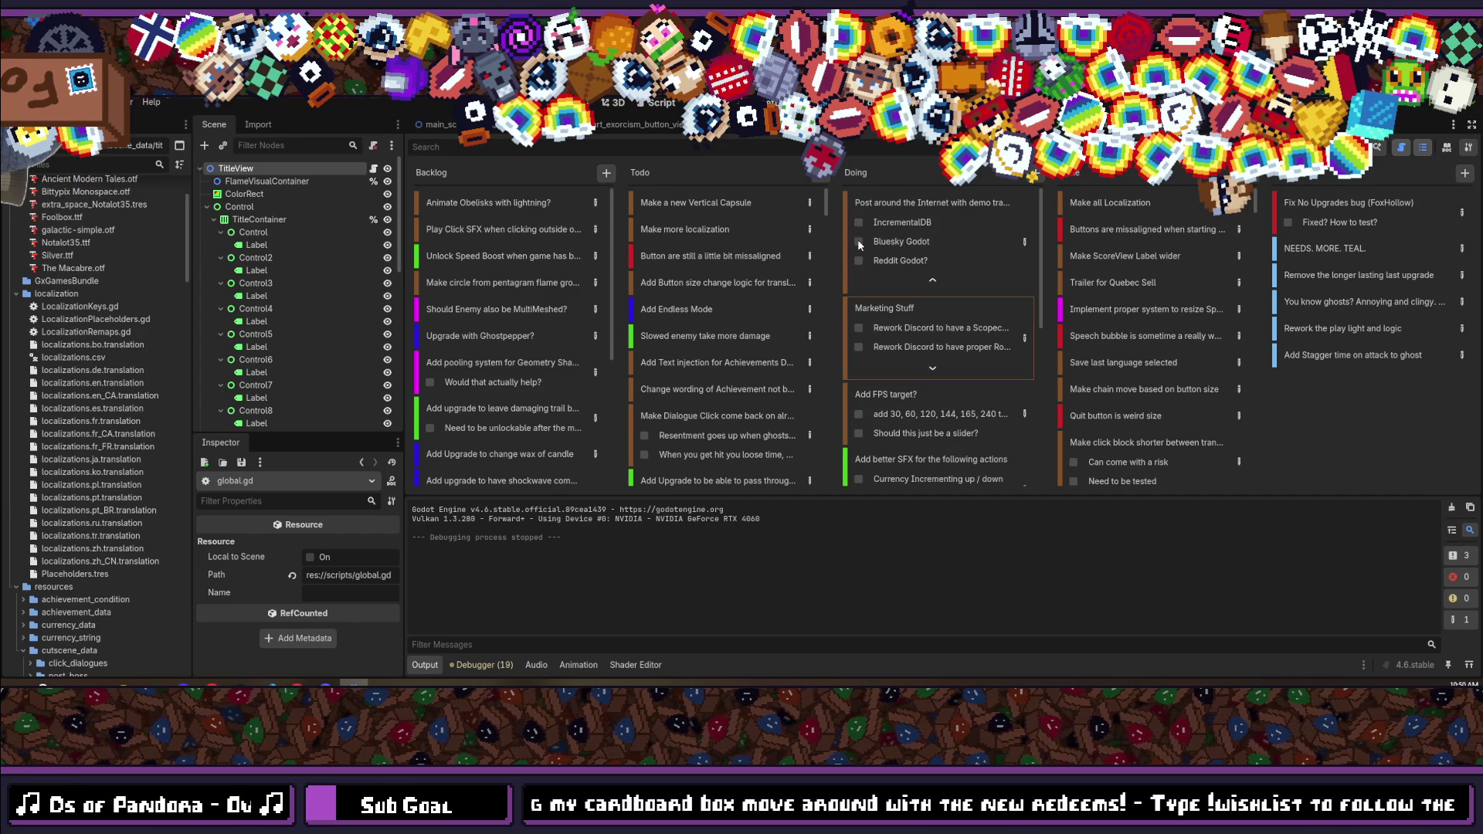
pyautogui.click(859, 242)
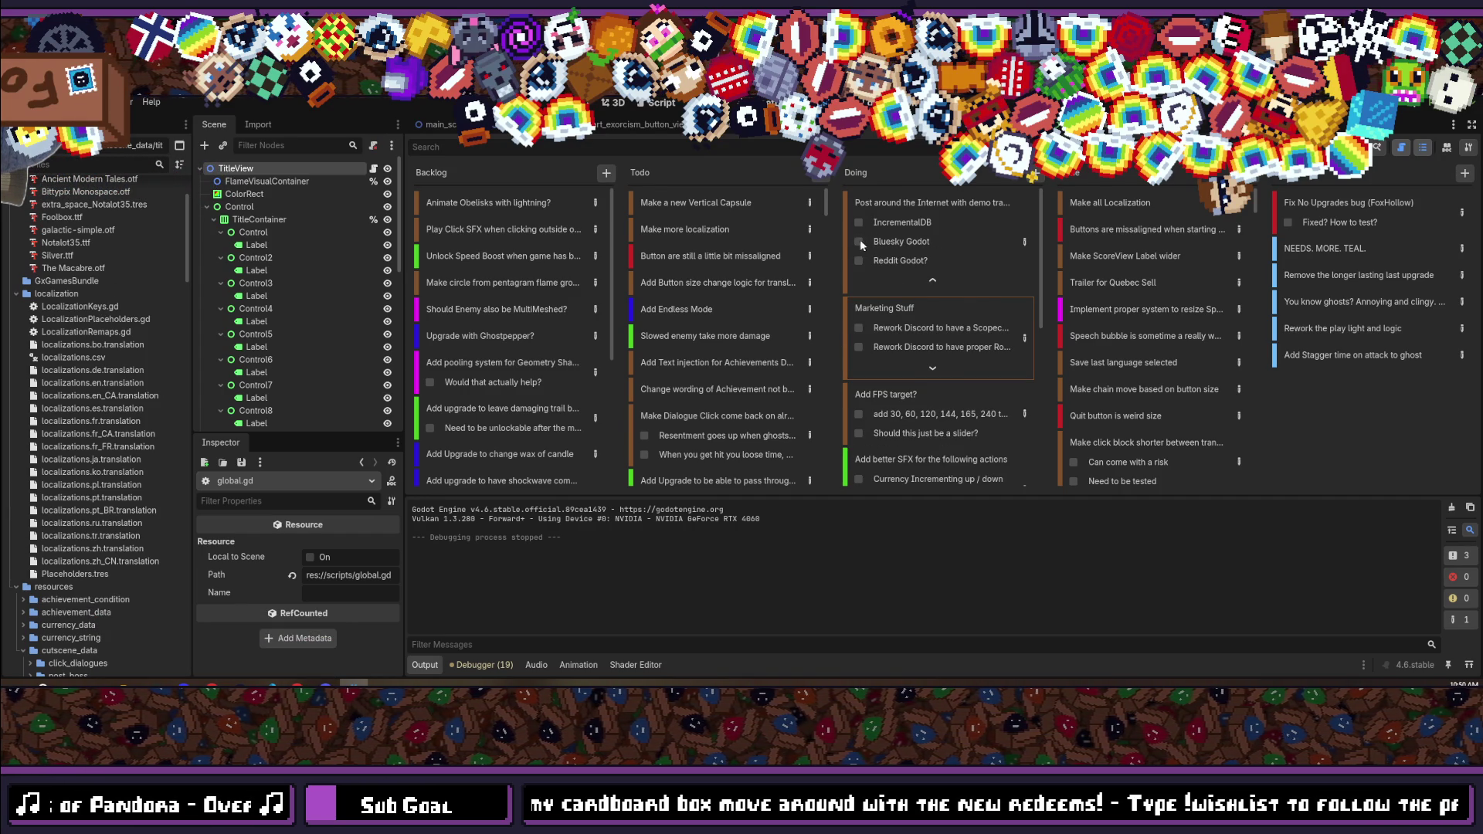
pyautogui.click(905, 206)
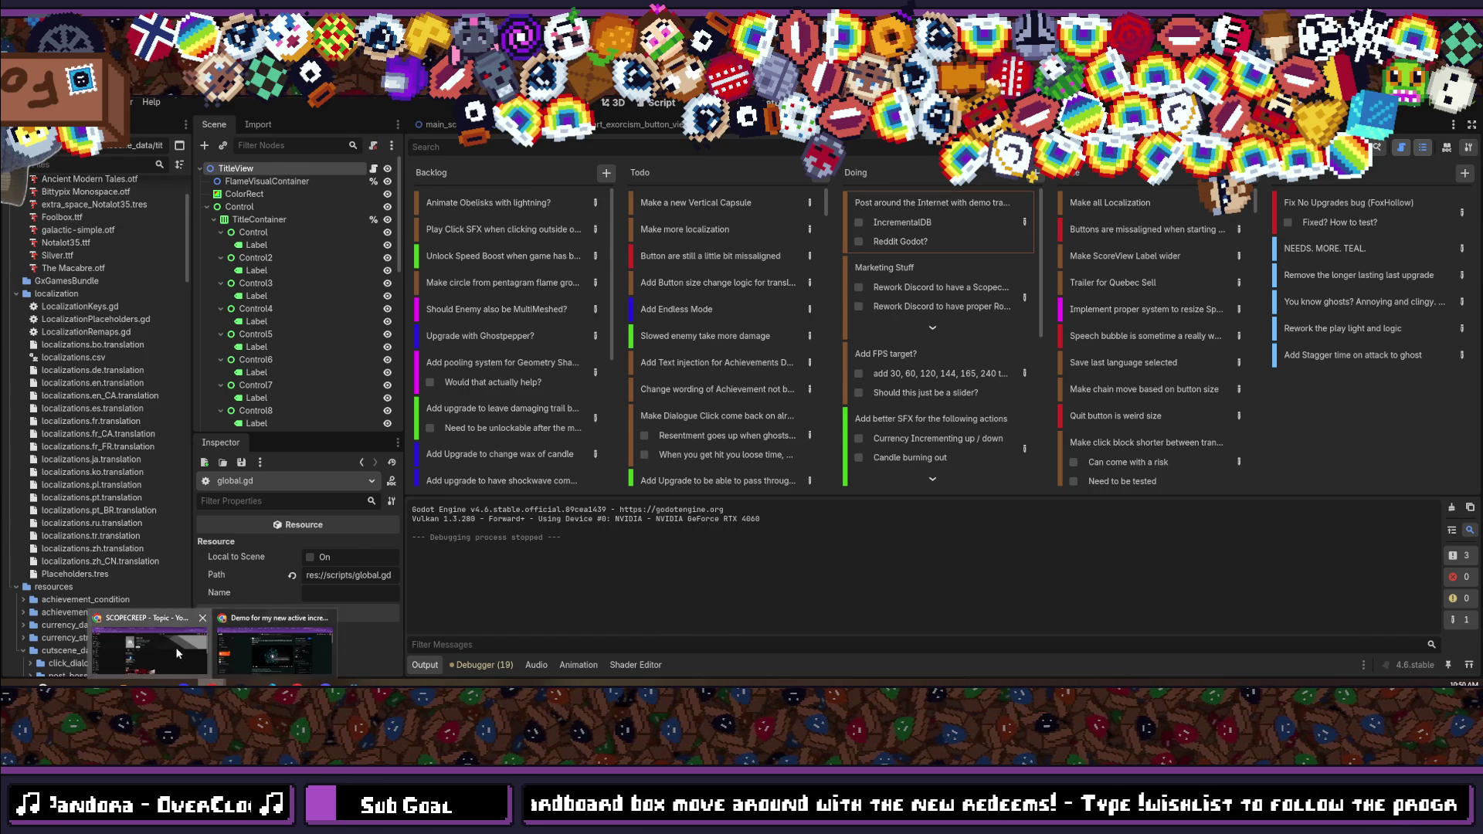
pyautogui.click(177, 652)
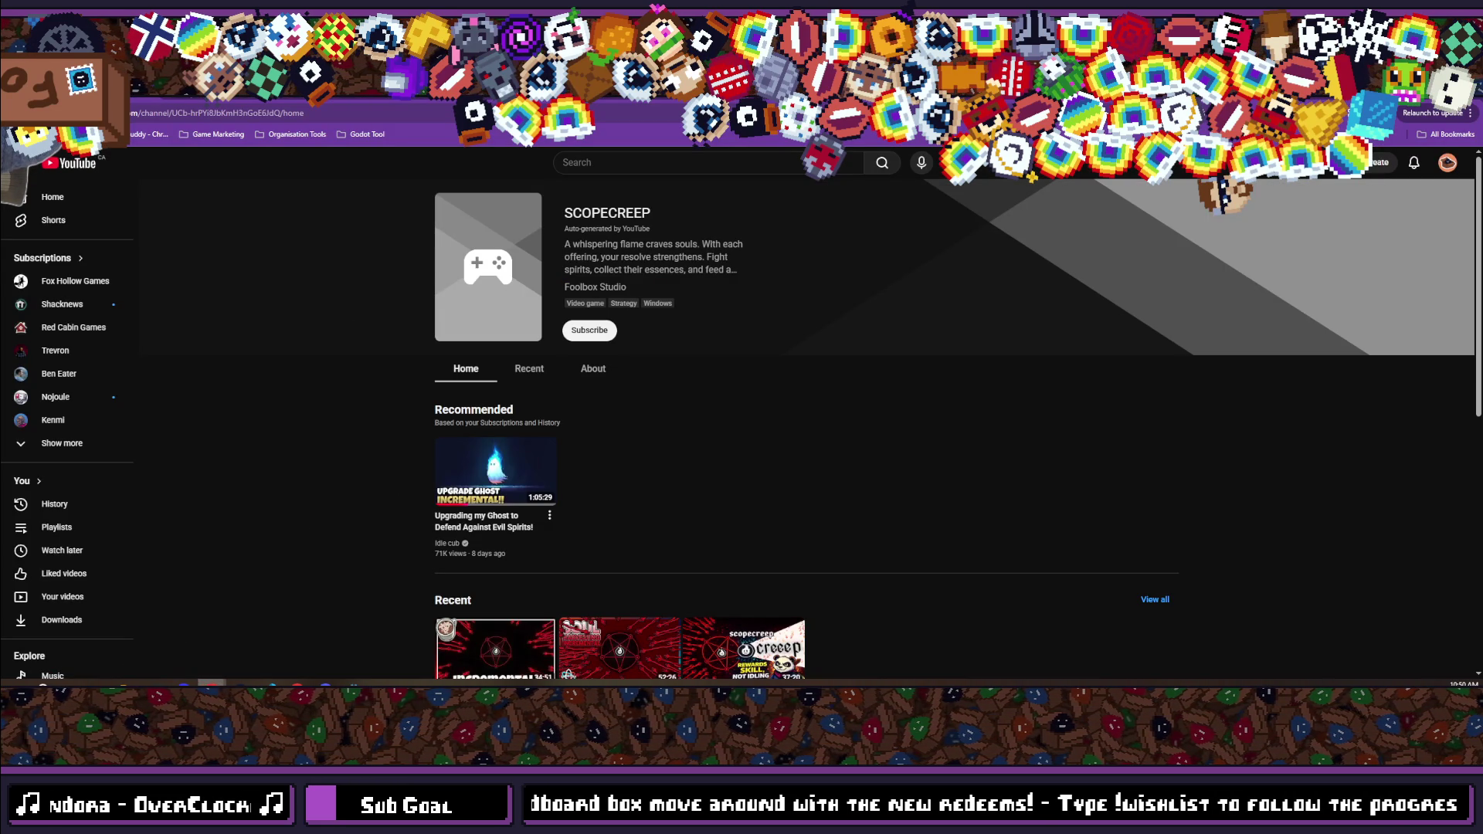
pyautogui.click(278, 638)
# Refresh the Reddit post's stats, then choose Add a game from IncrementalDB's + menu.
pyautogui.scroll(-2, 423, 375)
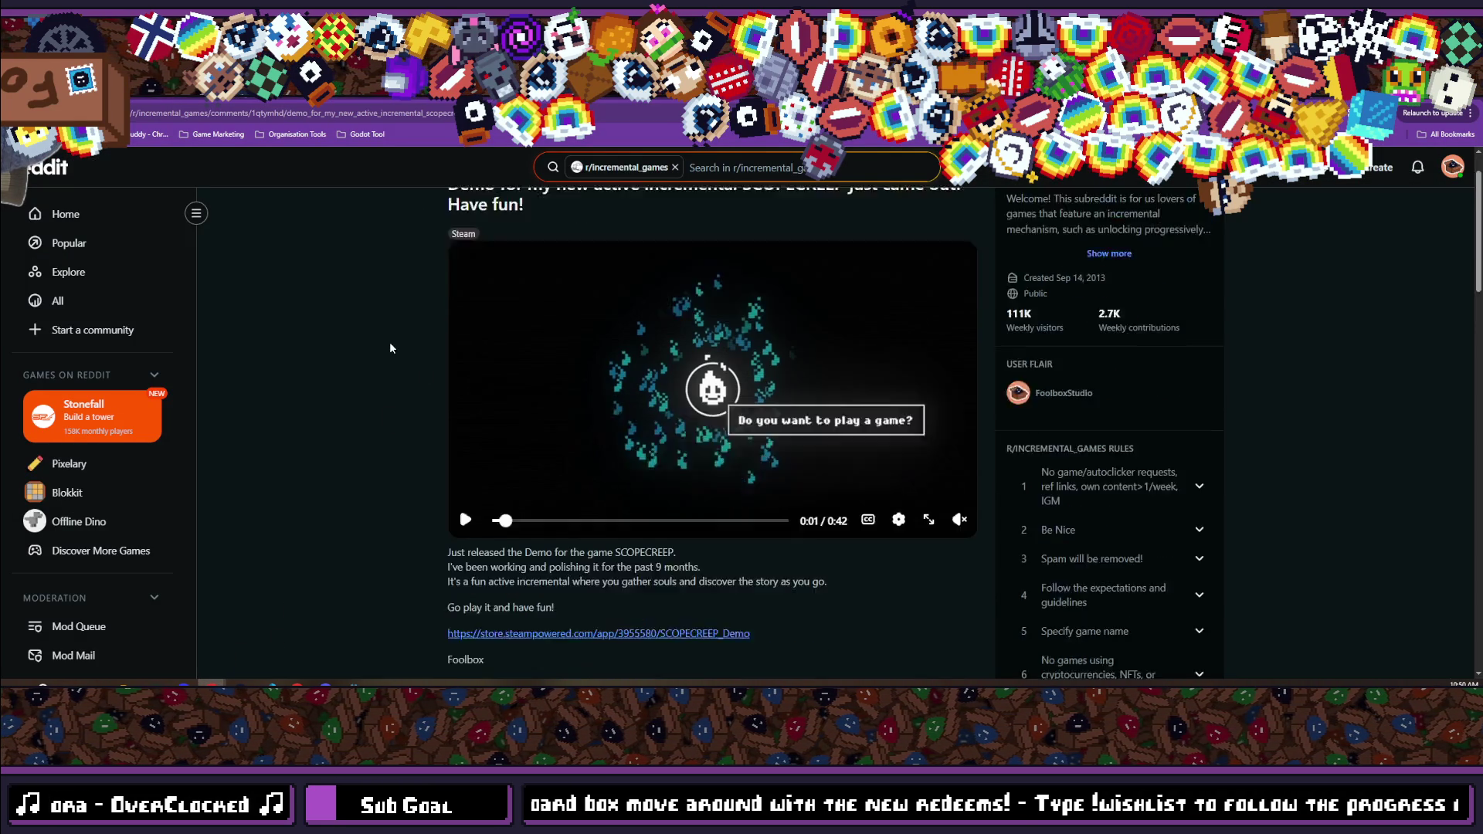
pyautogui.press('F5')
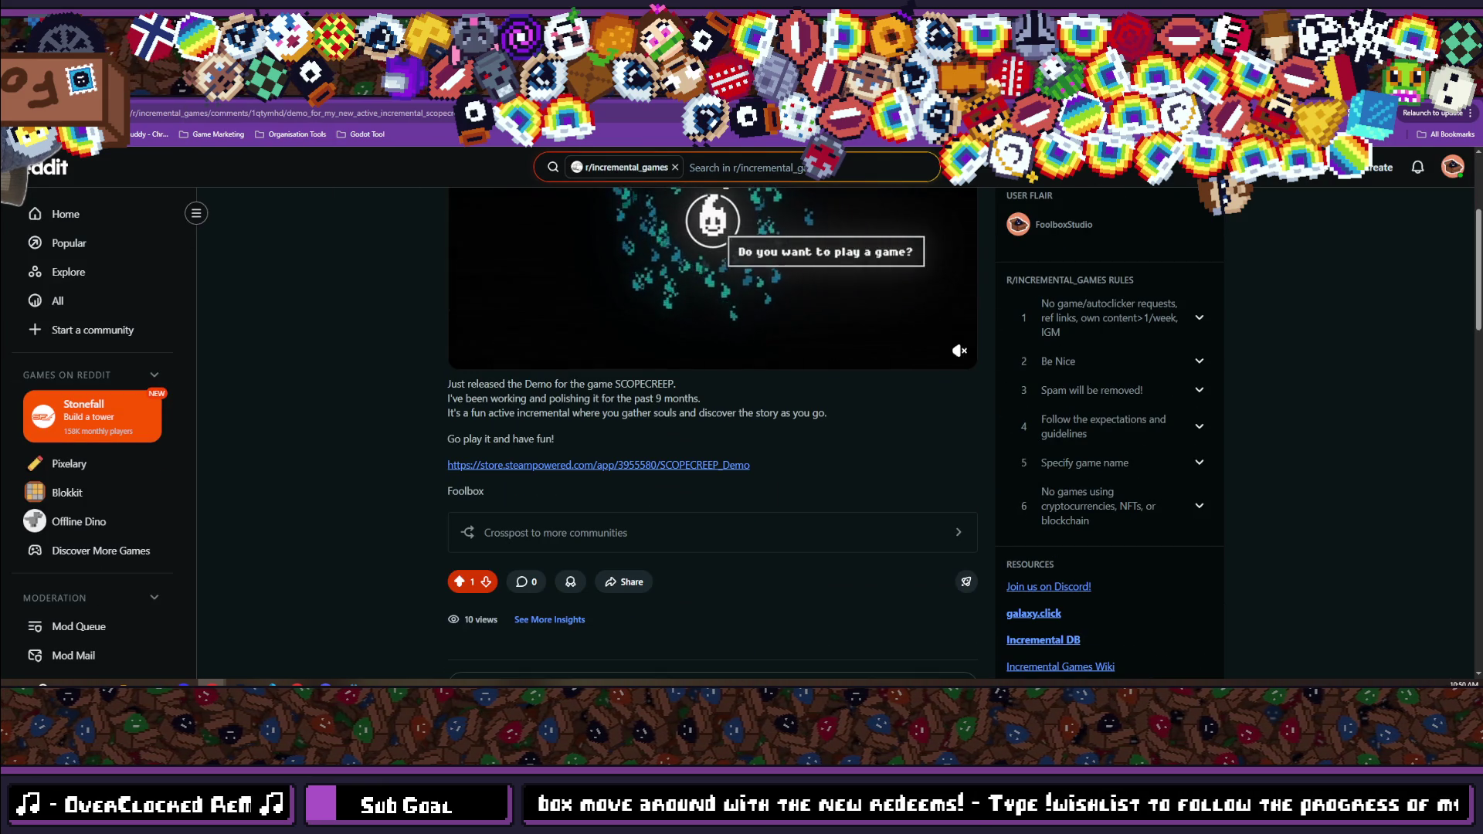
pyautogui.hotkey('ctrl', 'Tab')
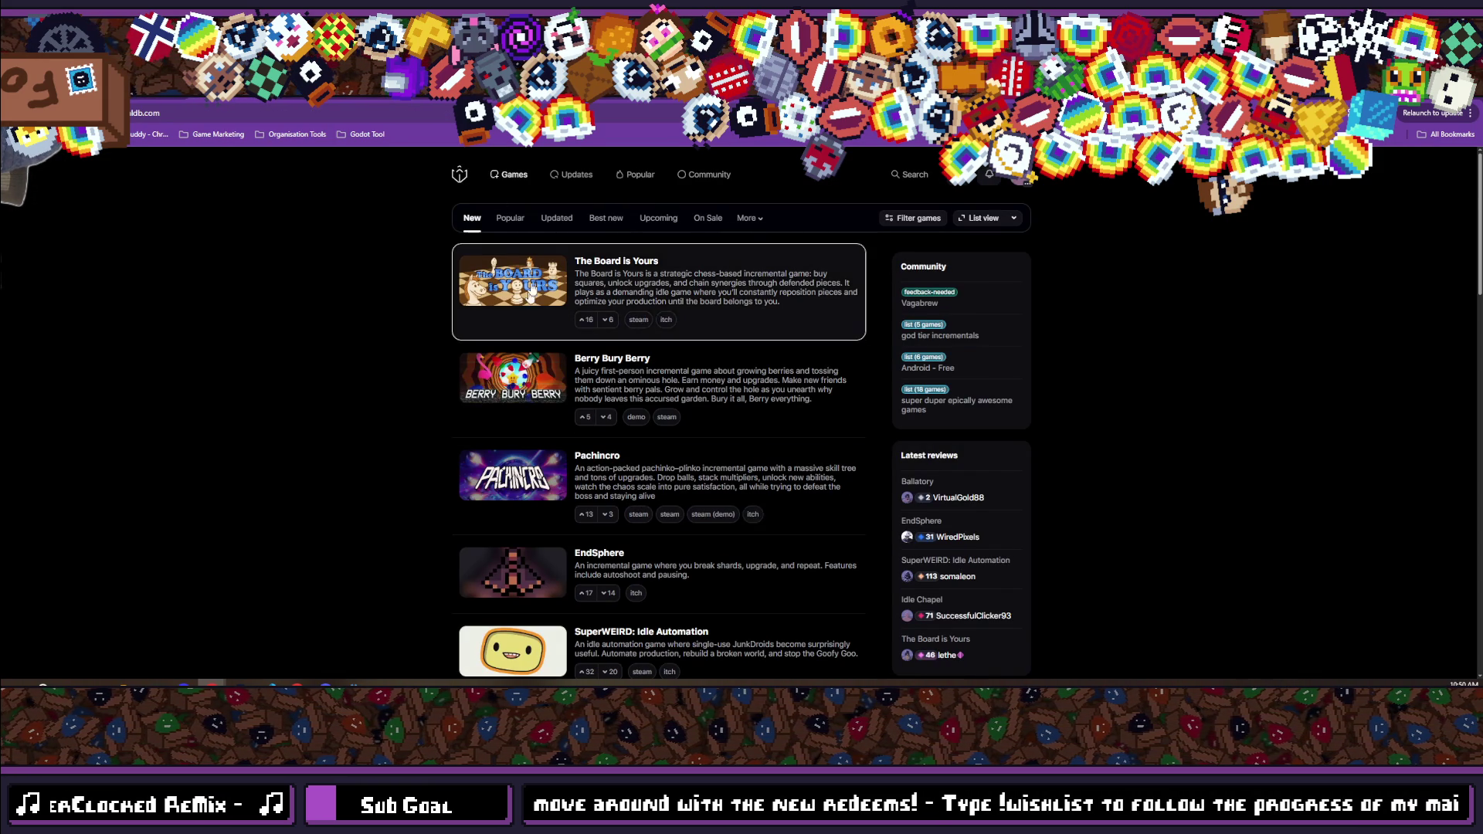
pyautogui.scroll(-5, 386, 390)
pyautogui.scroll(-5, 386, 391)
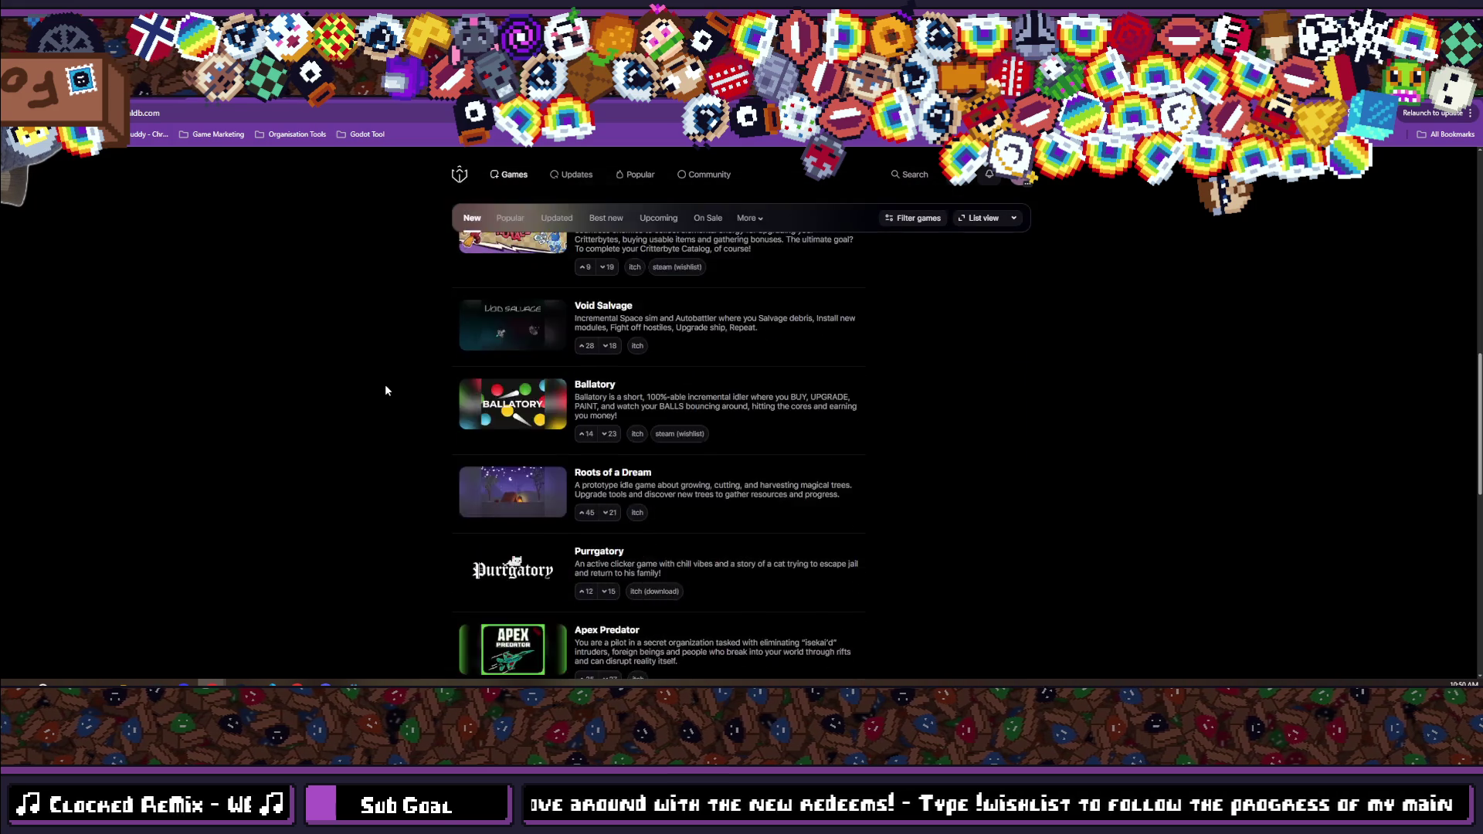
pyautogui.scroll(10, 386, 390)
pyautogui.click(956, 175)
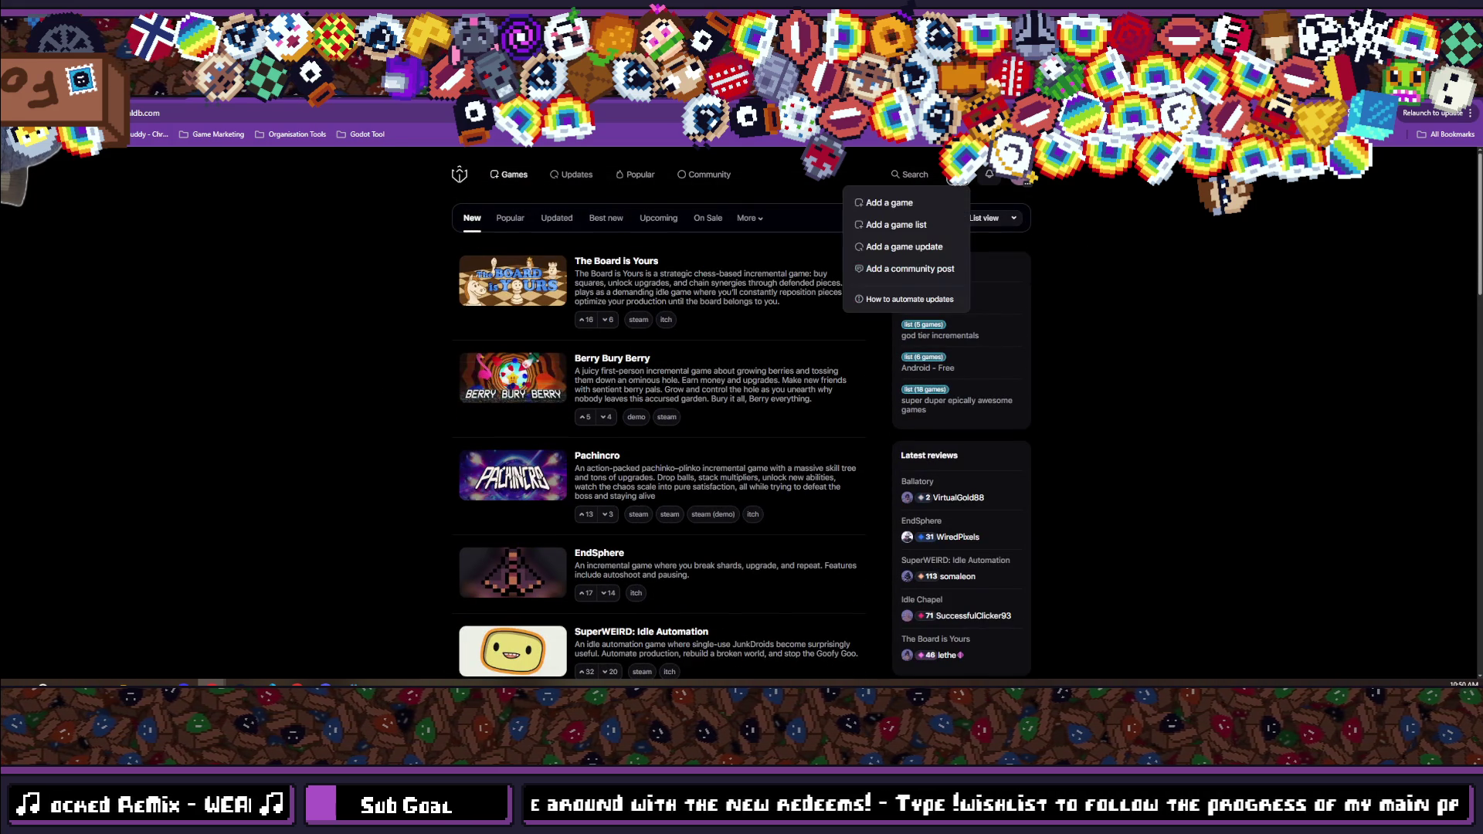
pyautogui.click(886, 203)
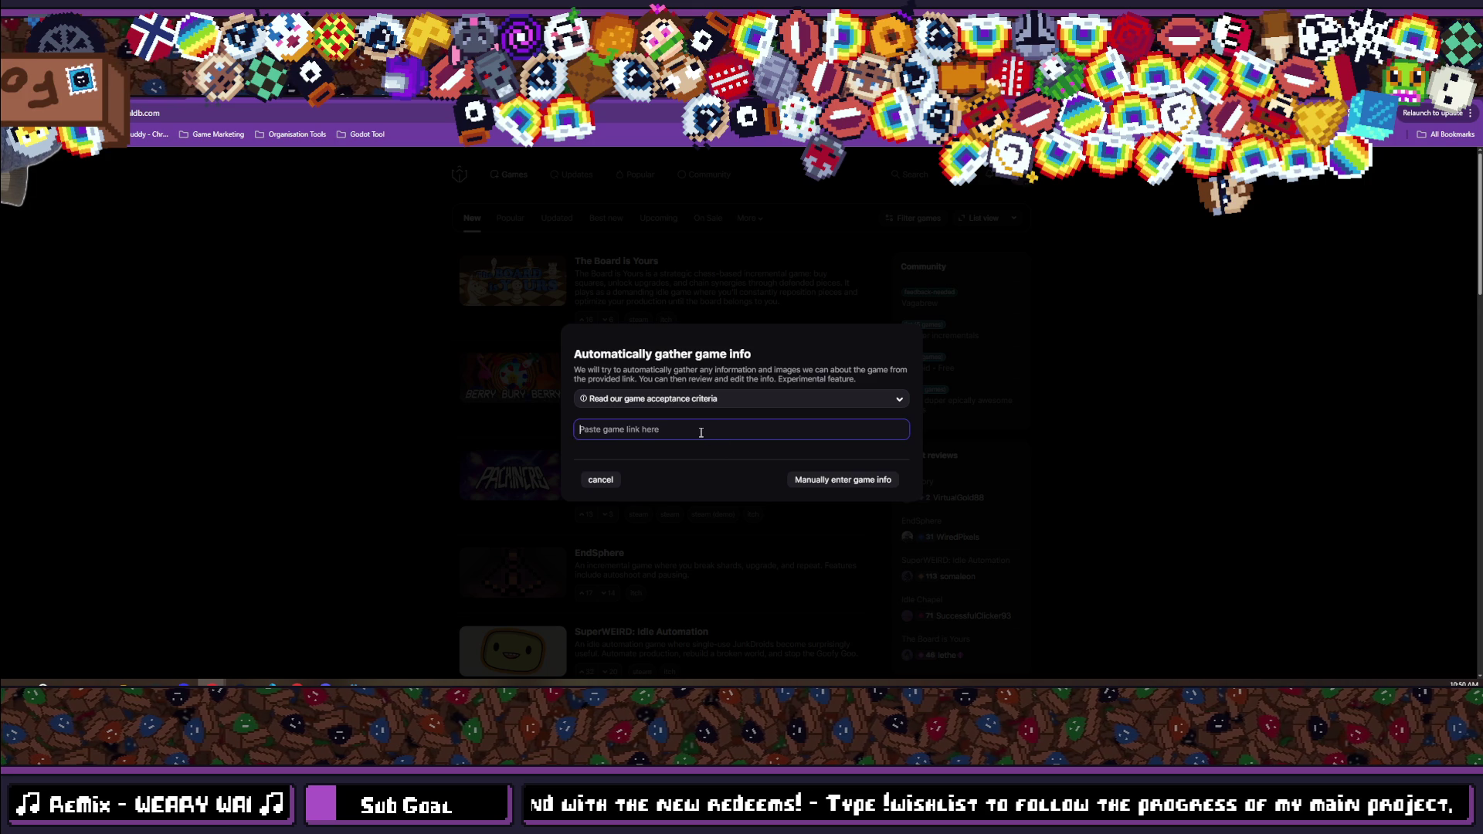
# Paste the SCOPECREEP Demo Steam store URL into IncrementalDB's game-link field to auto-fill the form.
pyautogui.hotkey('alt', 'Left')
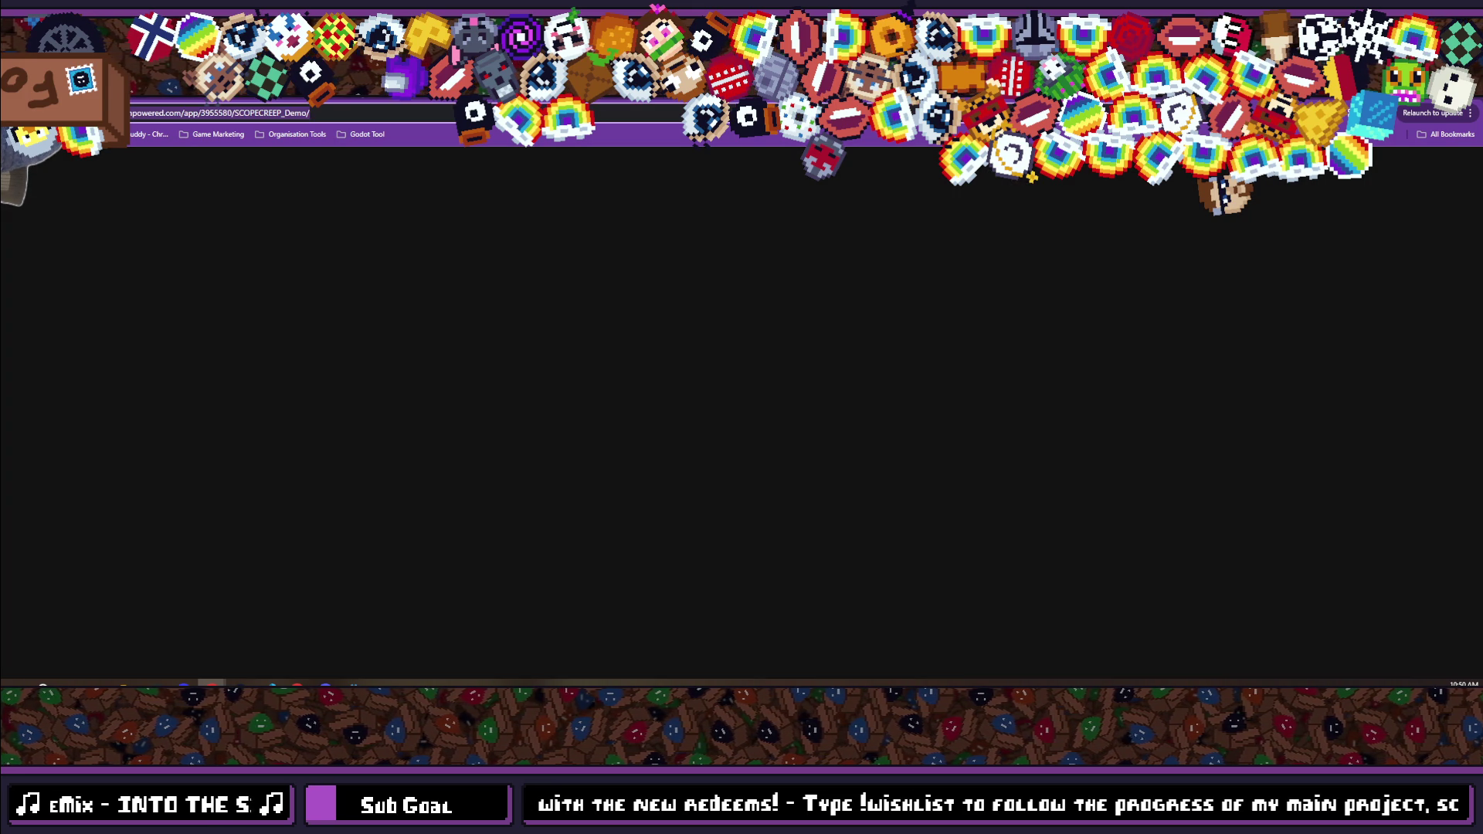
pyautogui.hotkey('alt', 'Left')
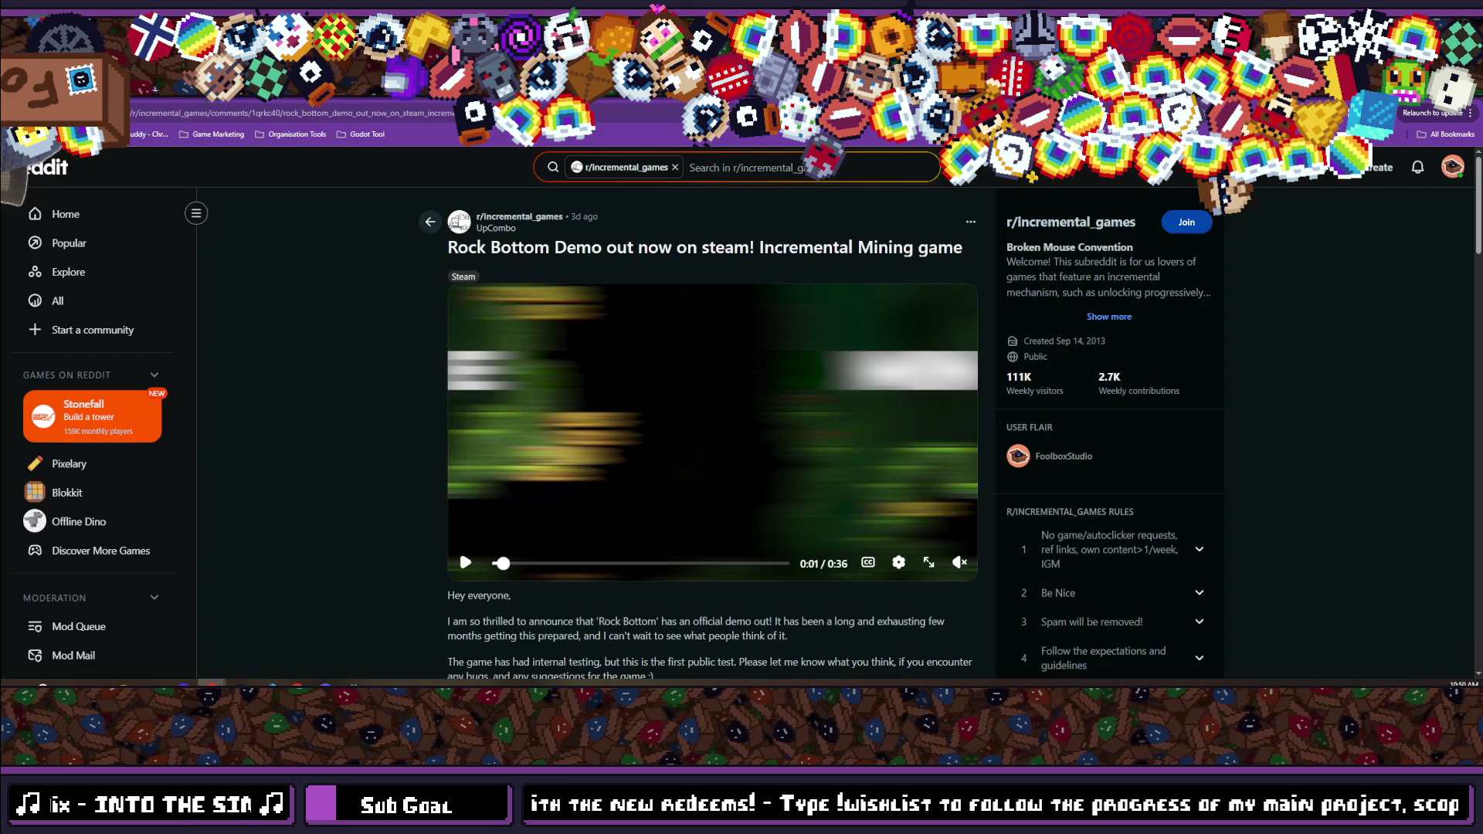
pyautogui.hotkey('alt', 'Right')
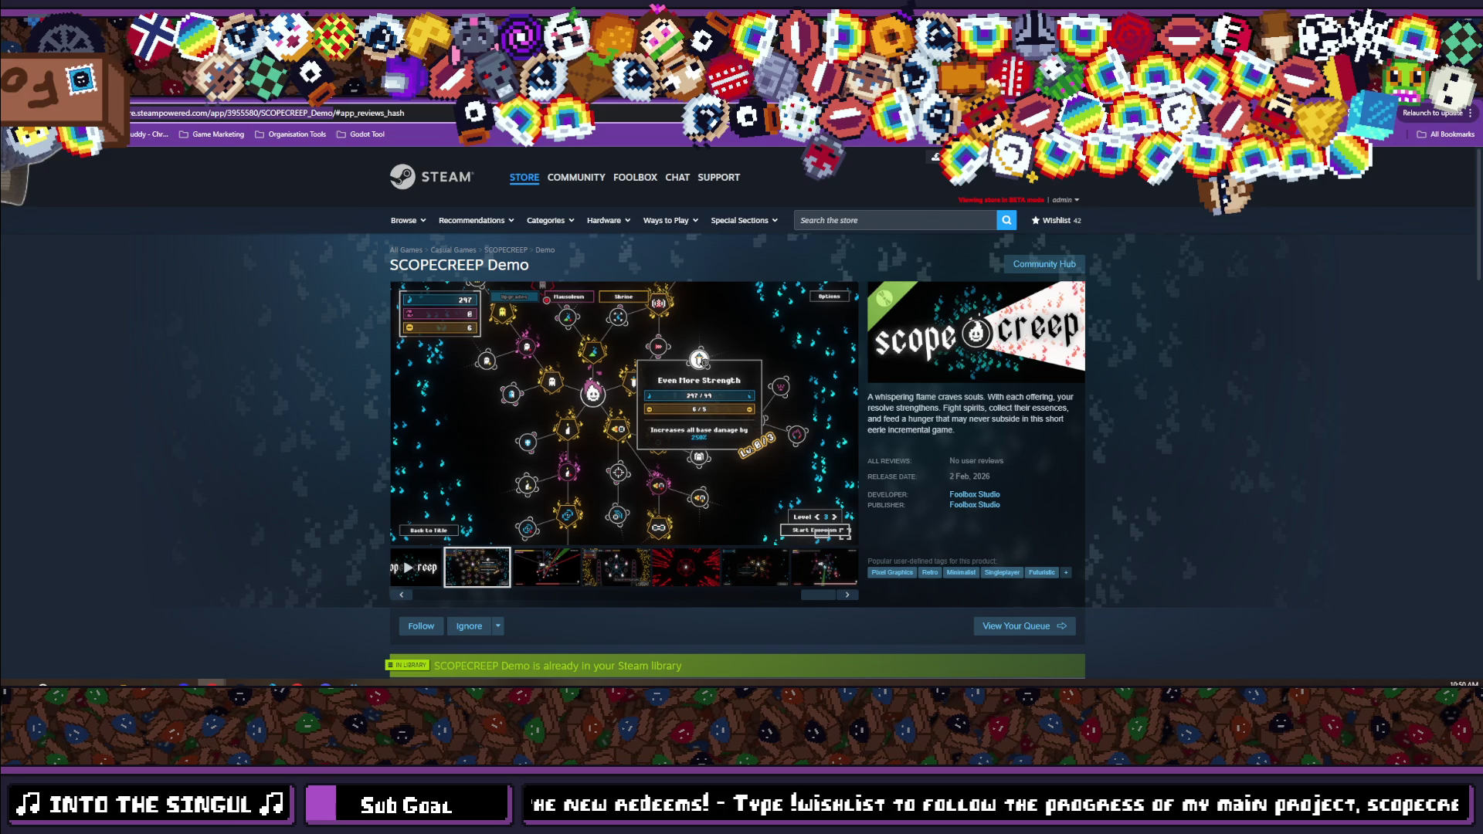
pyautogui.hotkey('ctrl', 'Tab')
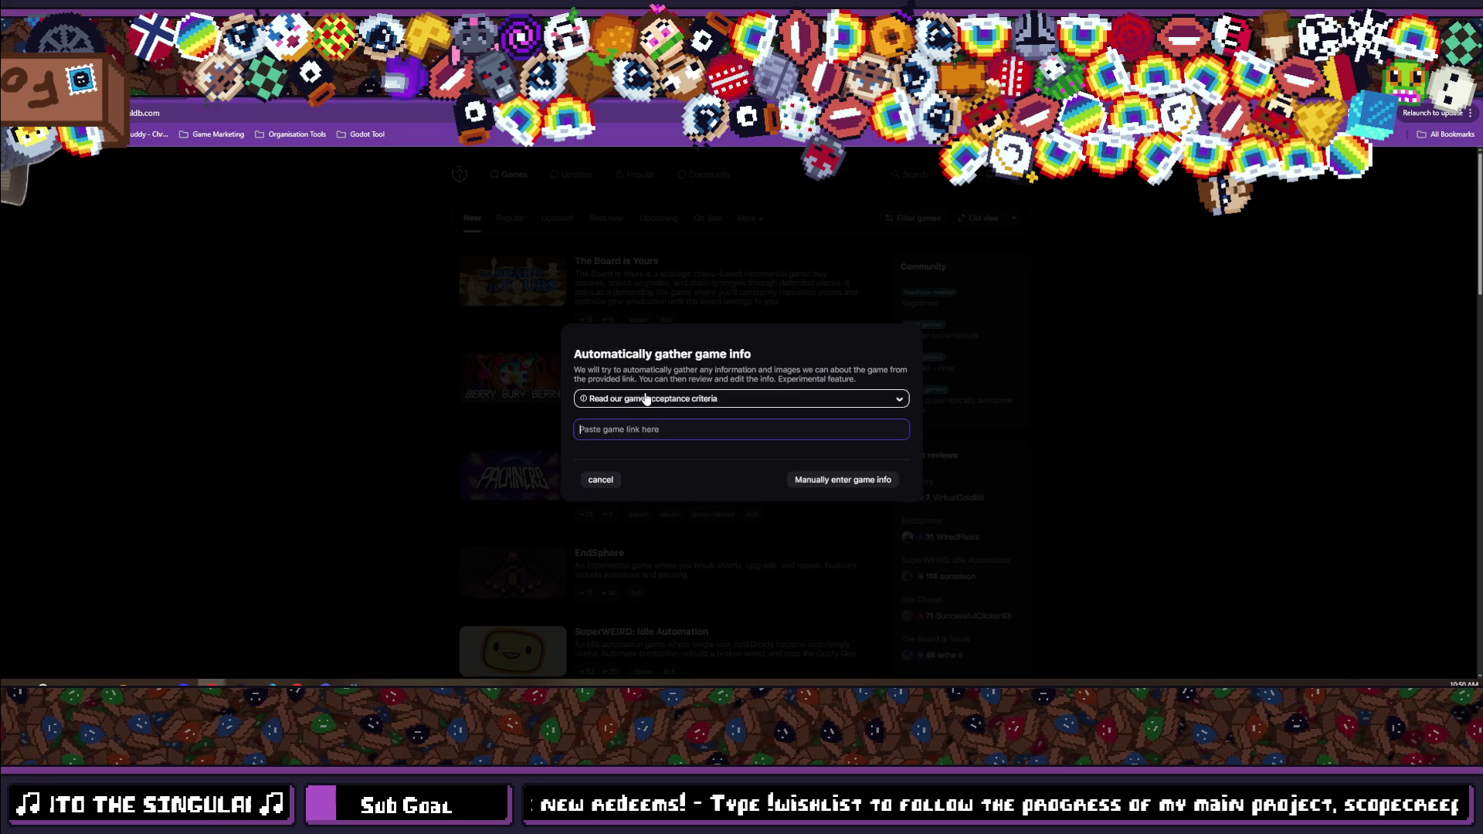
pyautogui.hotkey('ctrl', 'v')
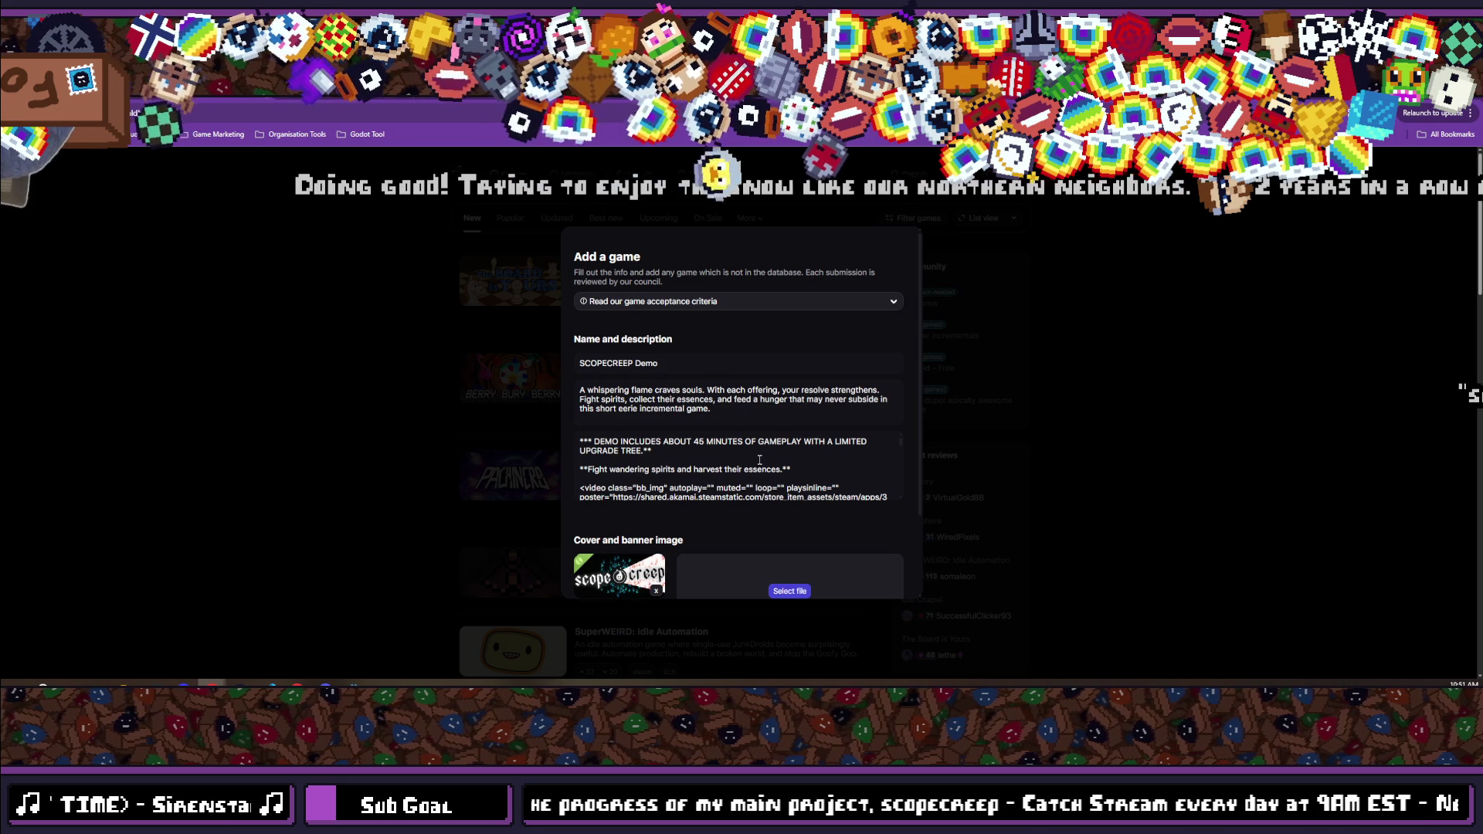
# Replace the auto-fetched cover with store_capsule_header.png.
pyautogui.scroll(-2, 673, 373)
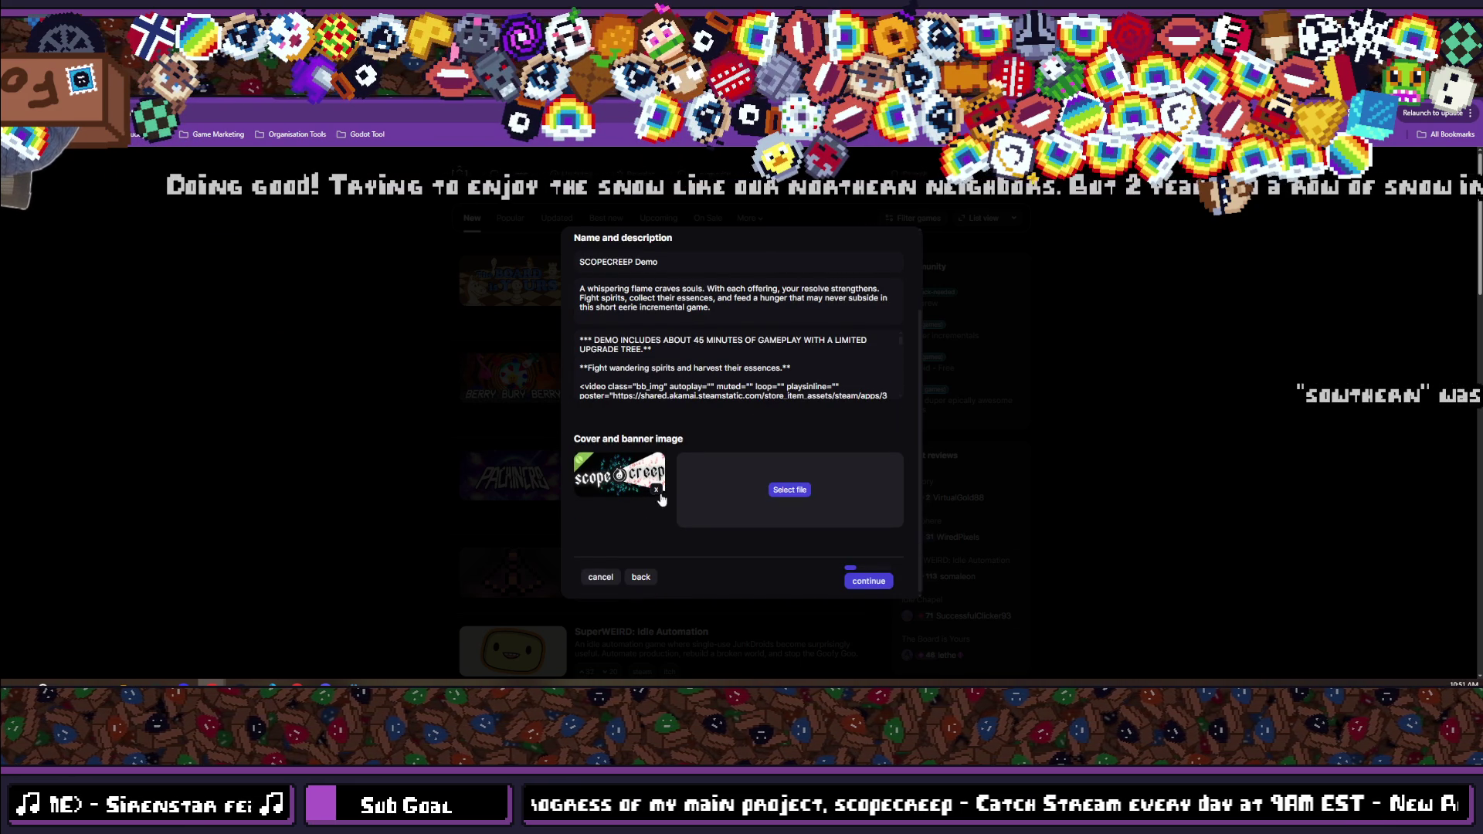
pyautogui.click(654, 490)
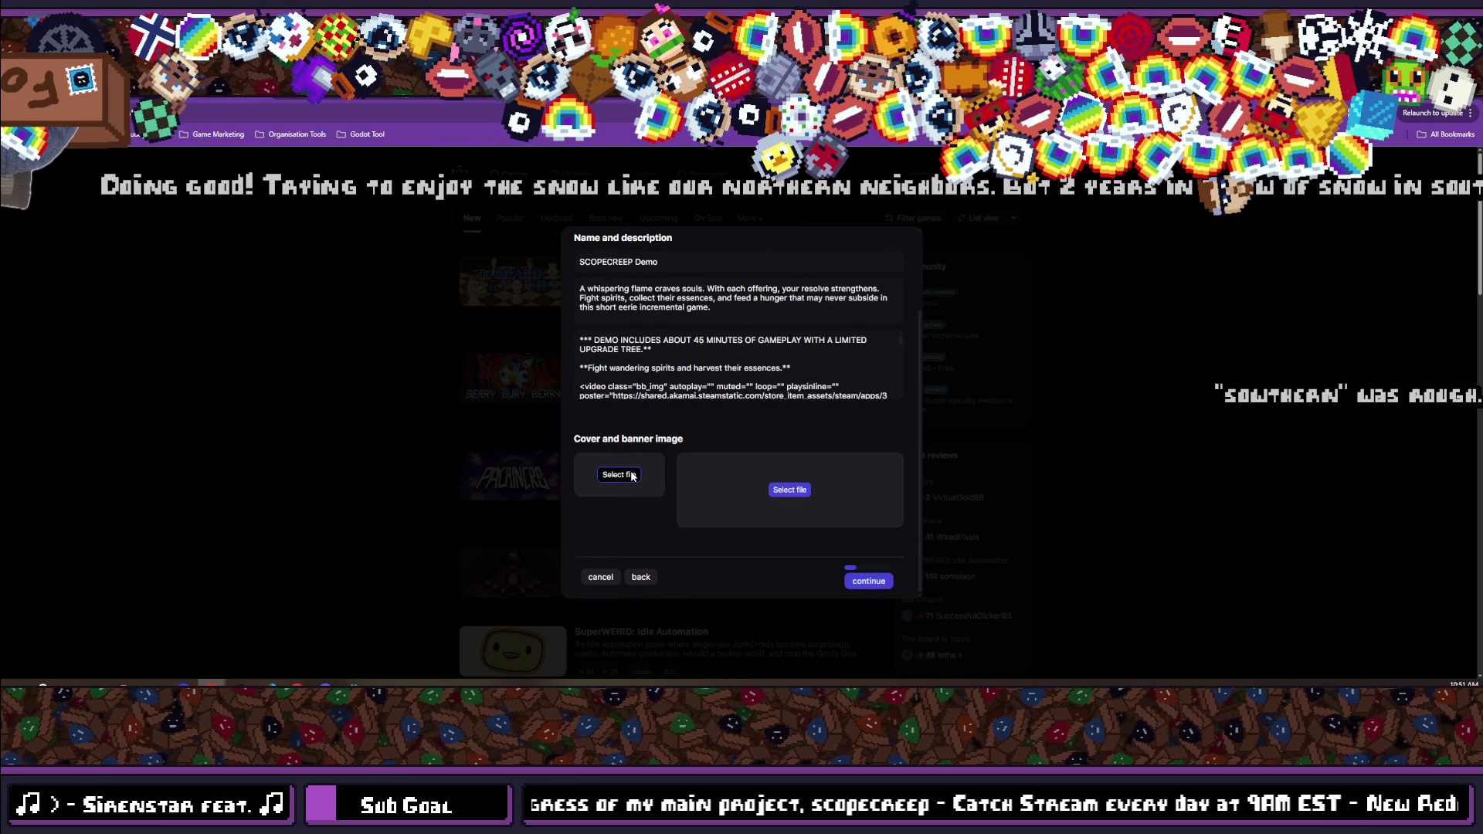
pyautogui.click(632, 476)
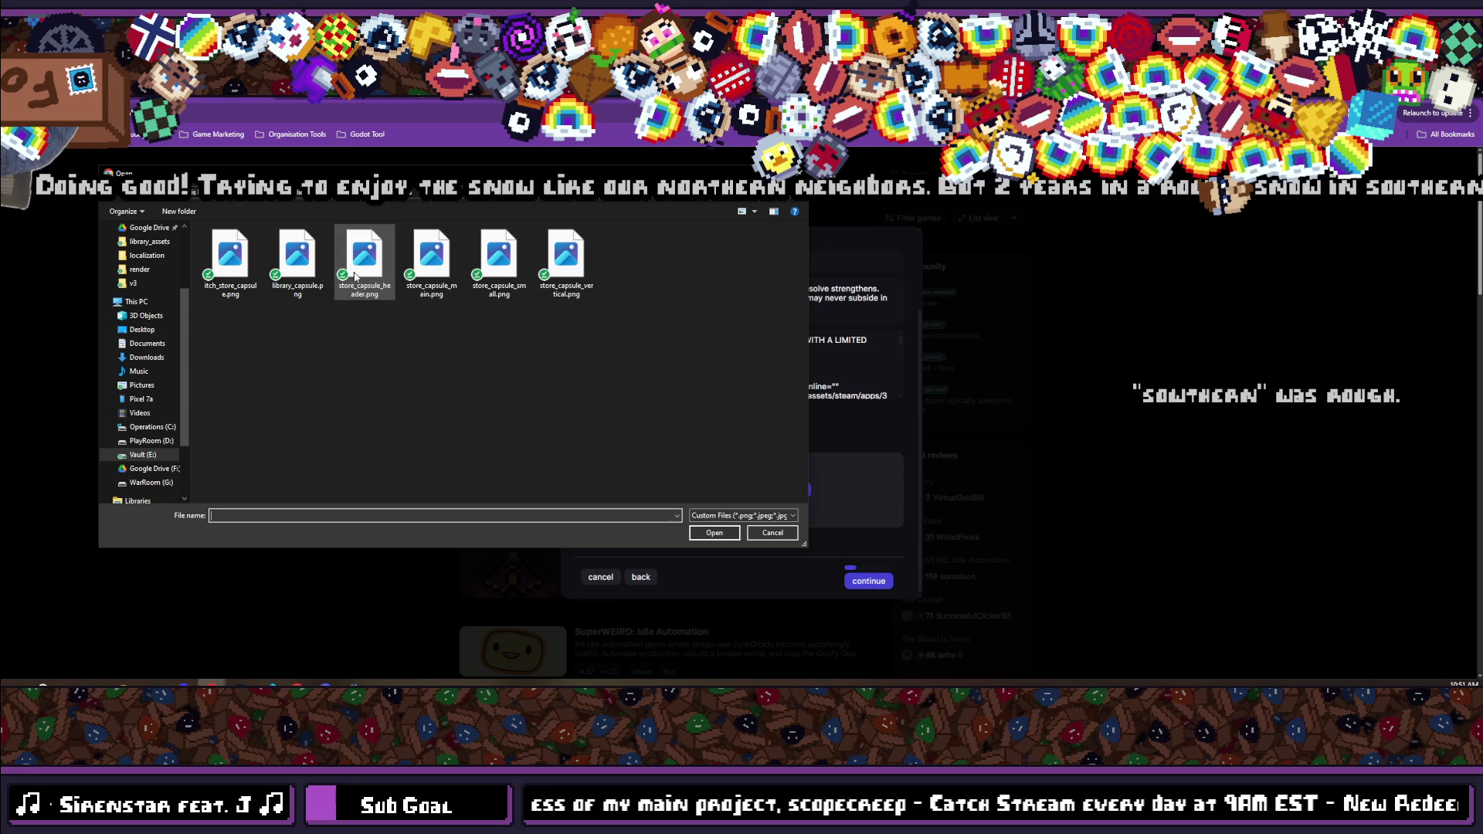
pyautogui.doubleClick(361, 259)
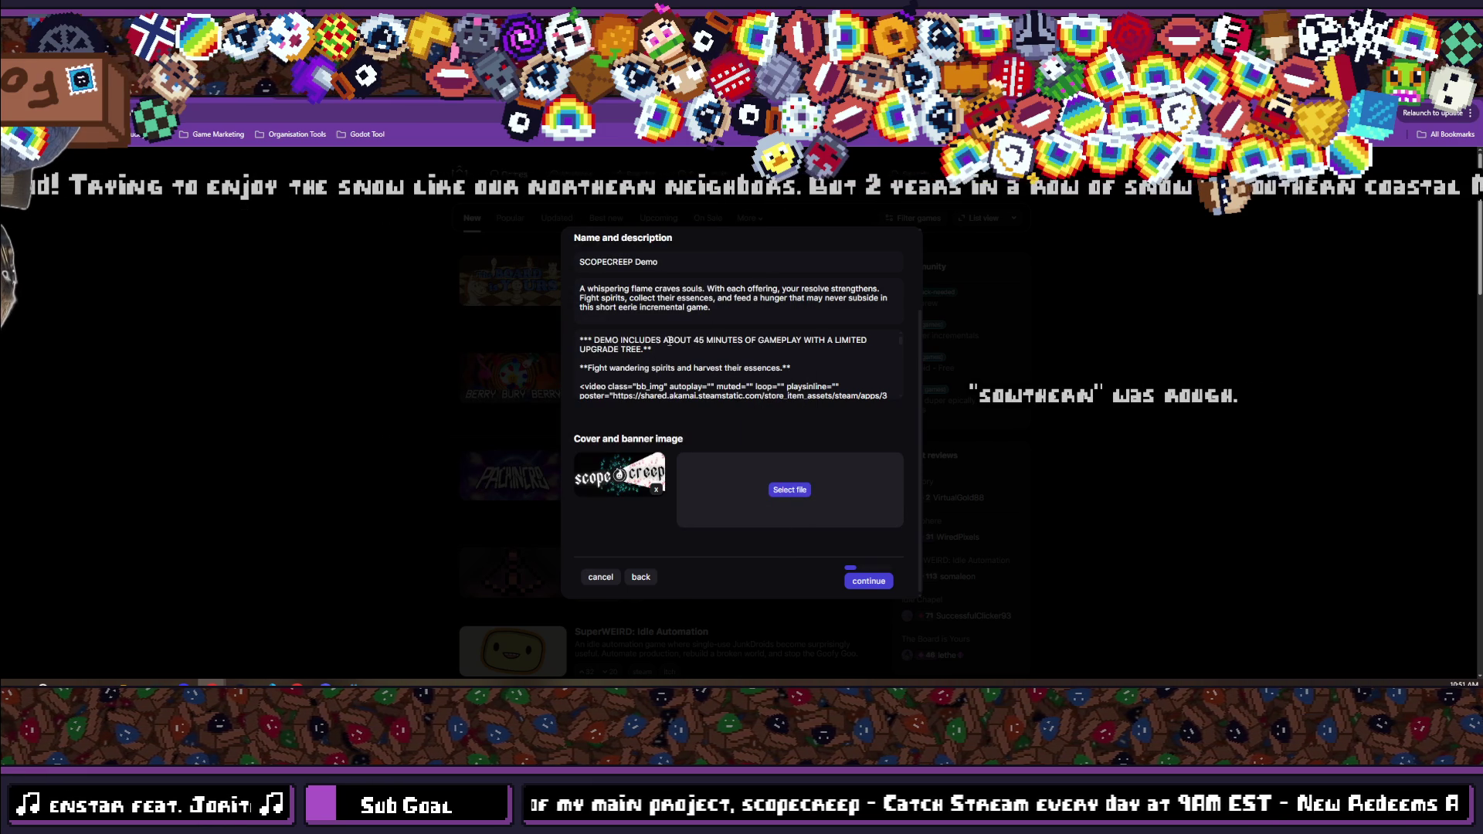
# Review the game description in its raw source view.
pyautogui.scroll(3, 669, 341)
pyautogui.scroll(-2, 668, 347)
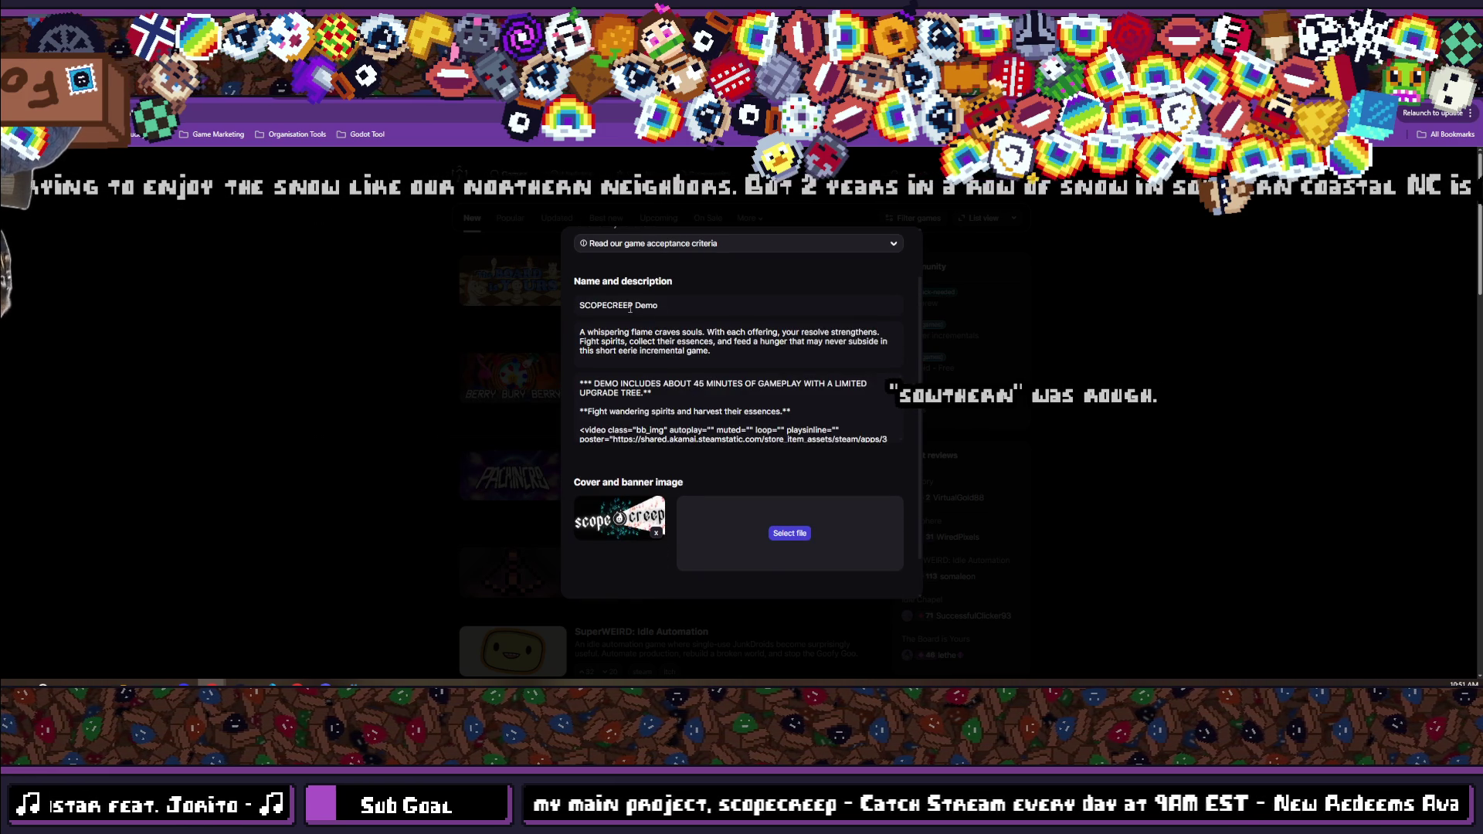
pyautogui.scroll(-1, 667, 352)
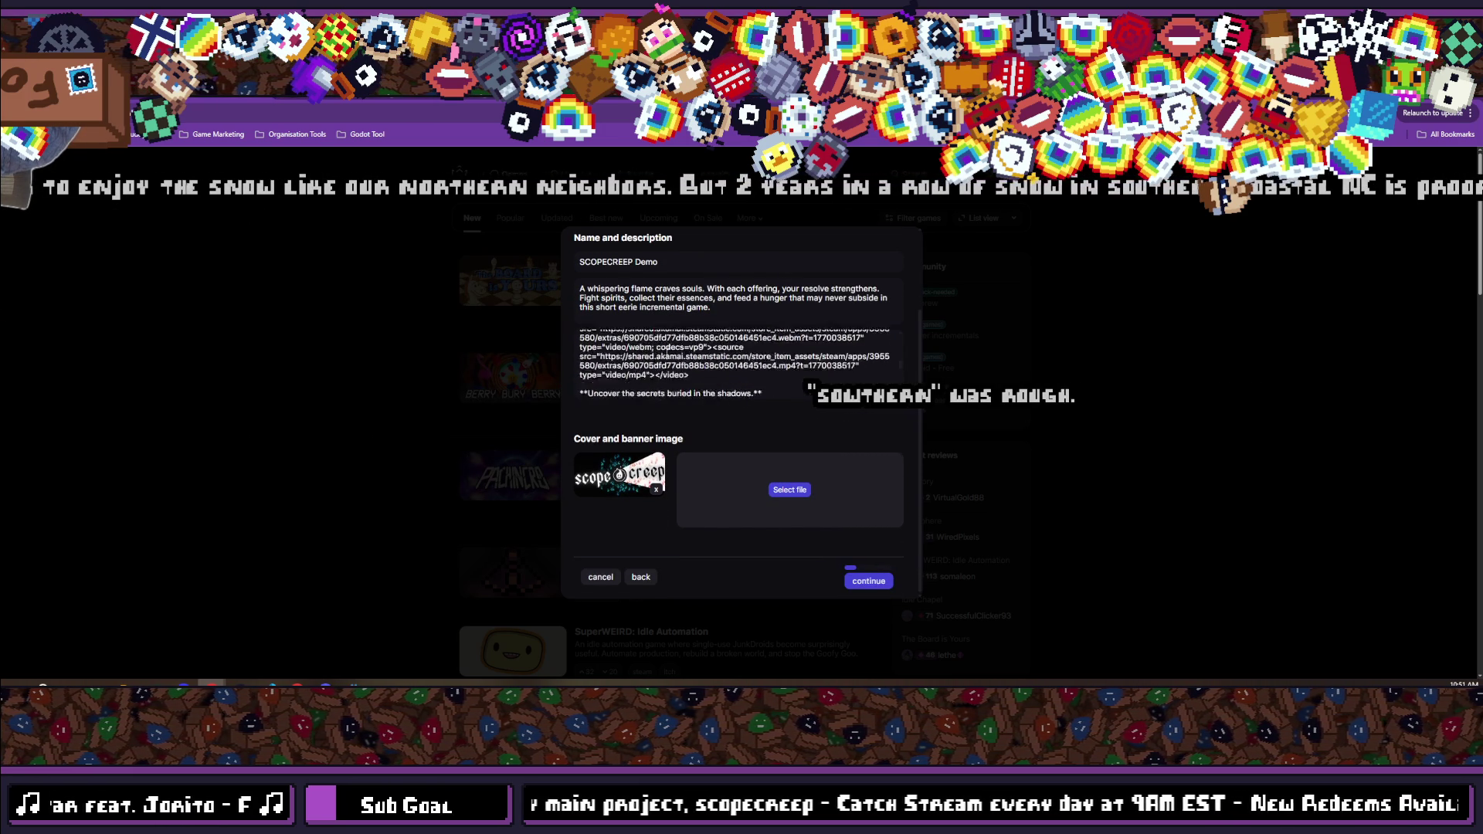
pyautogui.click(666, 353)
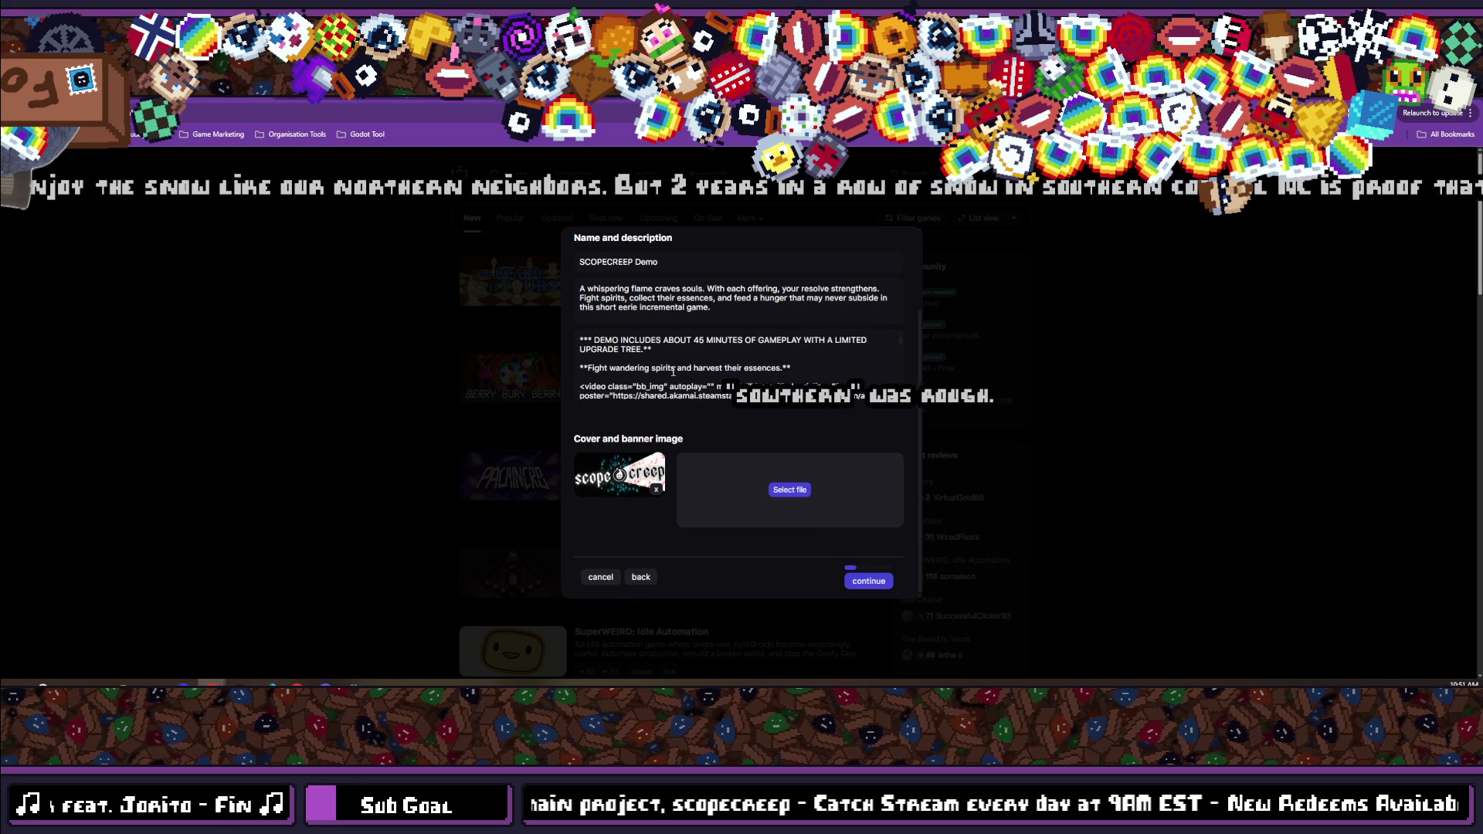
pyautogui.scroll(2, 672, 371)
pyautogui.scroll(-3, 699, 379)
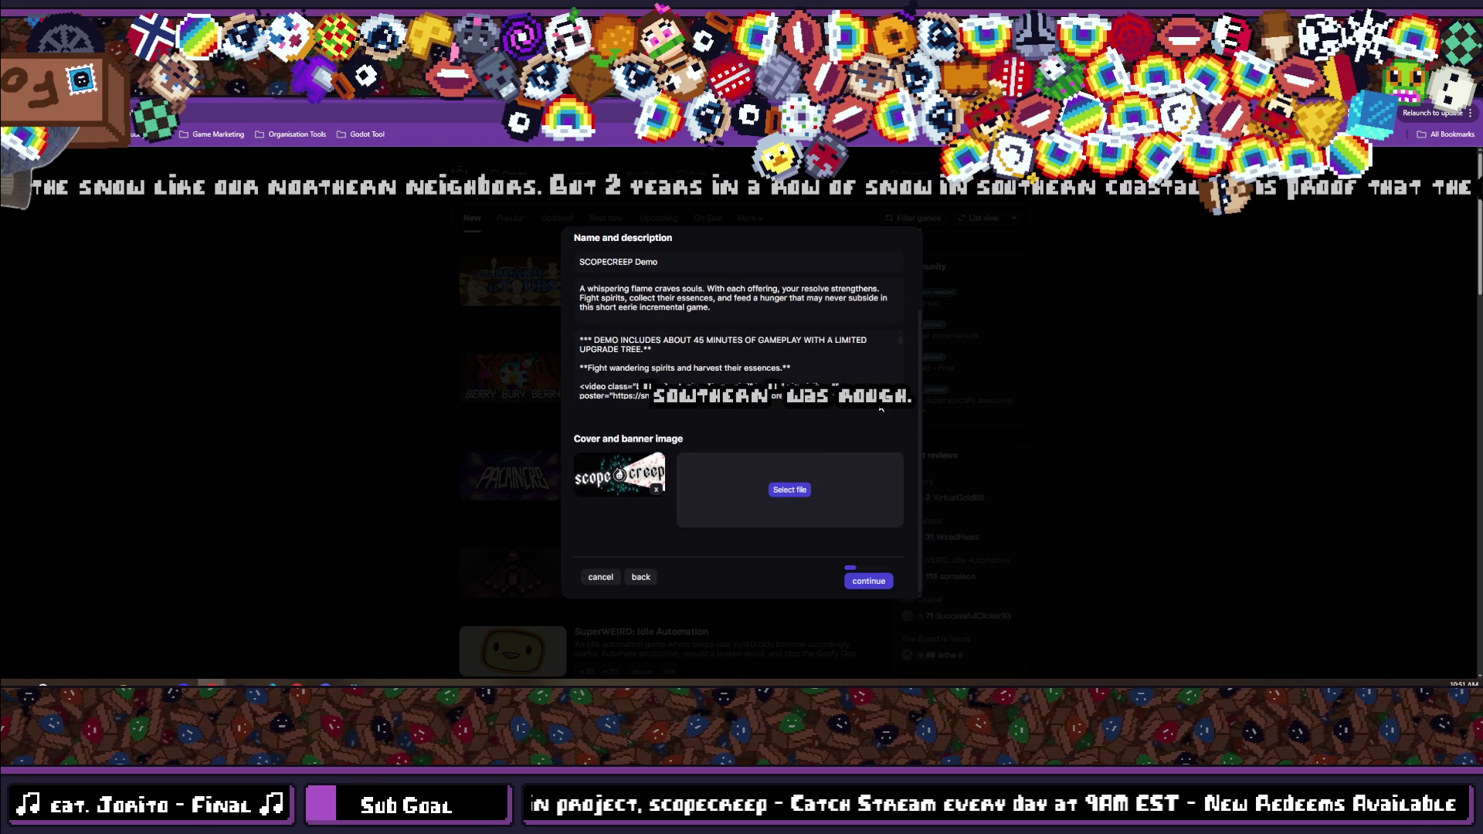
# Cancel the game submission and go back to the Reddit post.
pyautogui.click(600, 577)
pyautogui.scroll(4, 547, 445)
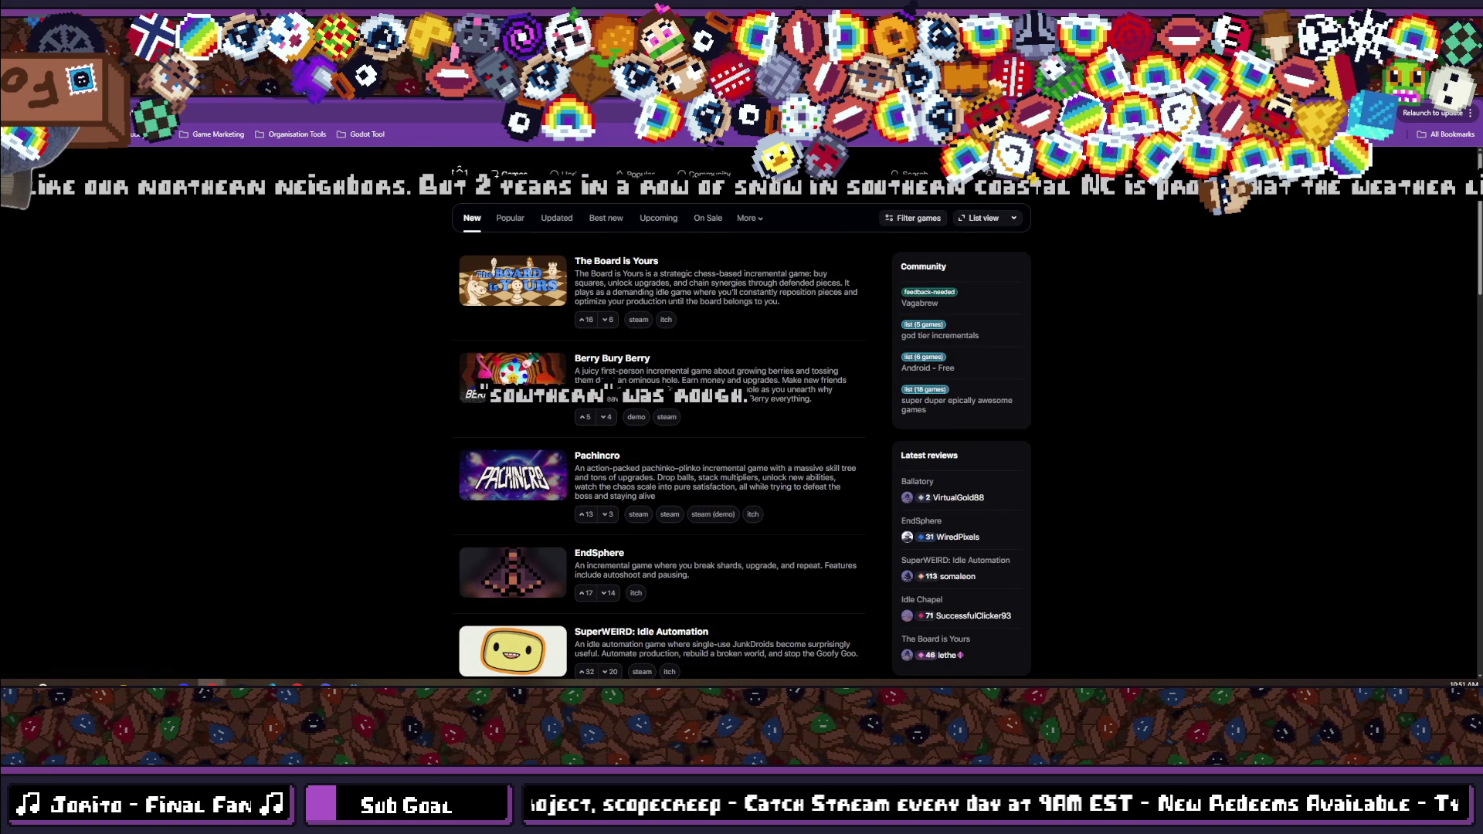
pyautogui.hotkey('ctrl', 'Tab')
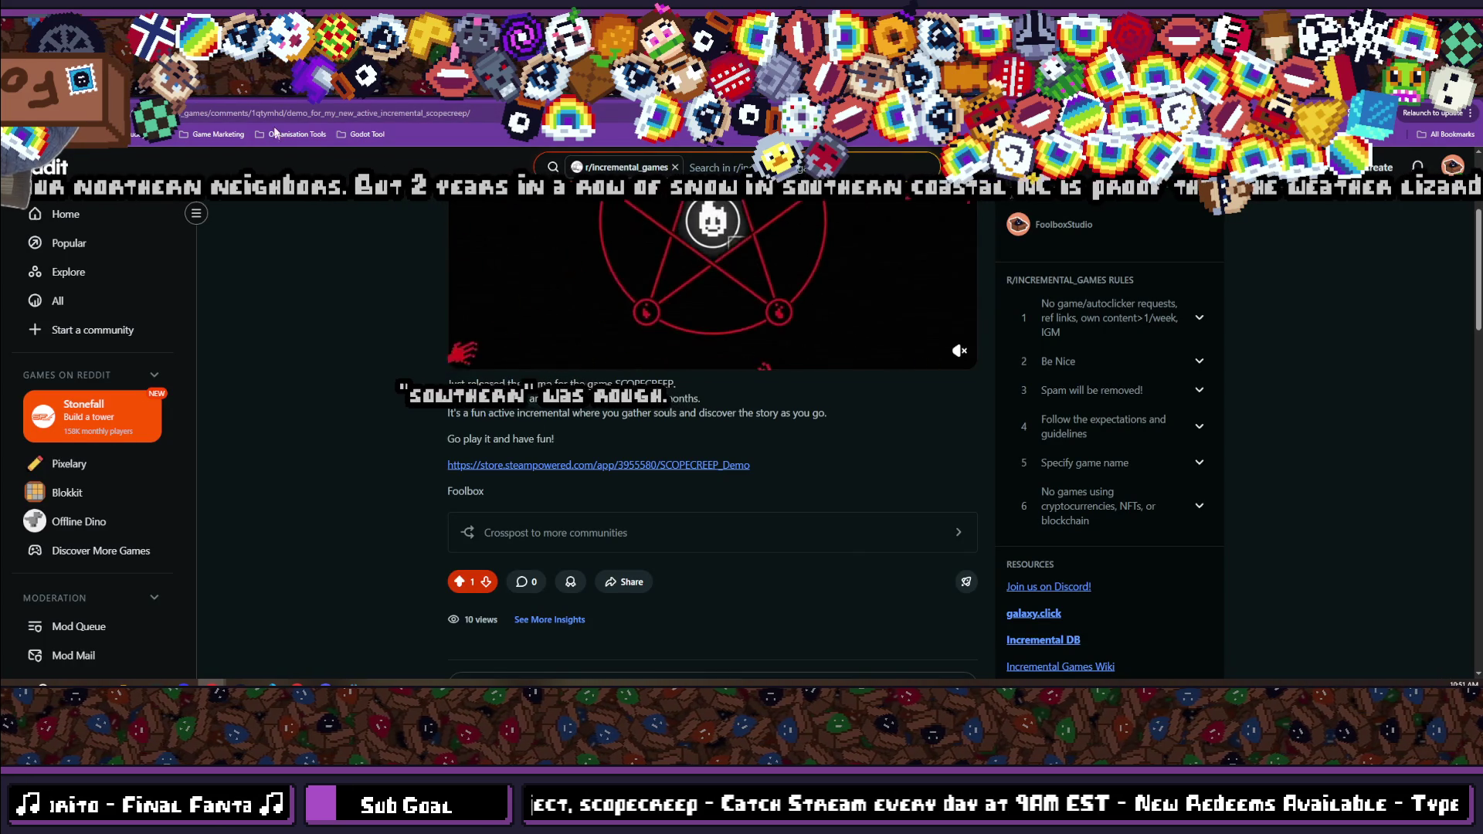
# Look over the top of the SCOPECREEP itch.io page, then return to the Reddit post.
pyautogui.hotkey('ctrl', 'Tab')
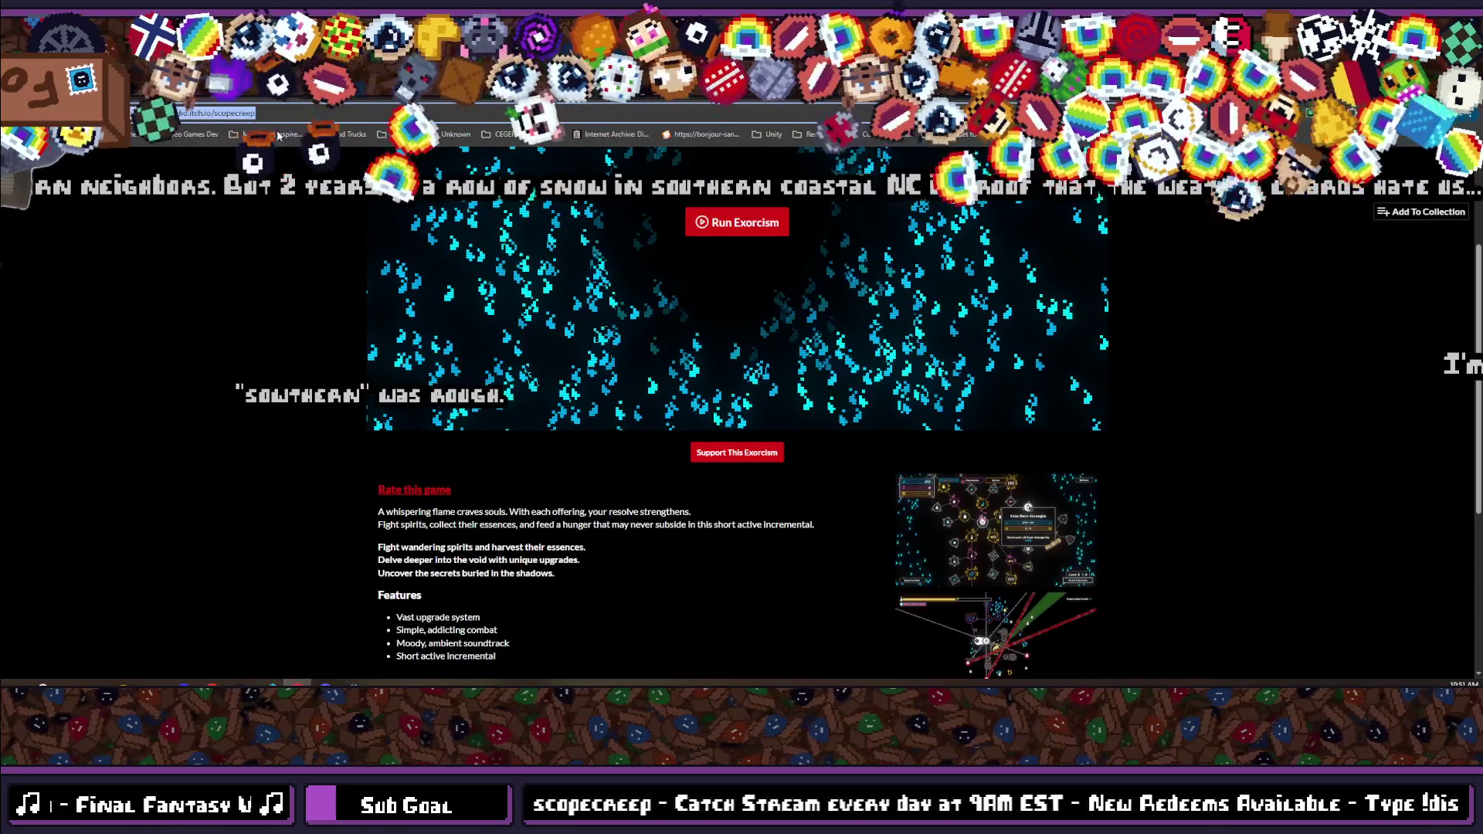
pyautogui.scroll(3, 736, 433)
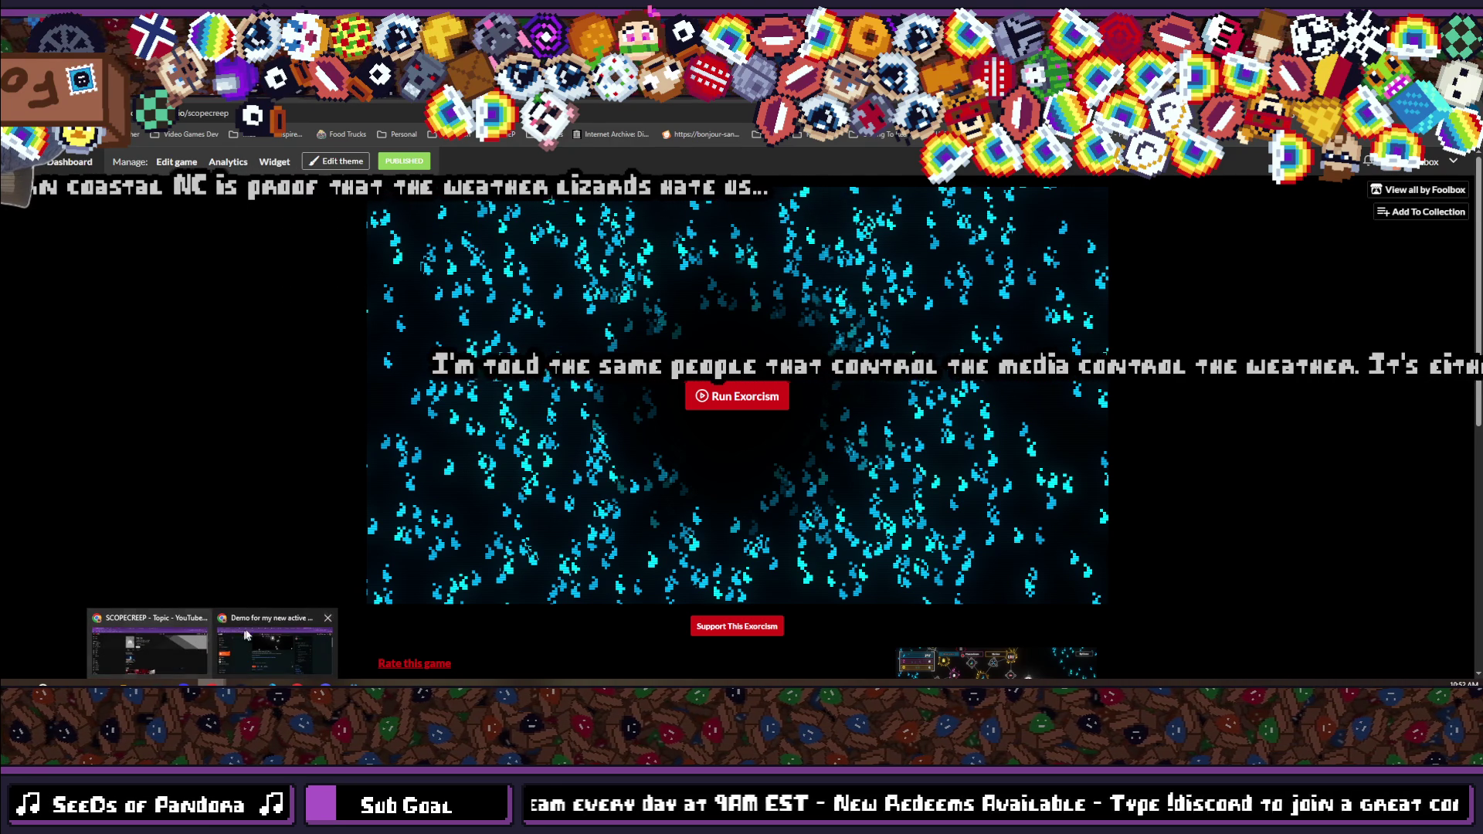
pyautogui.click(256, 627)
pyautogui.scroll(5, 503, 232)
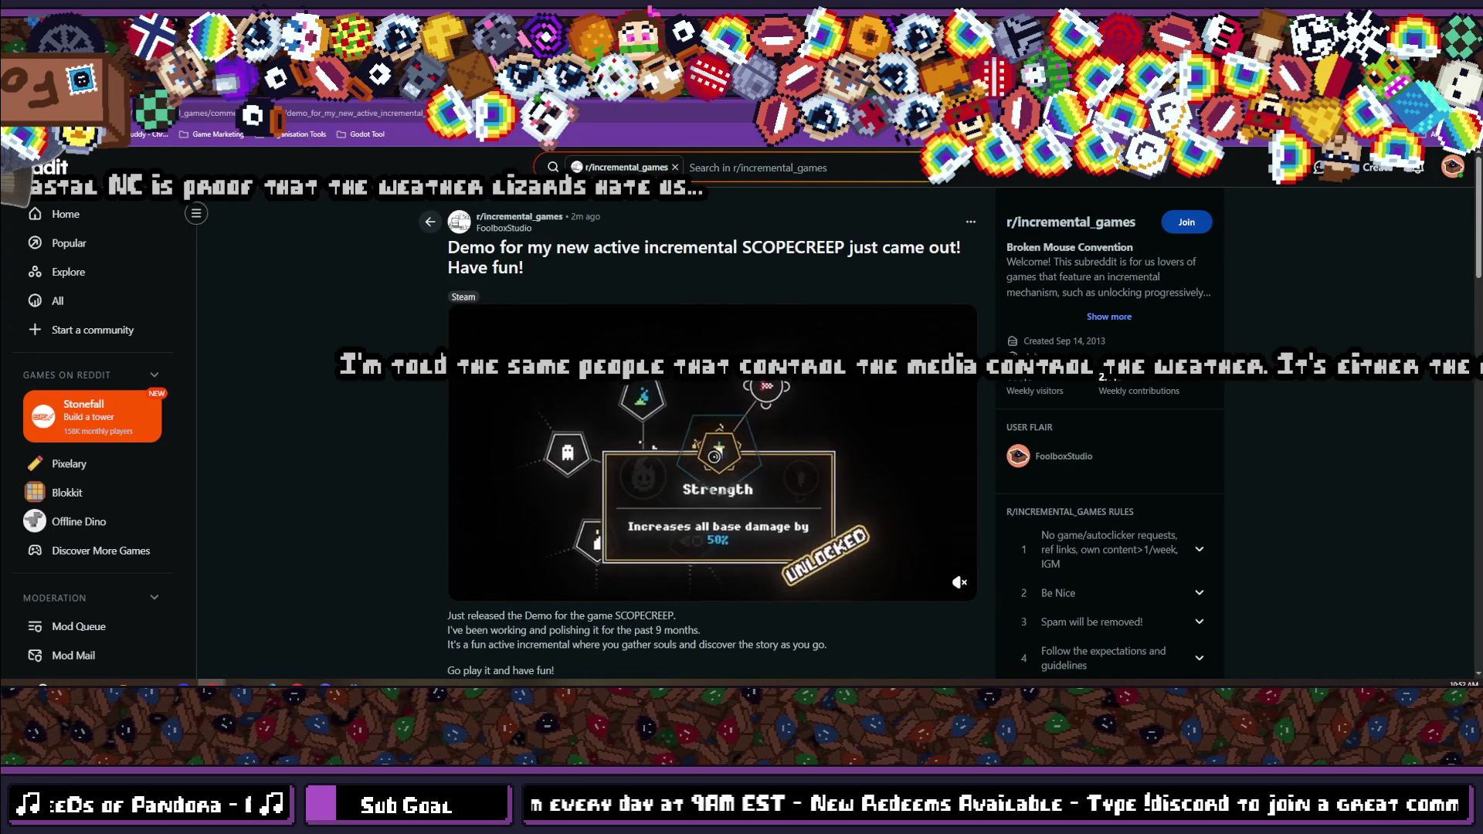
# Open and dismiss IncrementalDB's Add a game form twice from the + menu.
pyautogui.hotkey('alt', 'Tab')
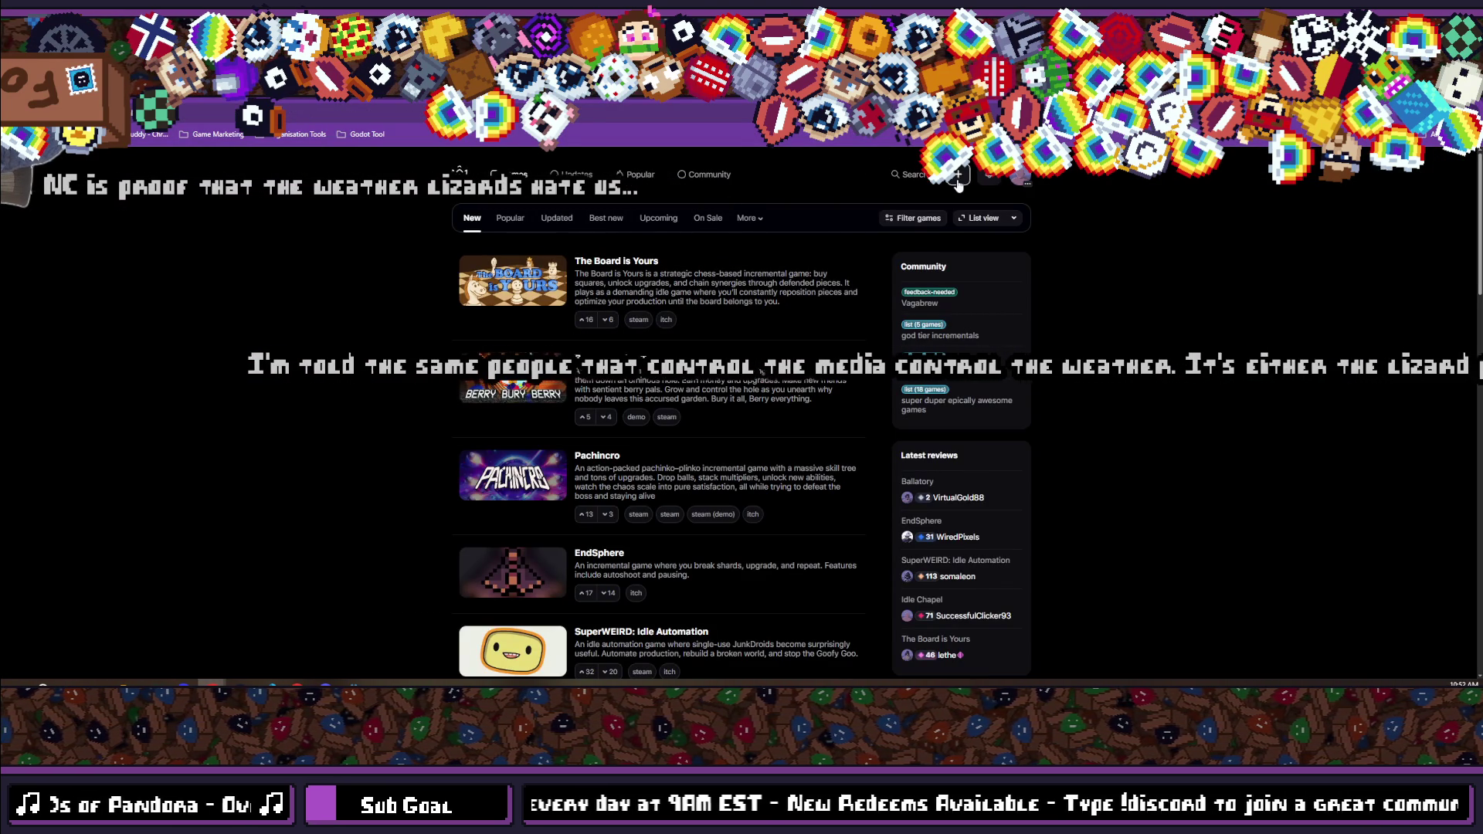
pyautogui.click(958, 175)
pyautogui.click(888, 202)
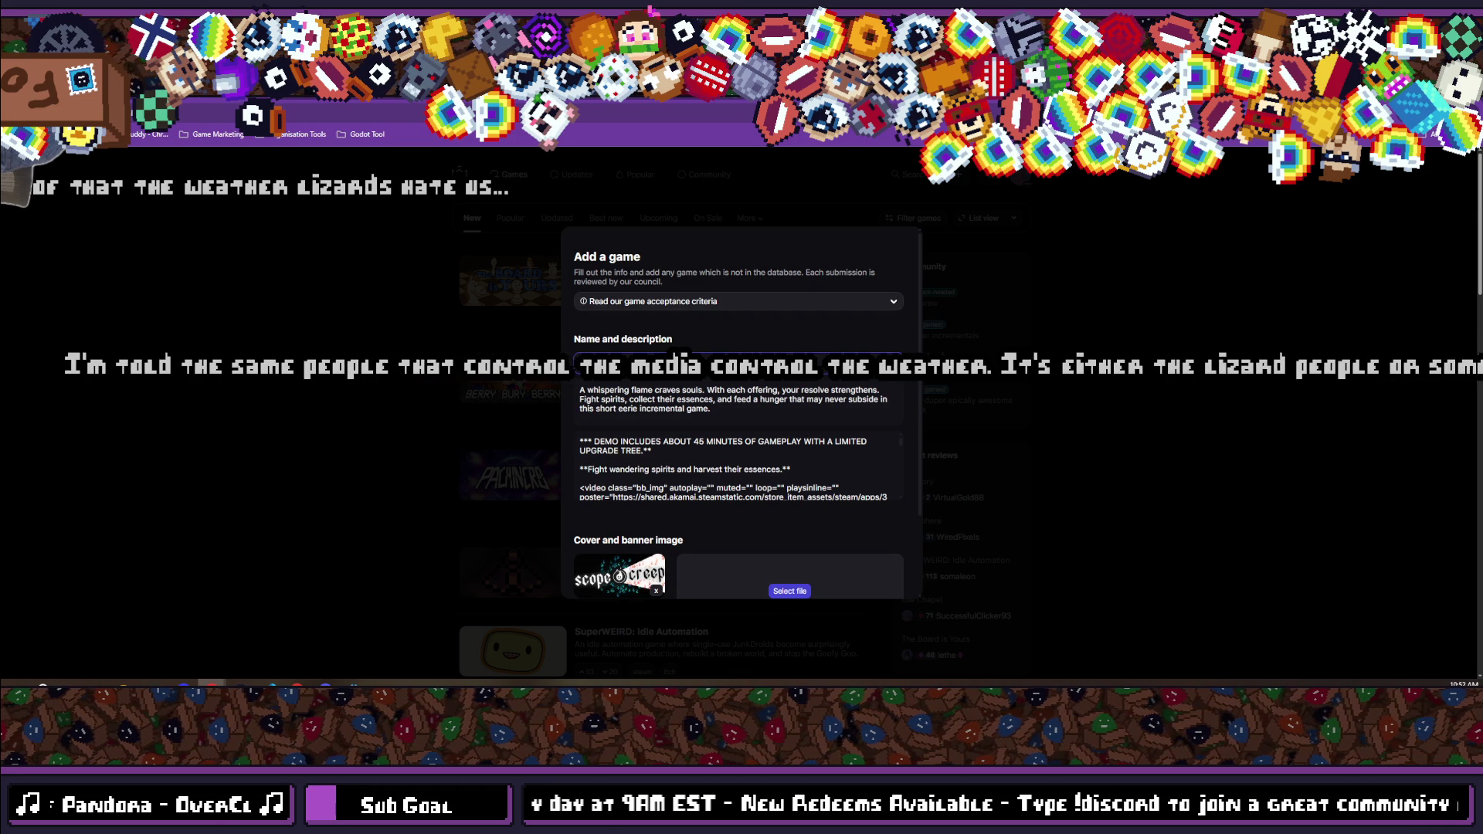
pyautogui.press('Escape')
pyautogui.click(958, 175)
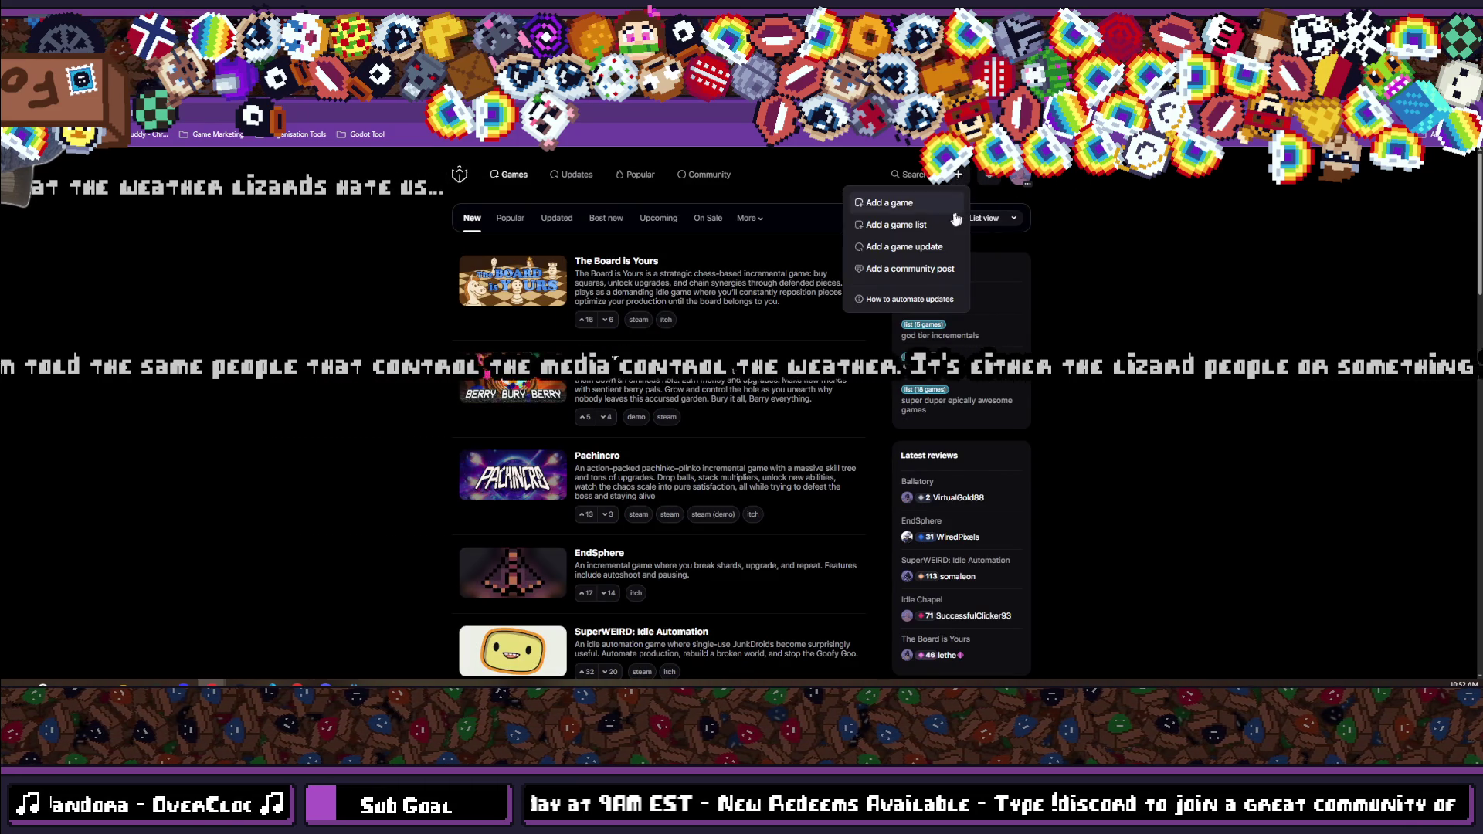
pyautogui.click(933, 213)
pyautogui.press('Escape')
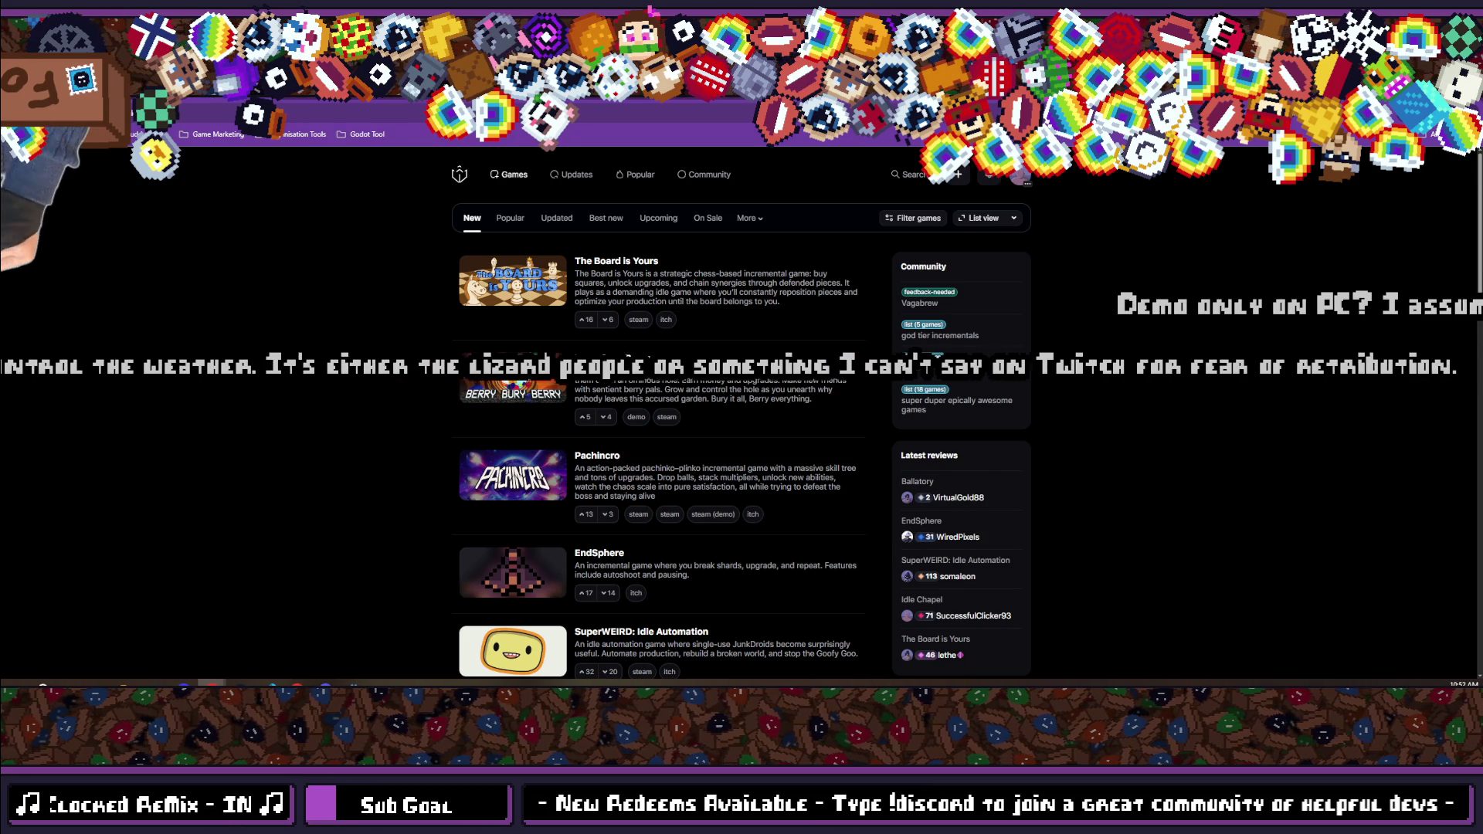
# Reopen the + menu showing the game, list, update and community post options.
pyautogui.scroll(-1, 247, 434)
pyautogui.scroll(-3, 248, 433)
pyautogui.scroll(3, 248, 434)
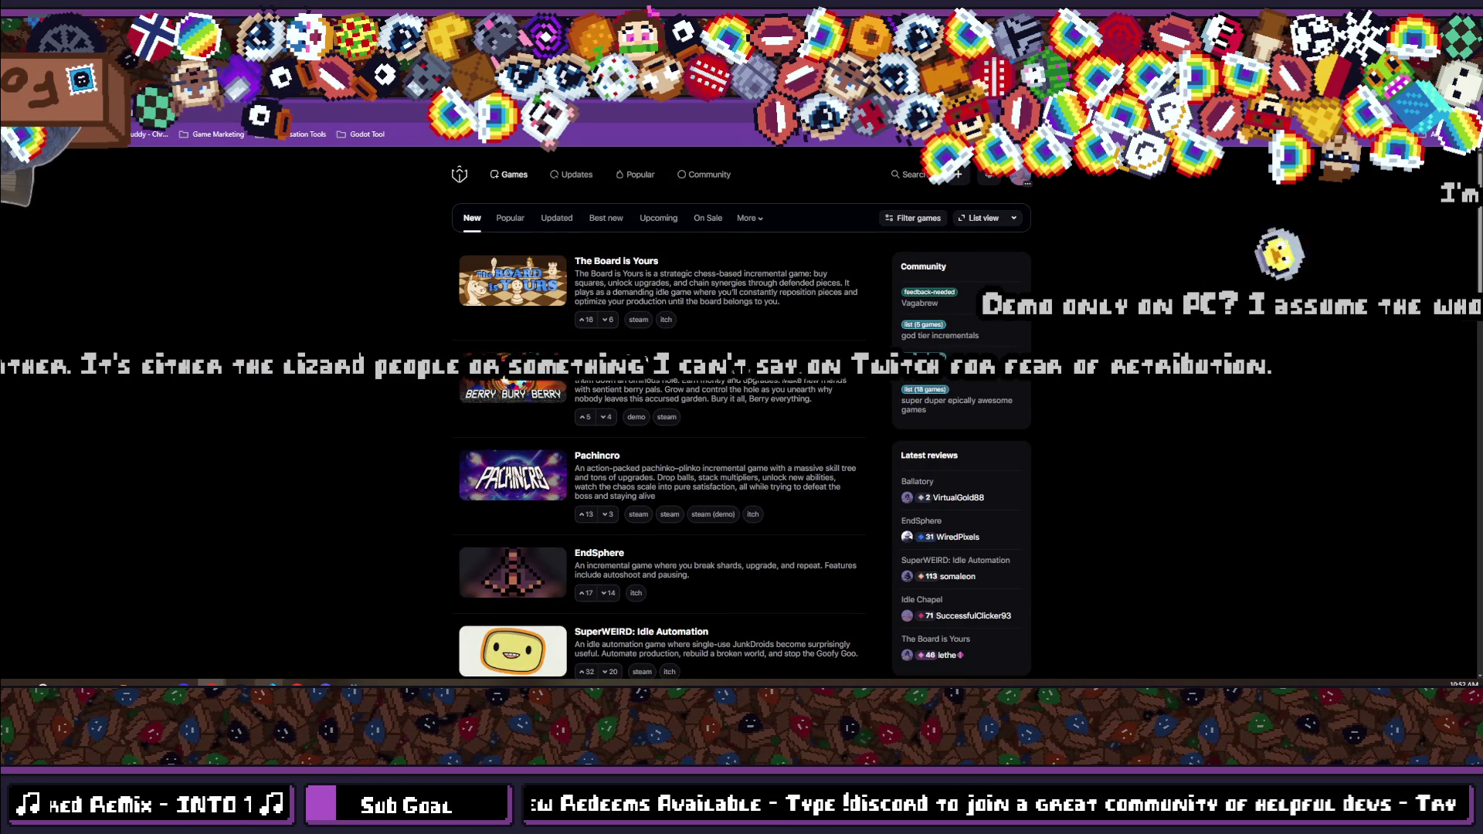
pyautogui.moveTo(232, 685)
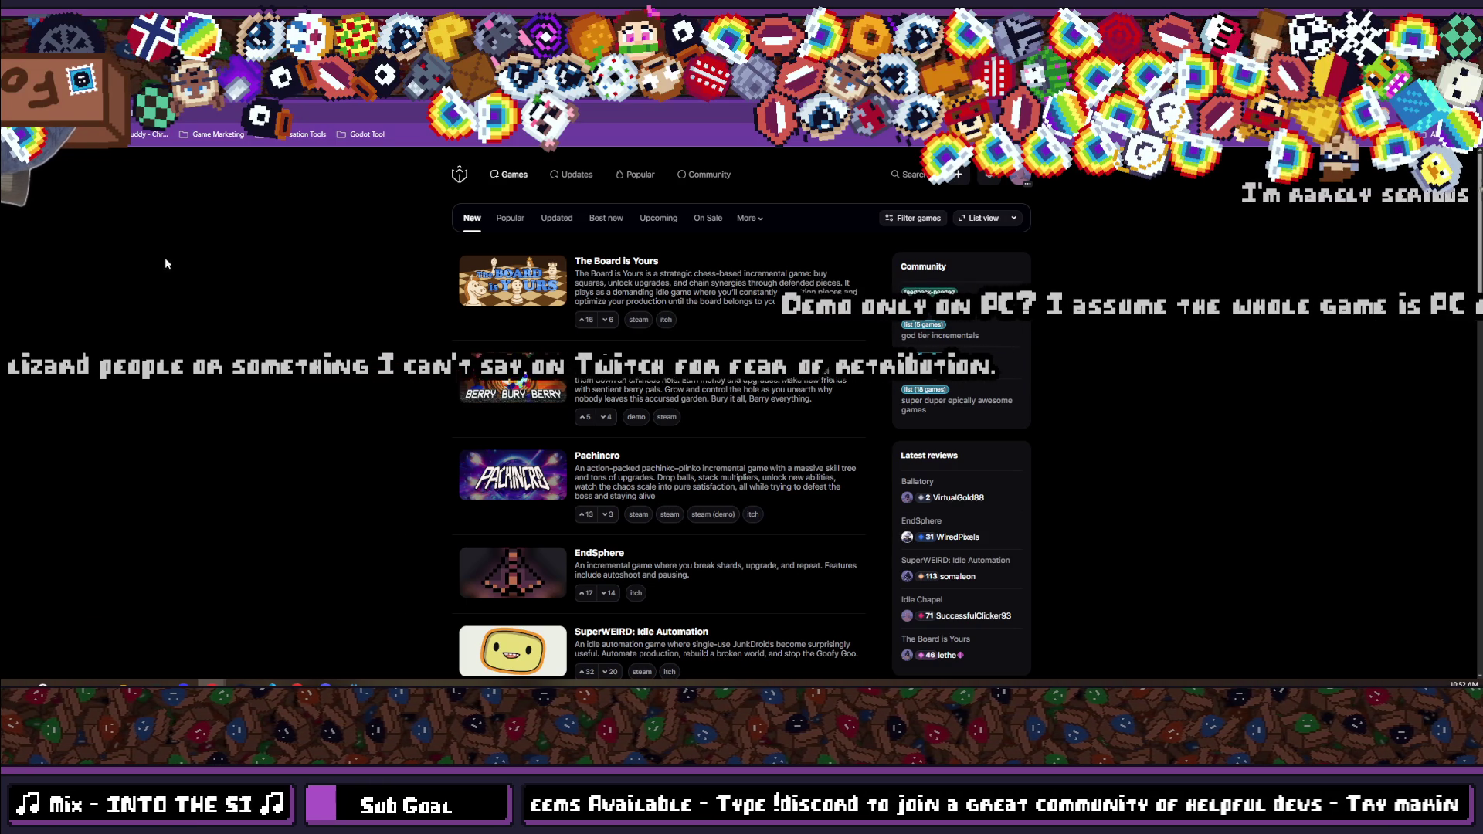
pyautogui.click(966, 181)
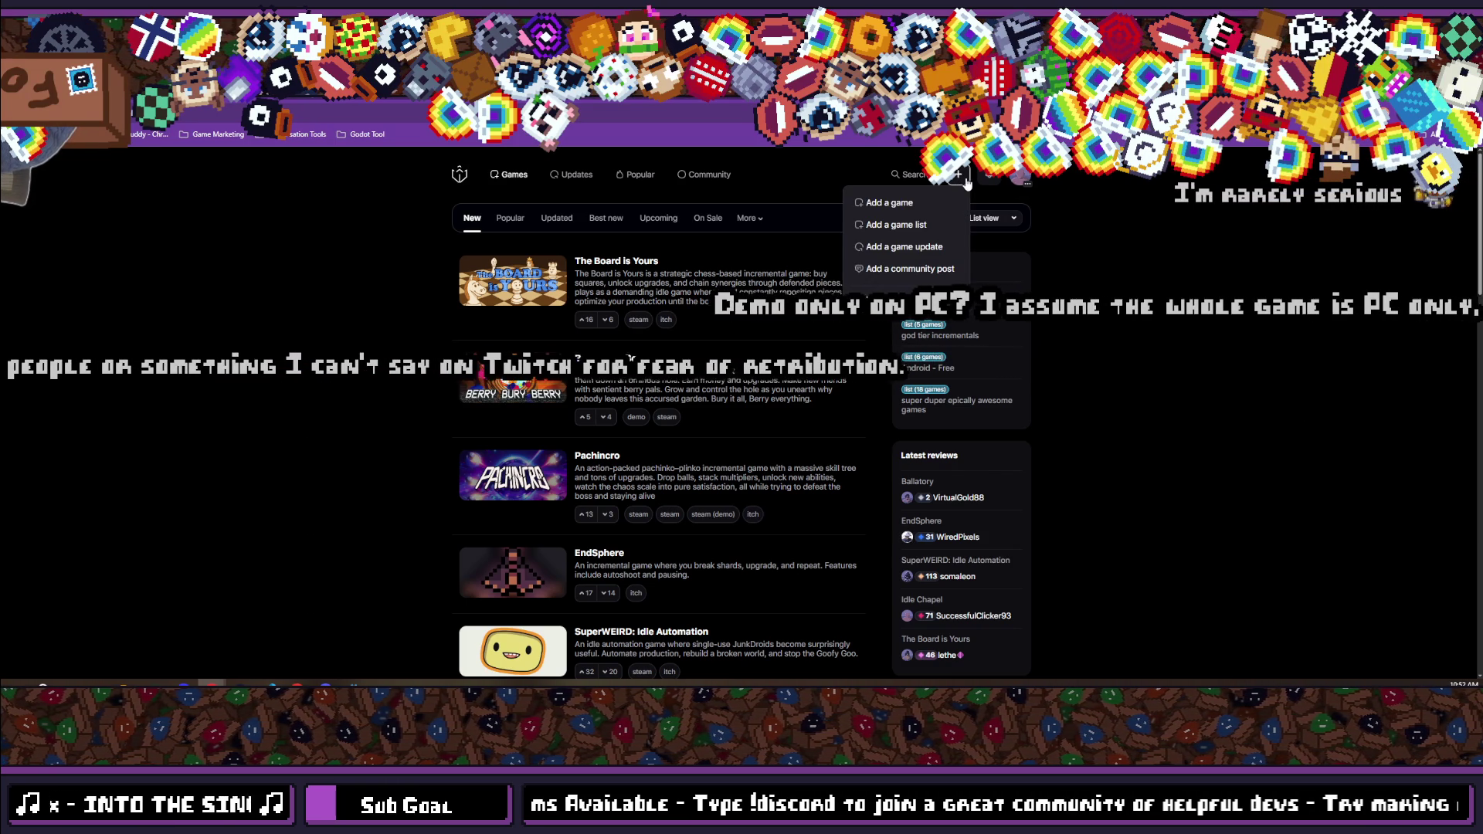
# Paste the game link into Add a game to auto-gather info, then check Bluesky notifications.
pyautogui.click(896, 202)
pyautogui.hotkey('ctrl', 'v')
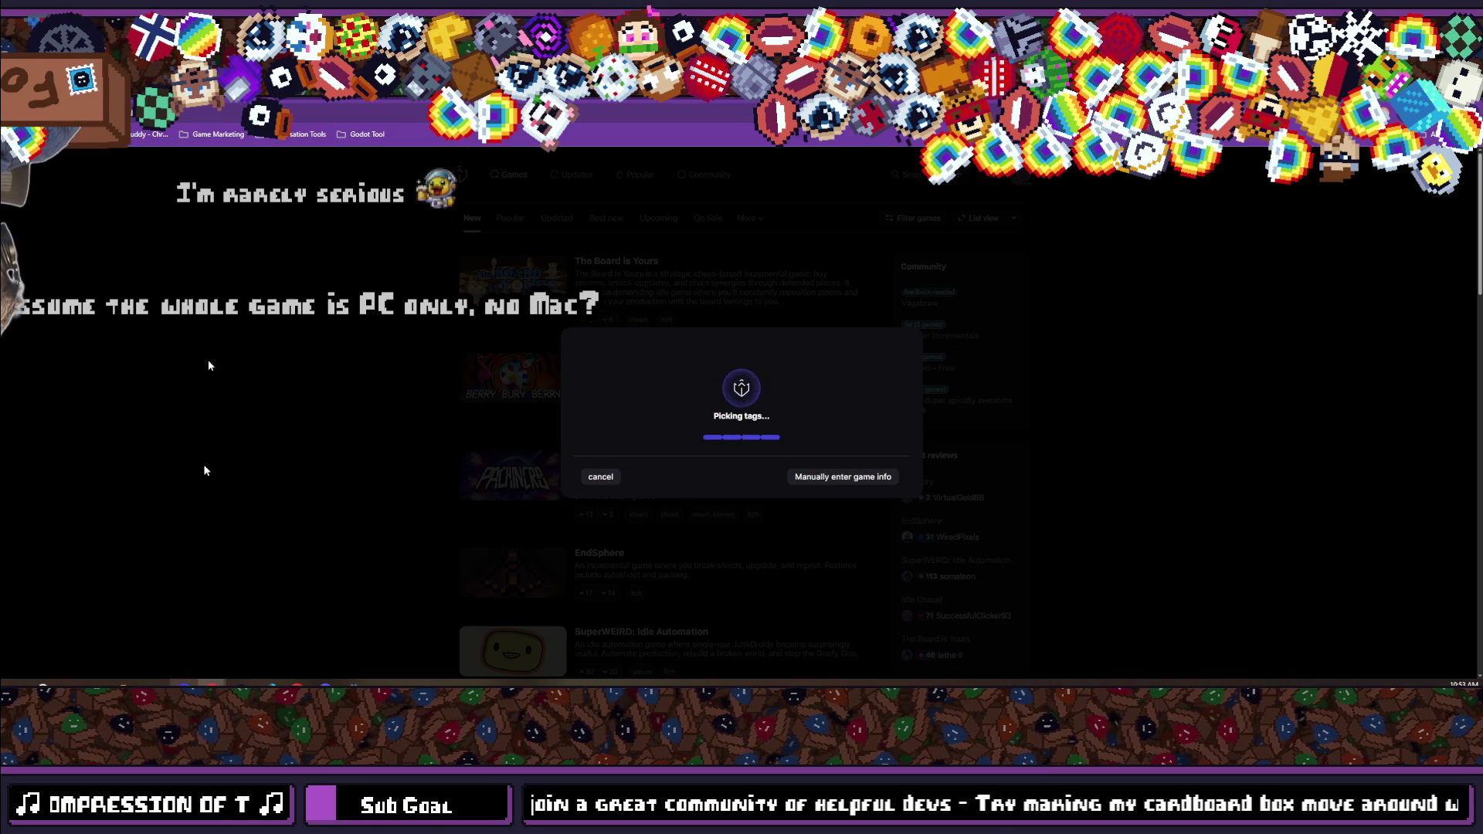
pyautogui.hotkey('alt', 'Tab')
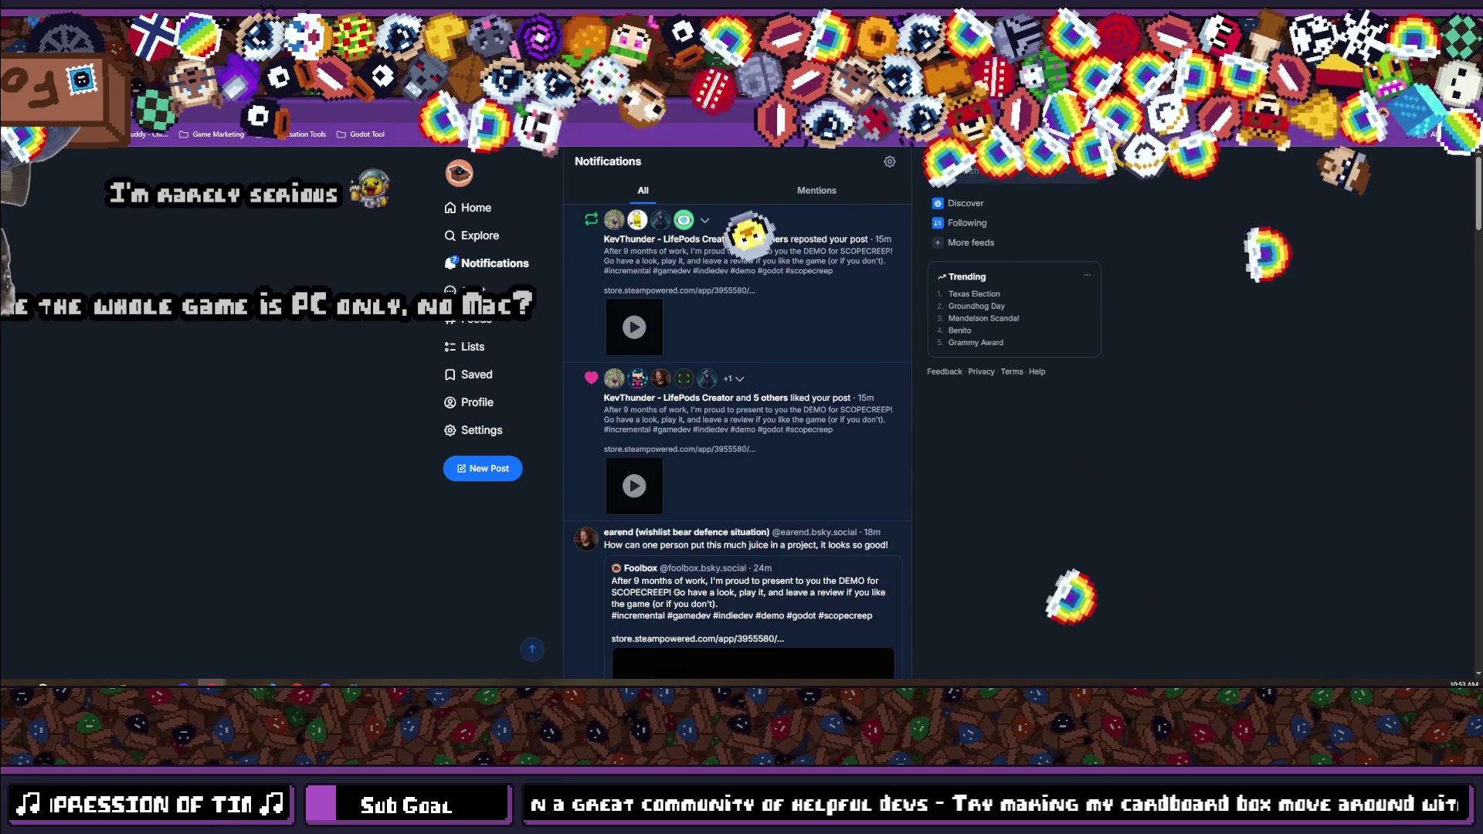
# Refresh Bluesky notifications and reply 'Thank you!' to the Congrats comment on the SCOPECREEP demo post.
pyautogui.press('F5')
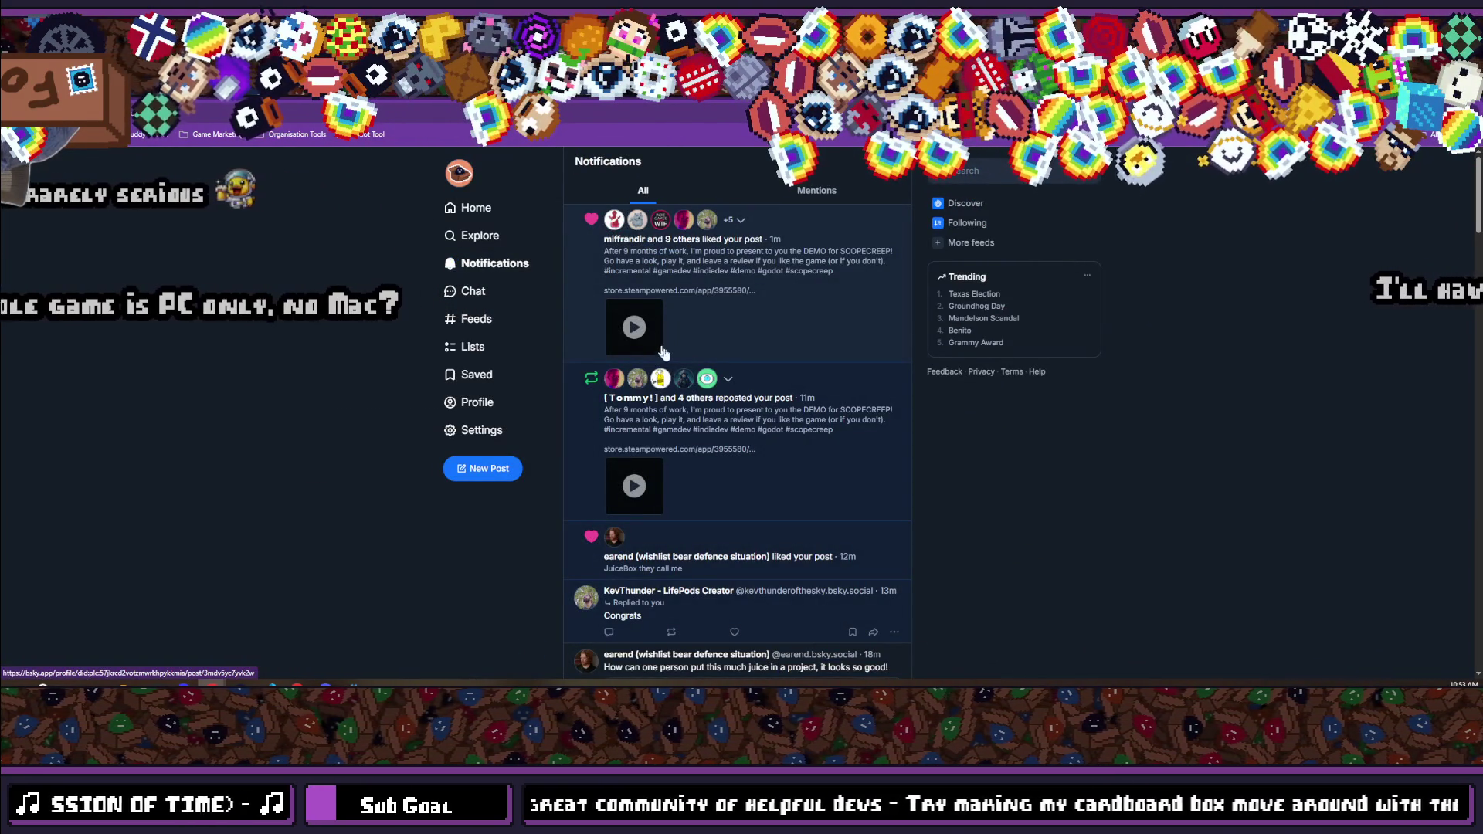
pyautogui.scroll(-2, 665, 353)
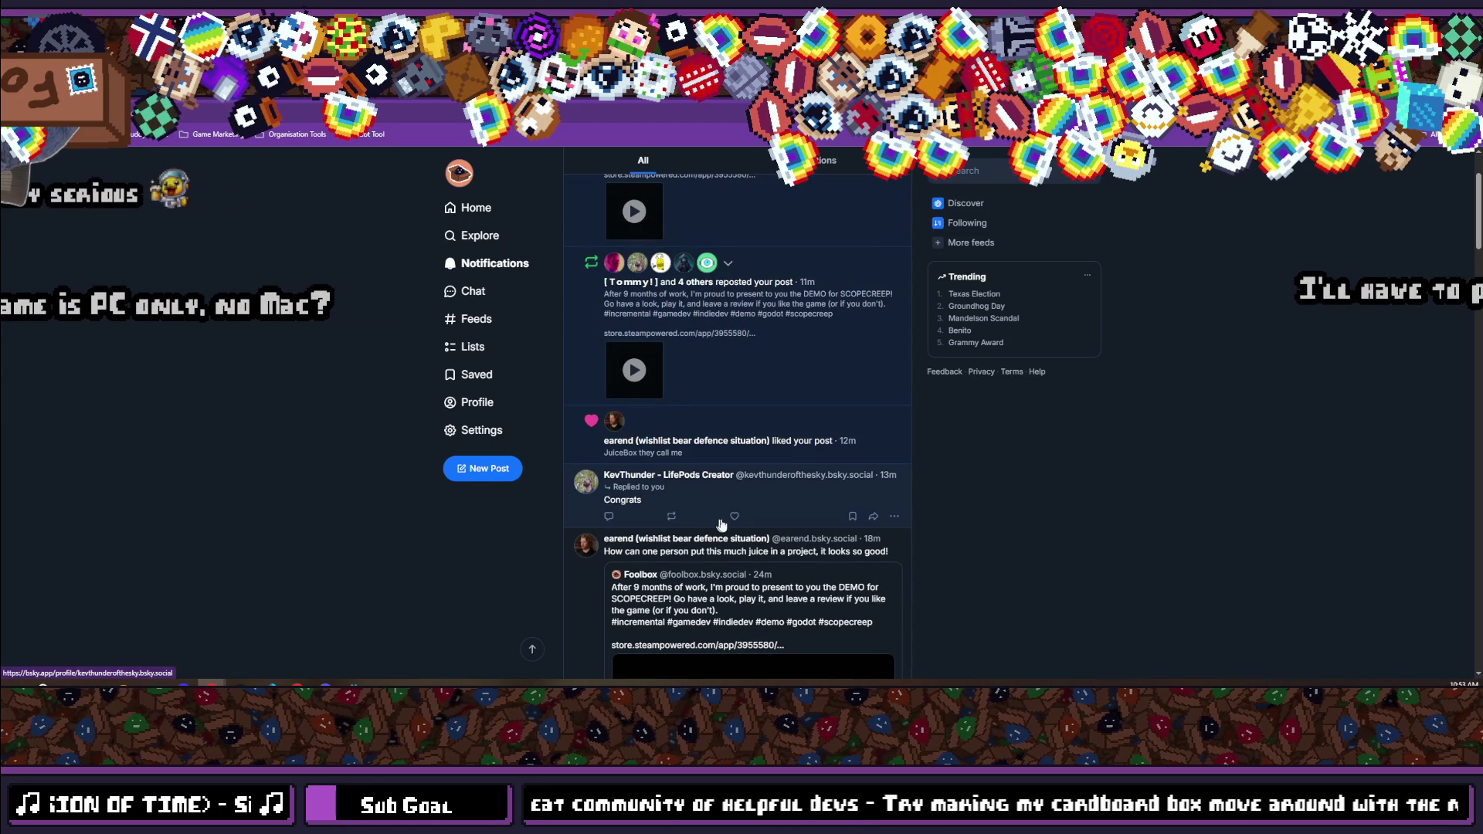
pyautogui.click(610, 516)
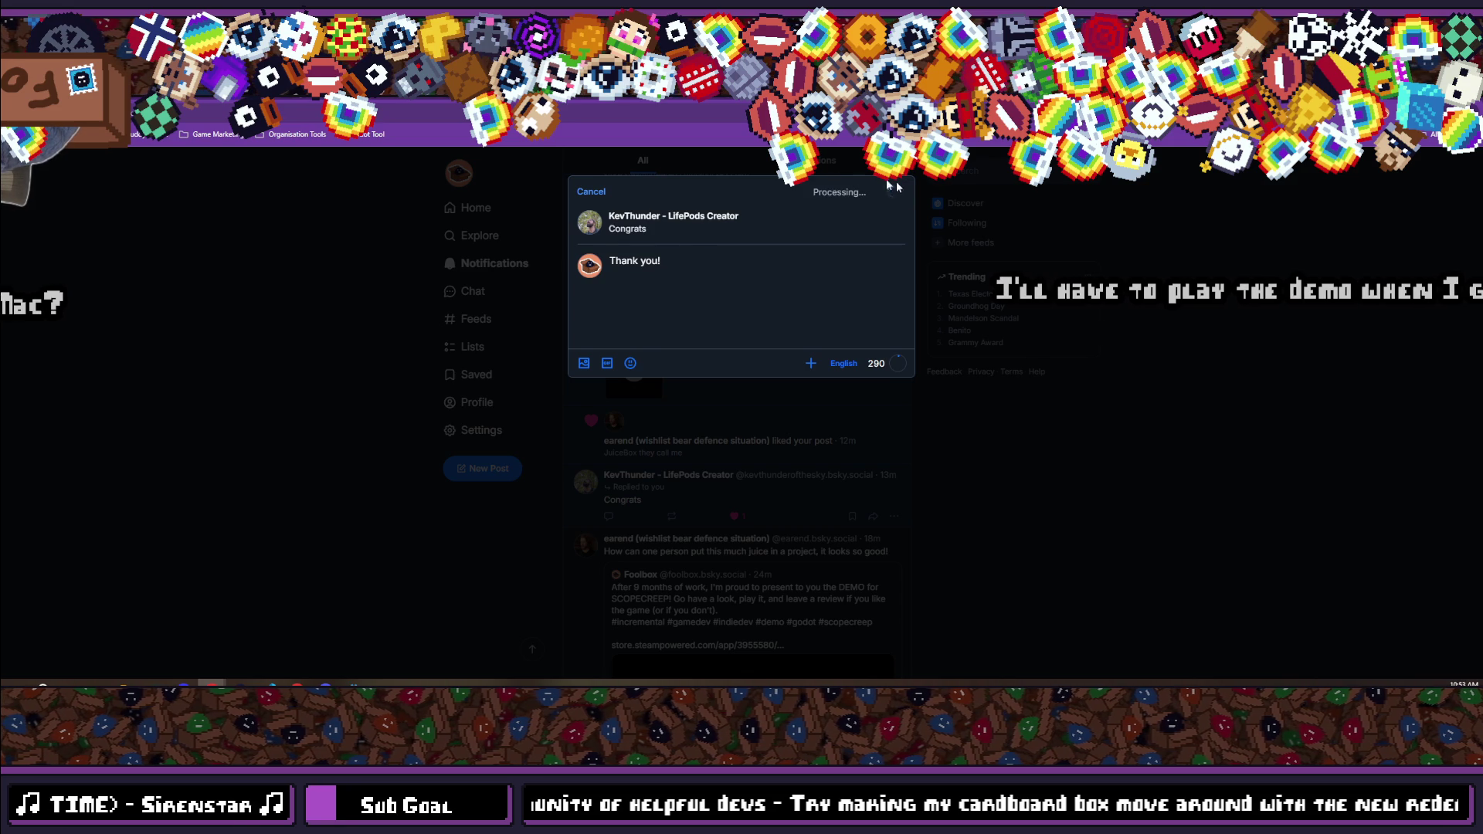
pyautogui.scroll(-5, 619, 503)
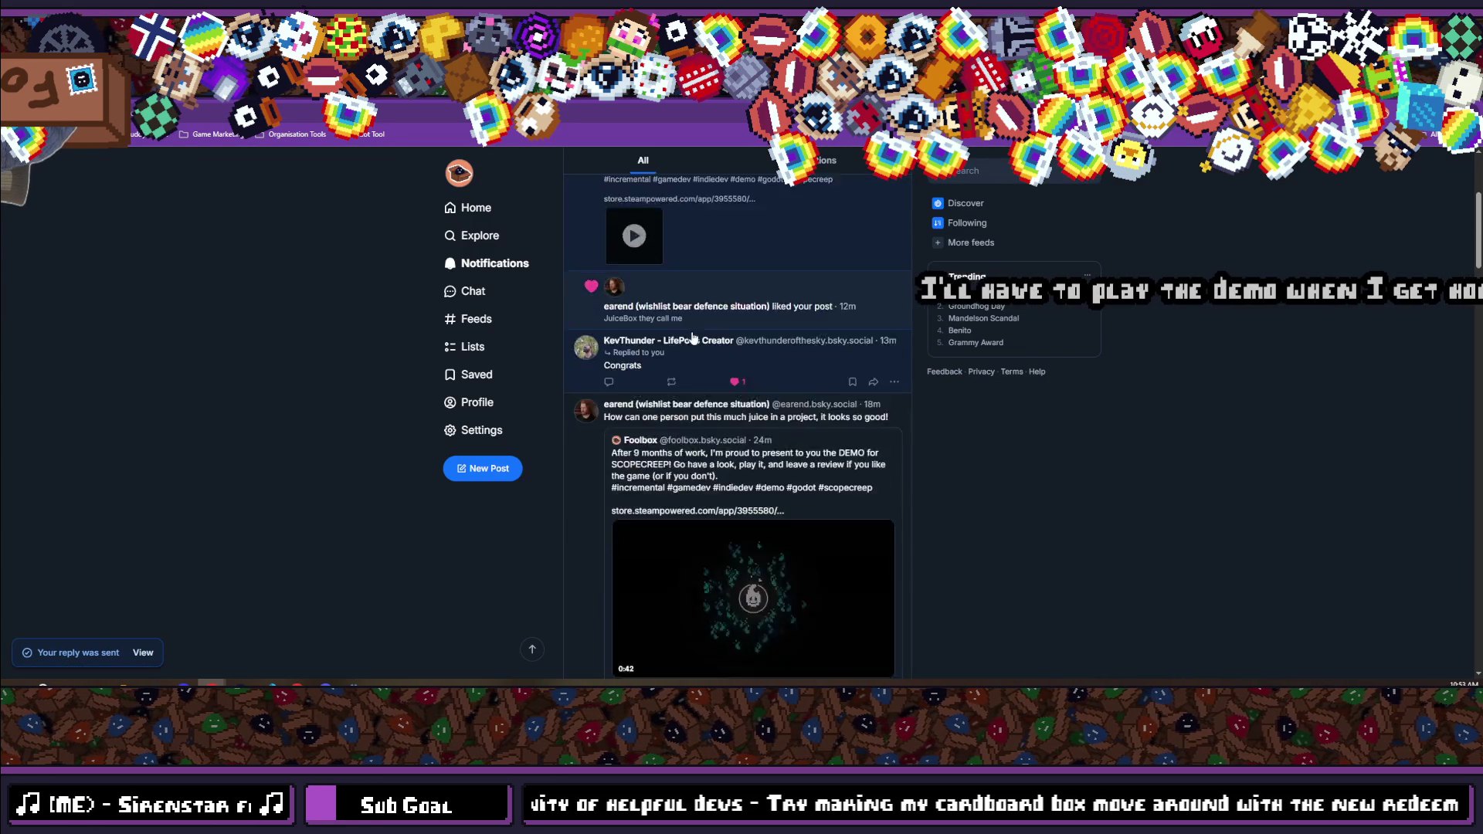
pyautogui.scroll(4, 593, 359)
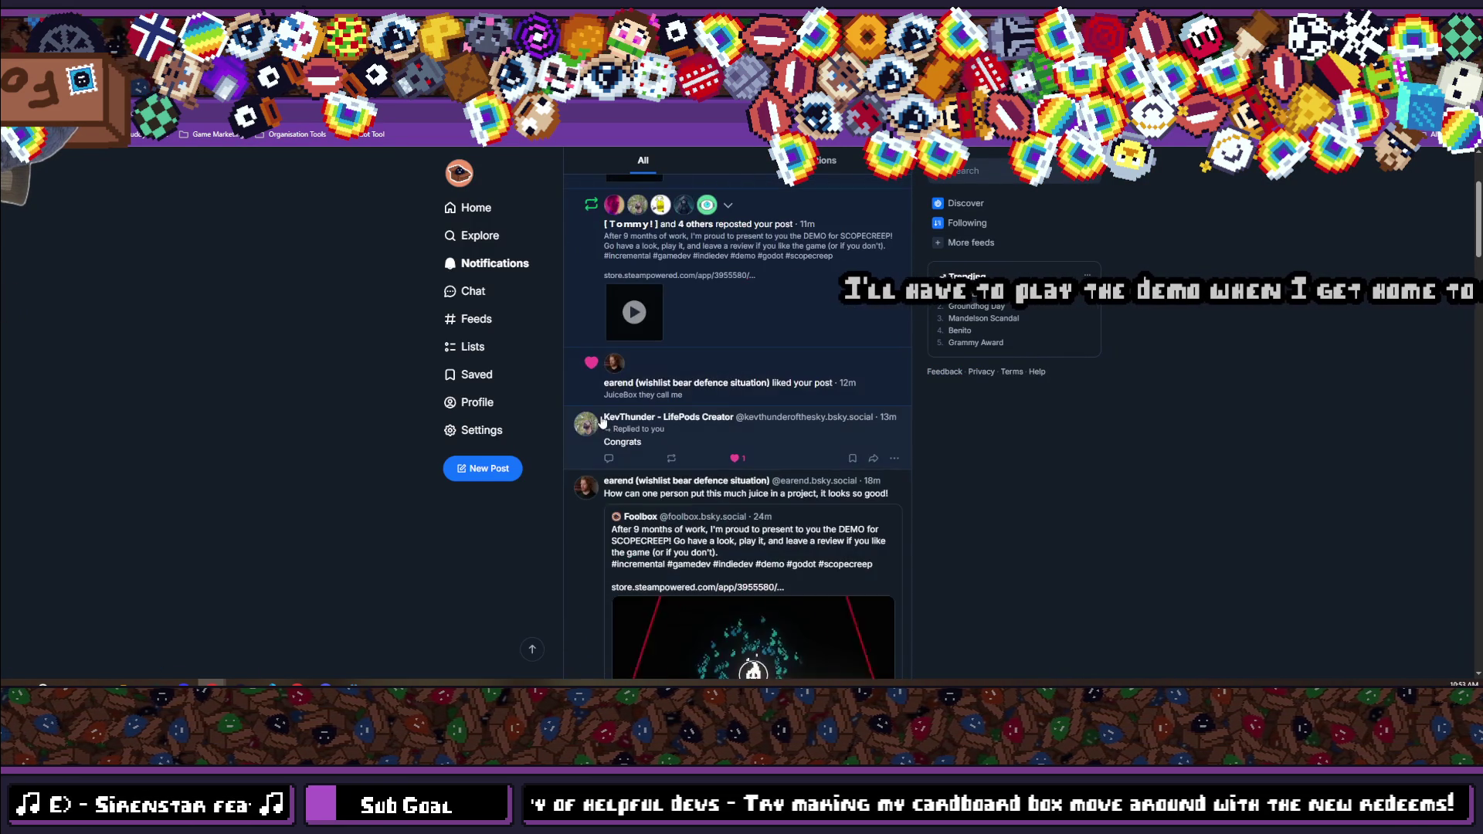
pyautogui.scroll(3, 387, 320)
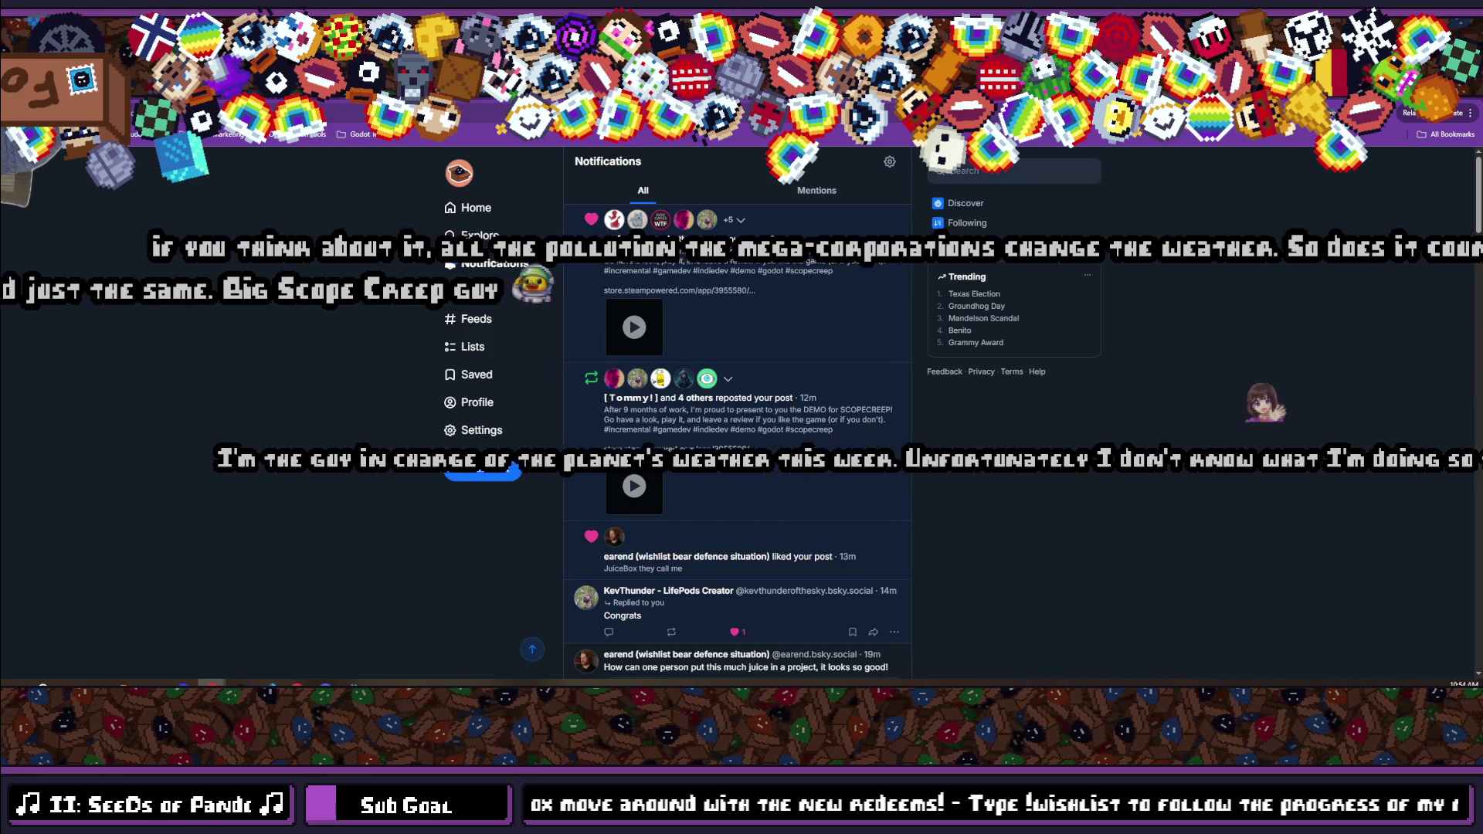
# Scroll through the remaining SCOPECREEP notifications, then go back to the IncrementalDB submission form.
pyautogui.scroll(-5, 1107, 421)
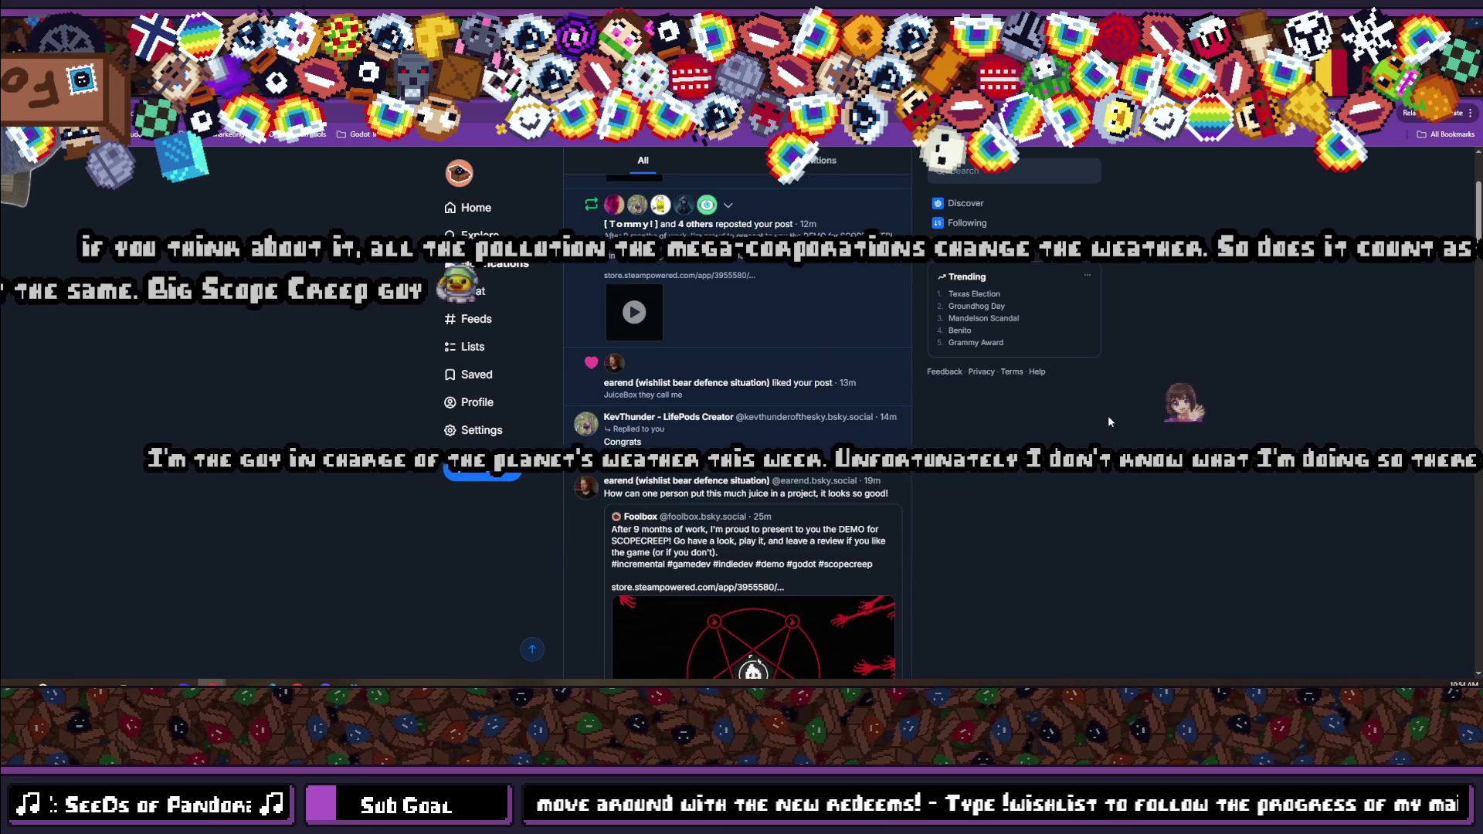
pyautogui.scroll(5, 1107, 421)
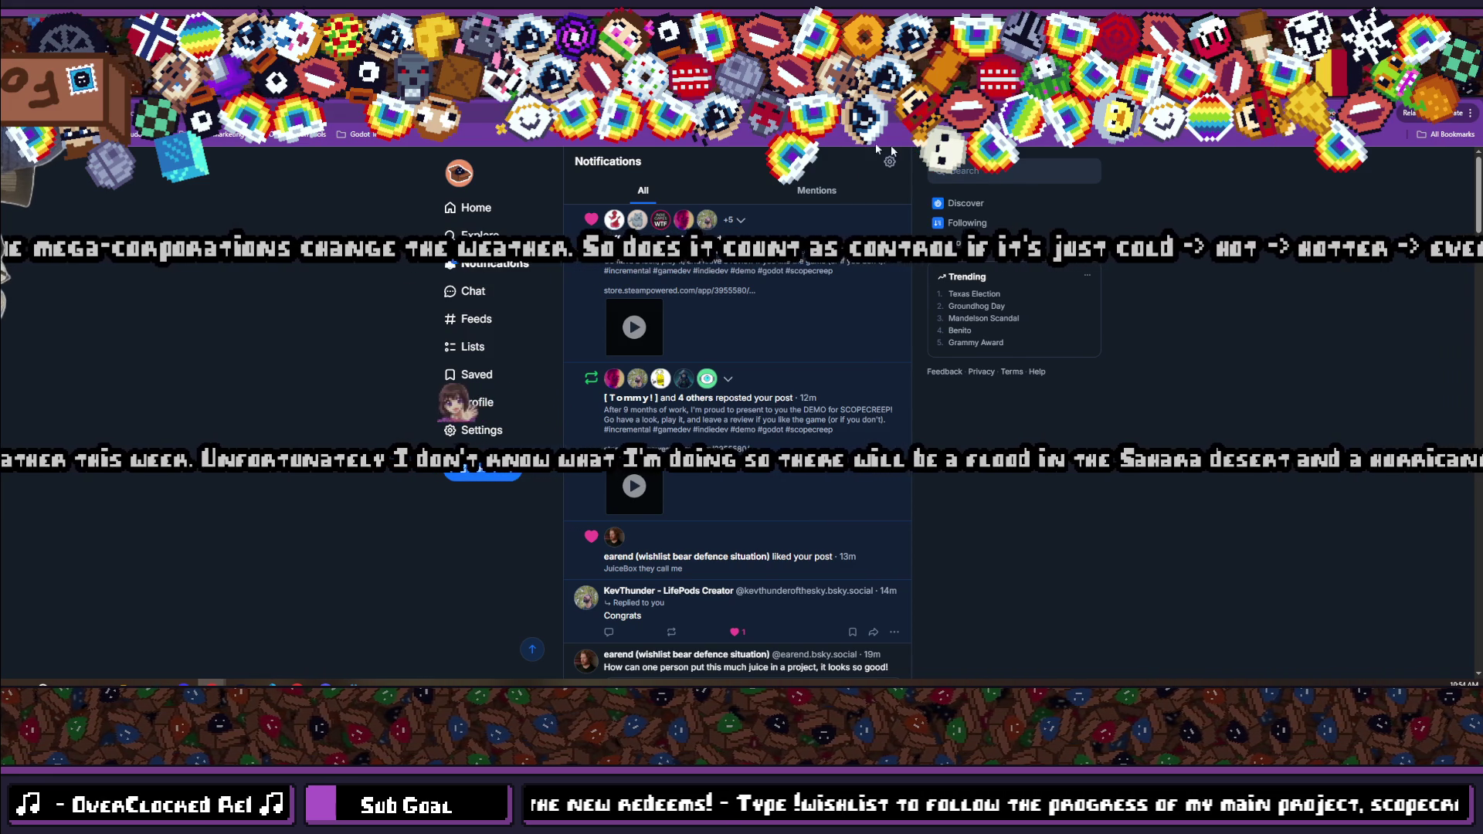
pyautogui.hotkey('ctrl', 'Tab')
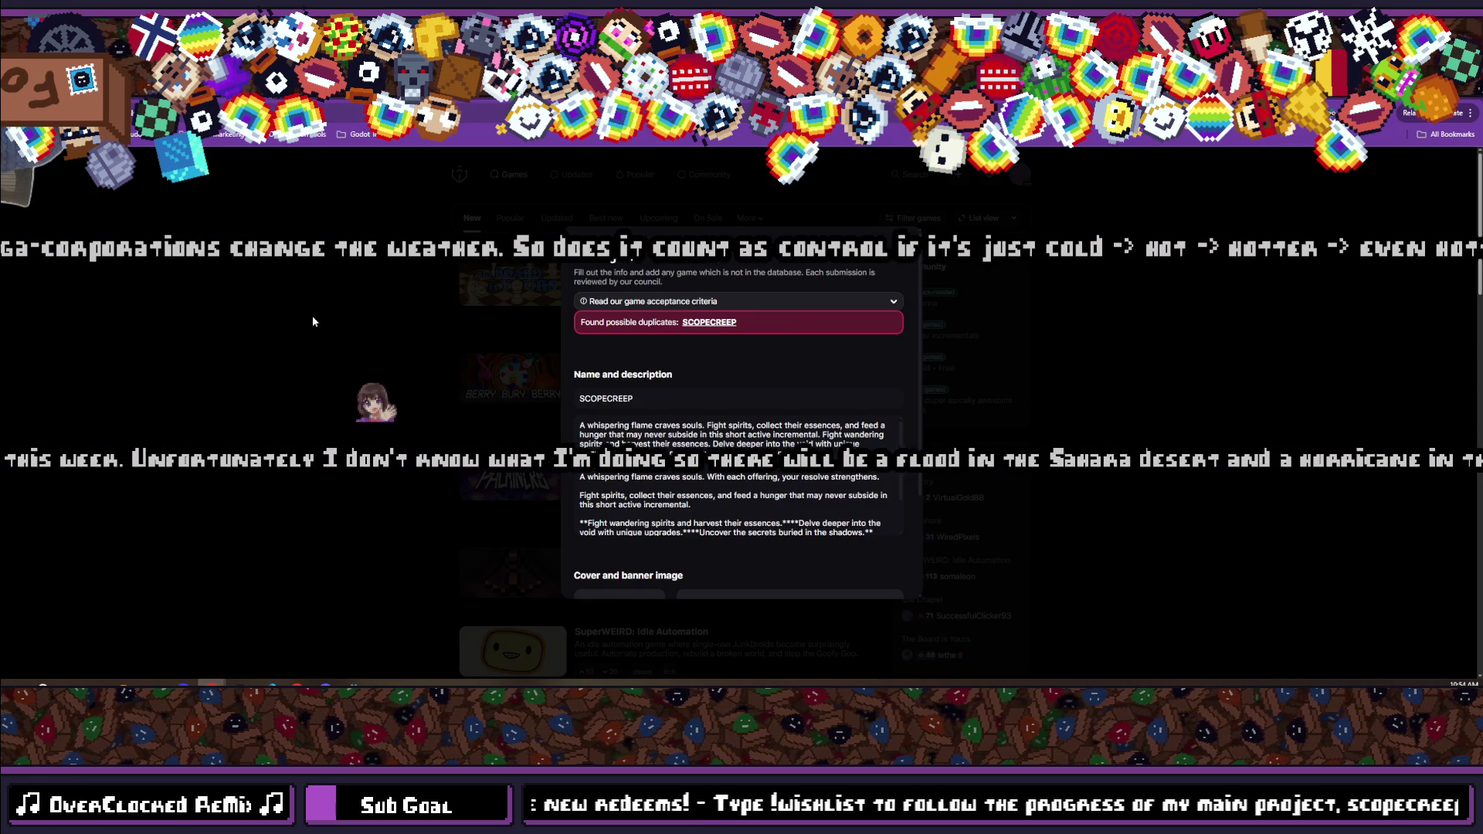
# Open the flagged duplicate SCOPECREEP listing, view all Development details, and choose Edit game.
pyautogui.click(720, 323)
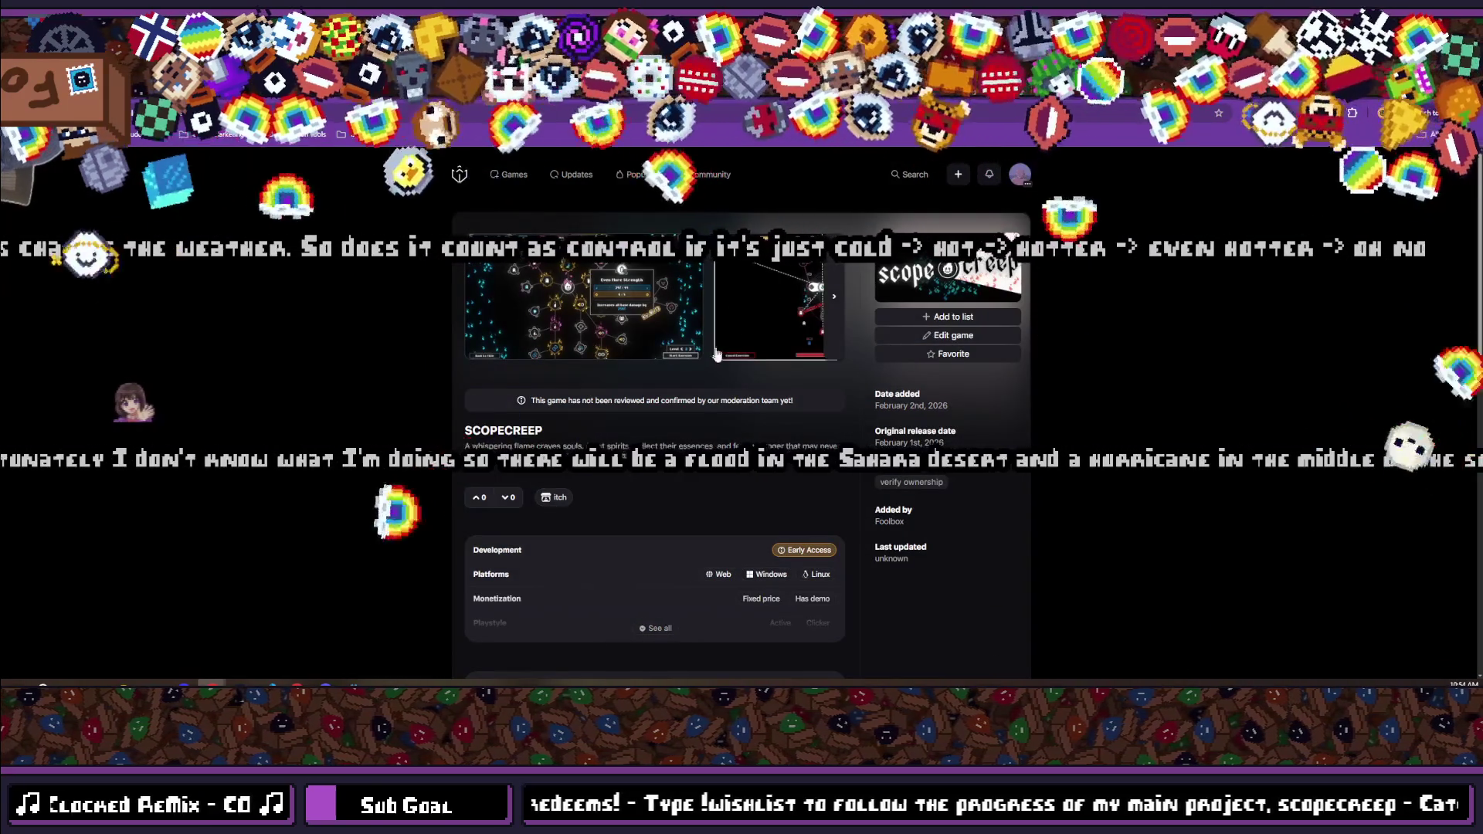
pyautogui.scroll(-3, 696, 409)
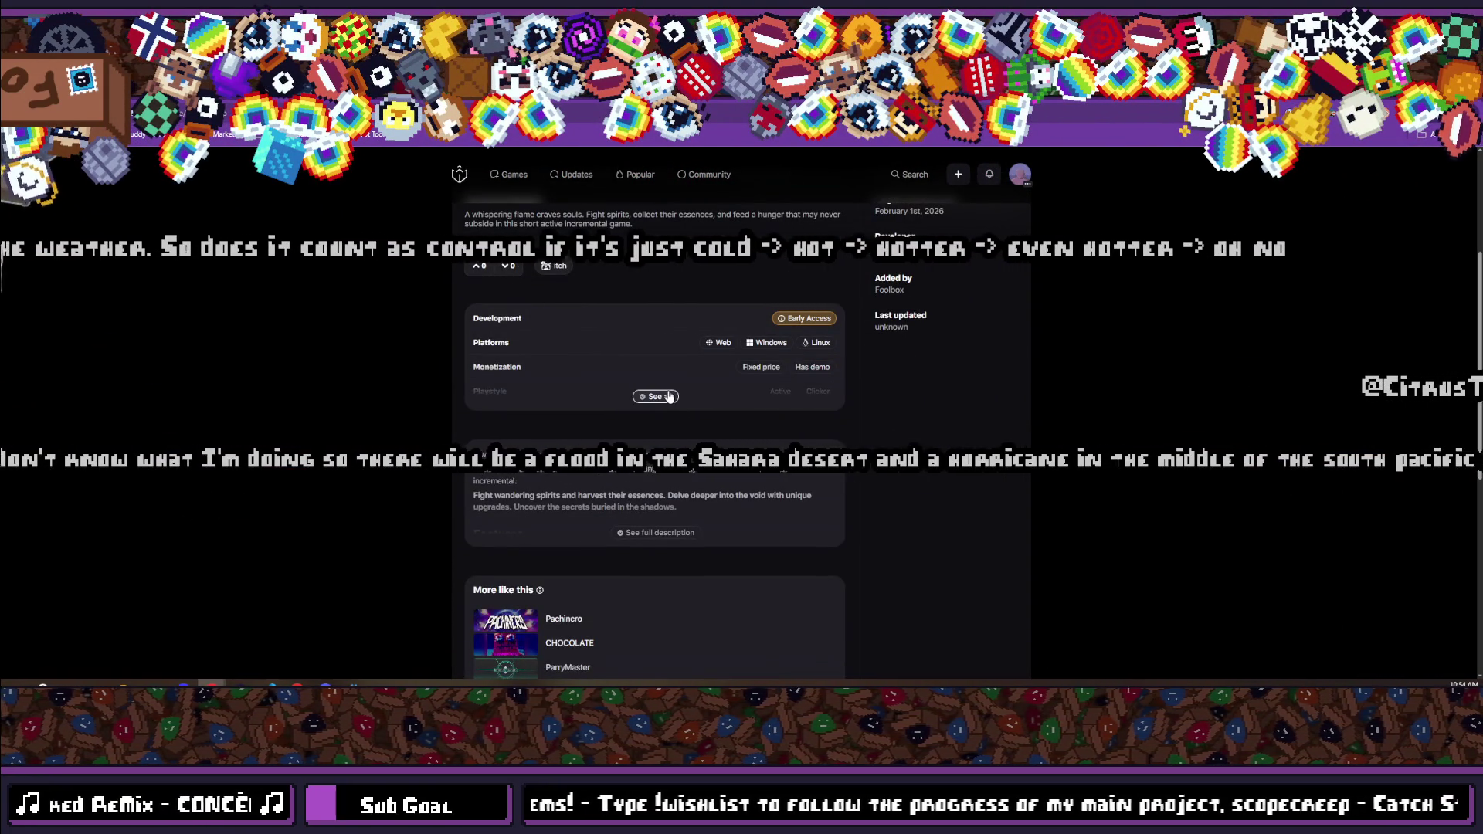
pyautogui.click(662, 398)
pyautogui.scroll(2, 693, 408)
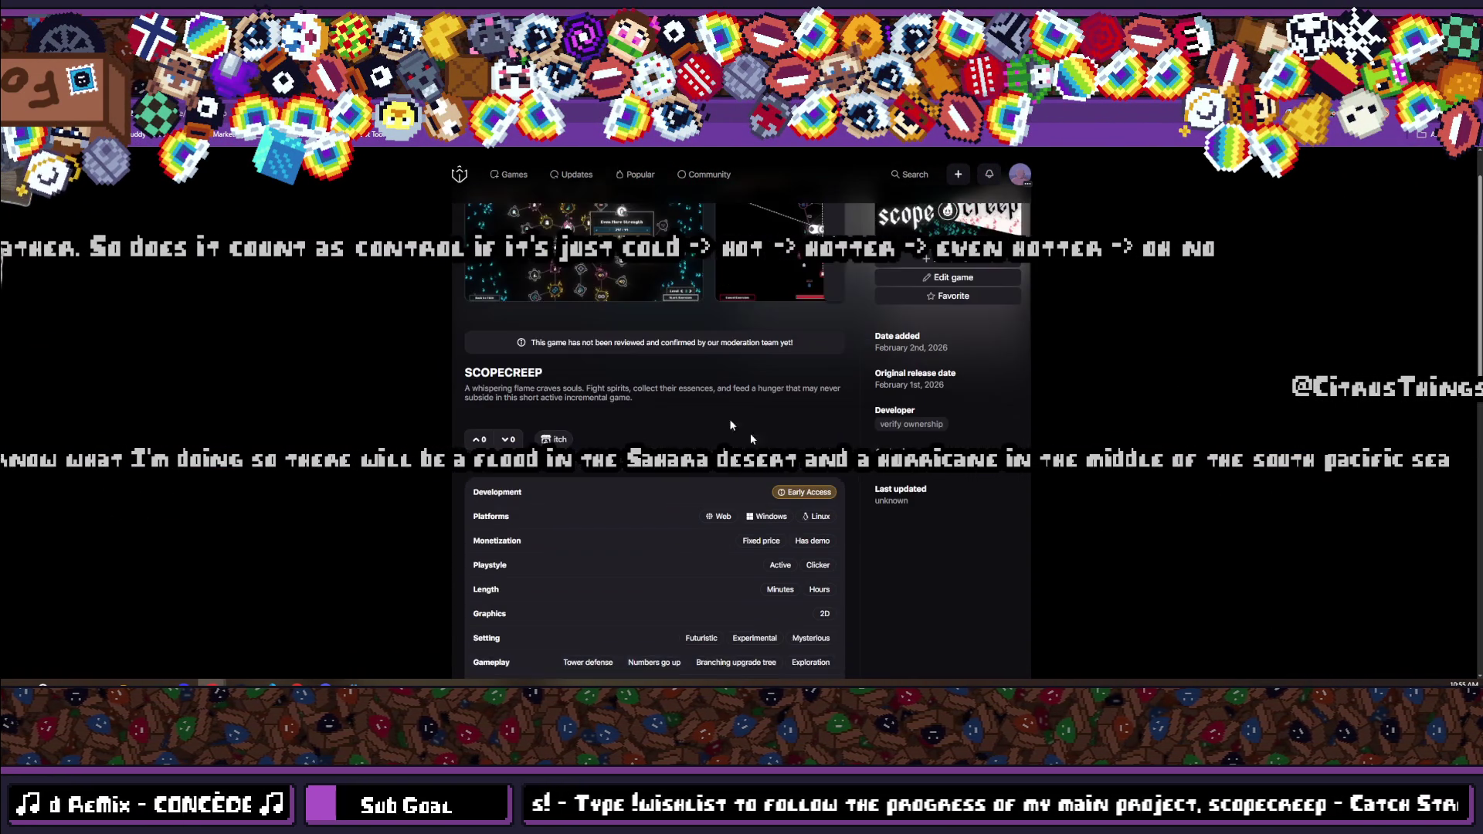
pyautogui.scroll(1, 949, 375)
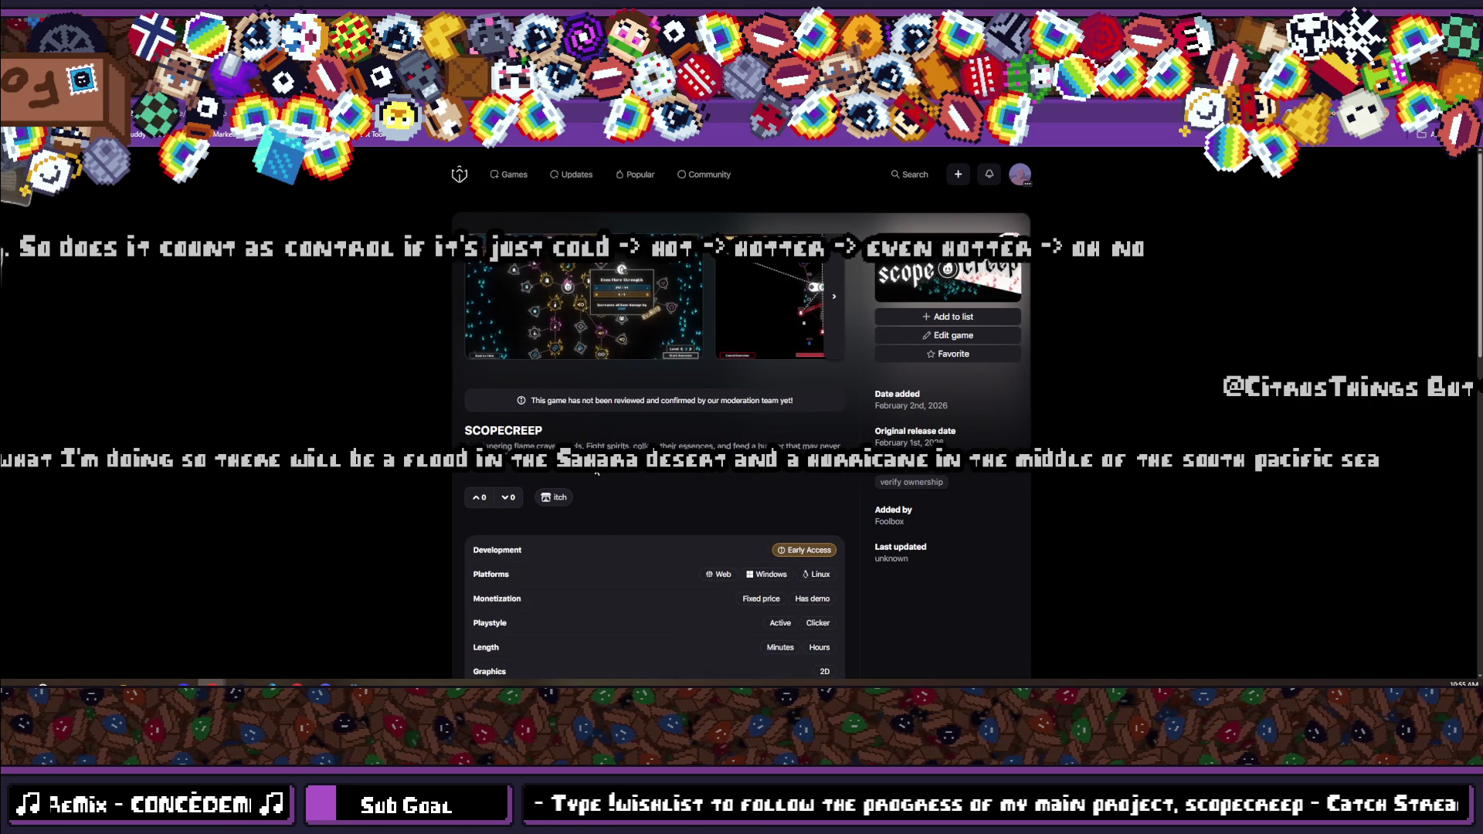
pyautogui.click(946, 343)
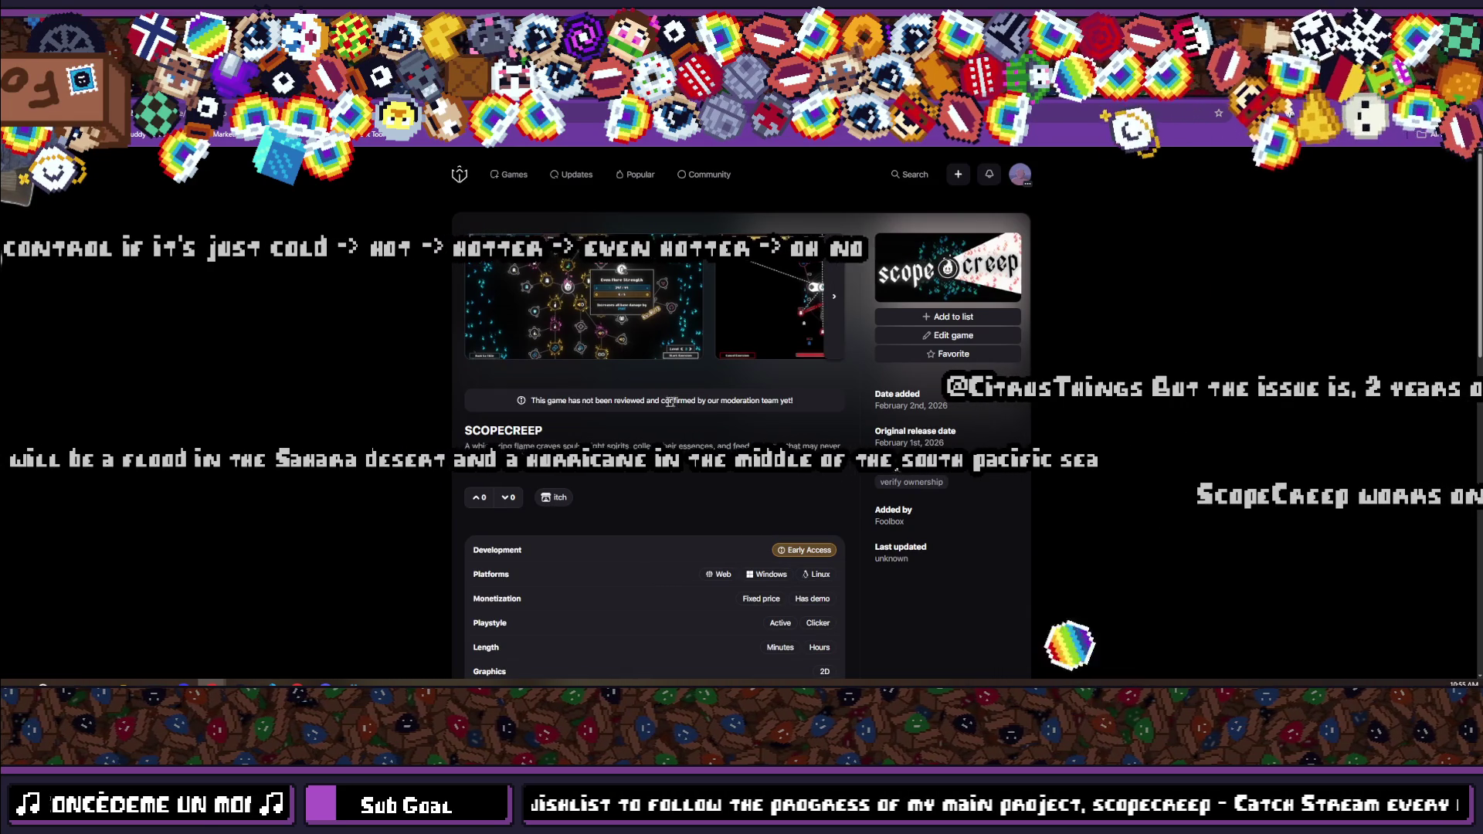
pyautogui.click(956, 334)
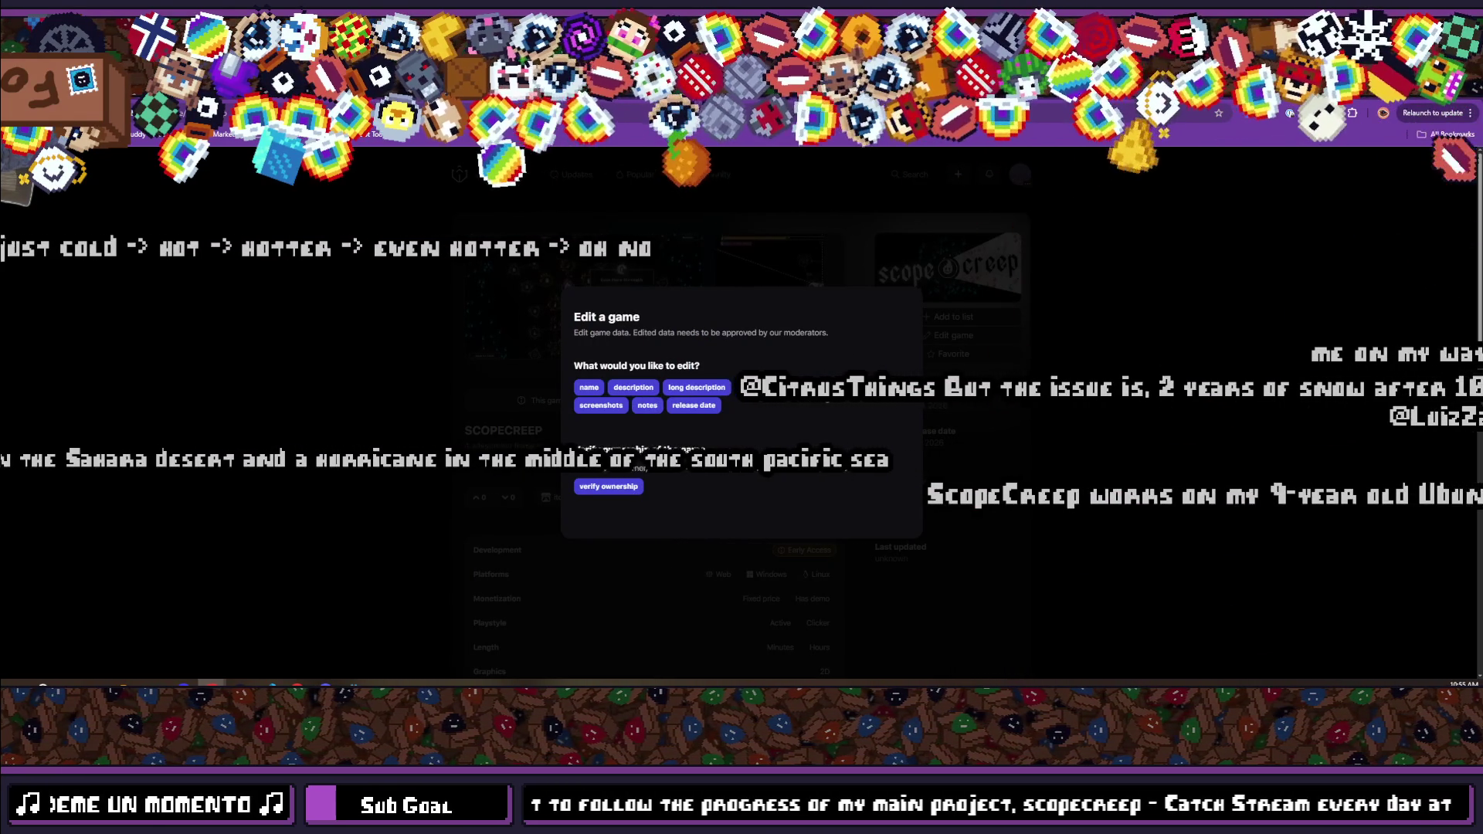
# Add a steam-type link with the SCOPECREEP Demo store URL and submit the edit request.
pyautogui.click(784, 387)
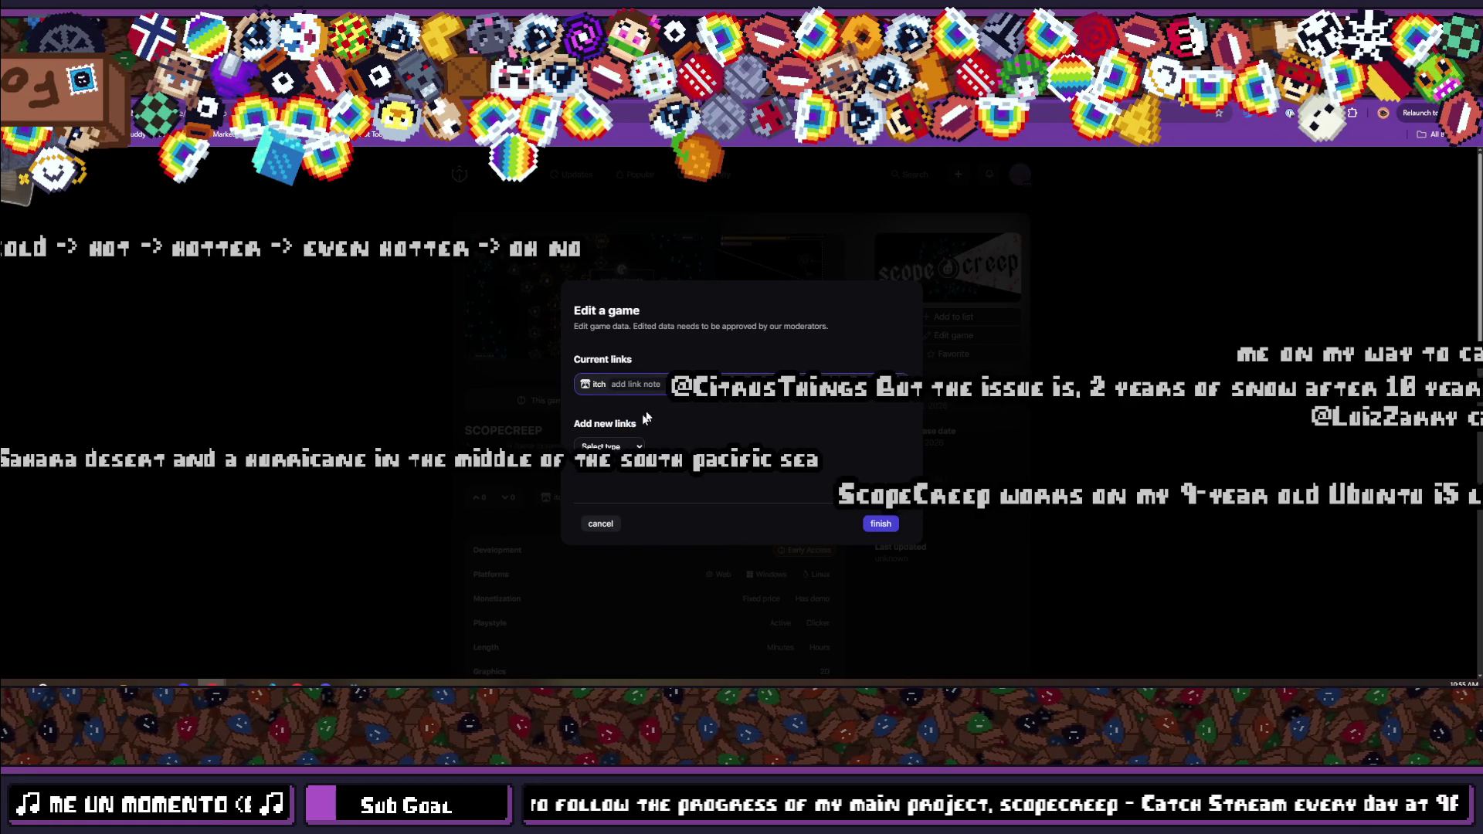
pyautogui.click(610, 445)
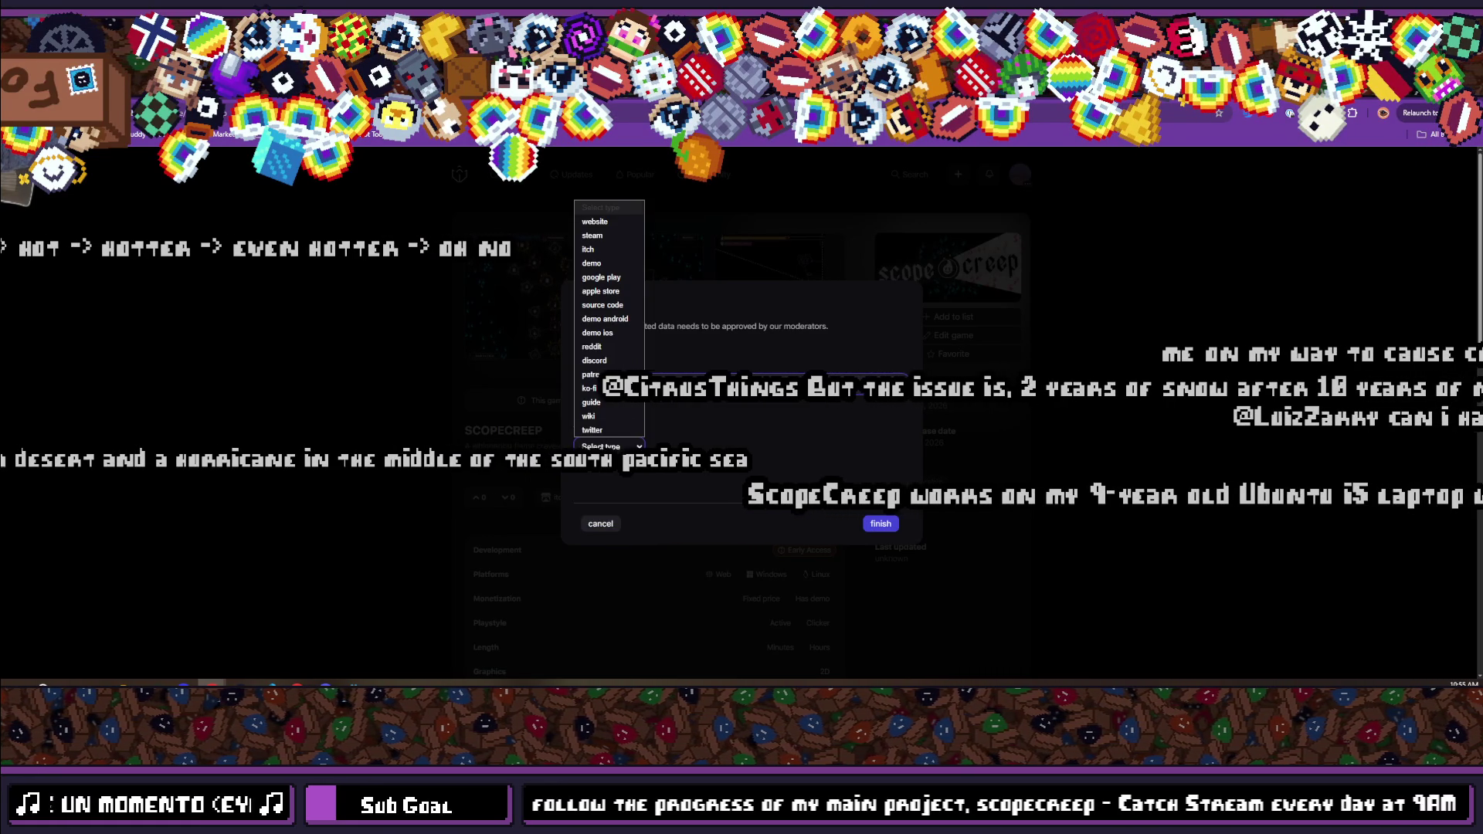
pyautogui.click(609, 250)
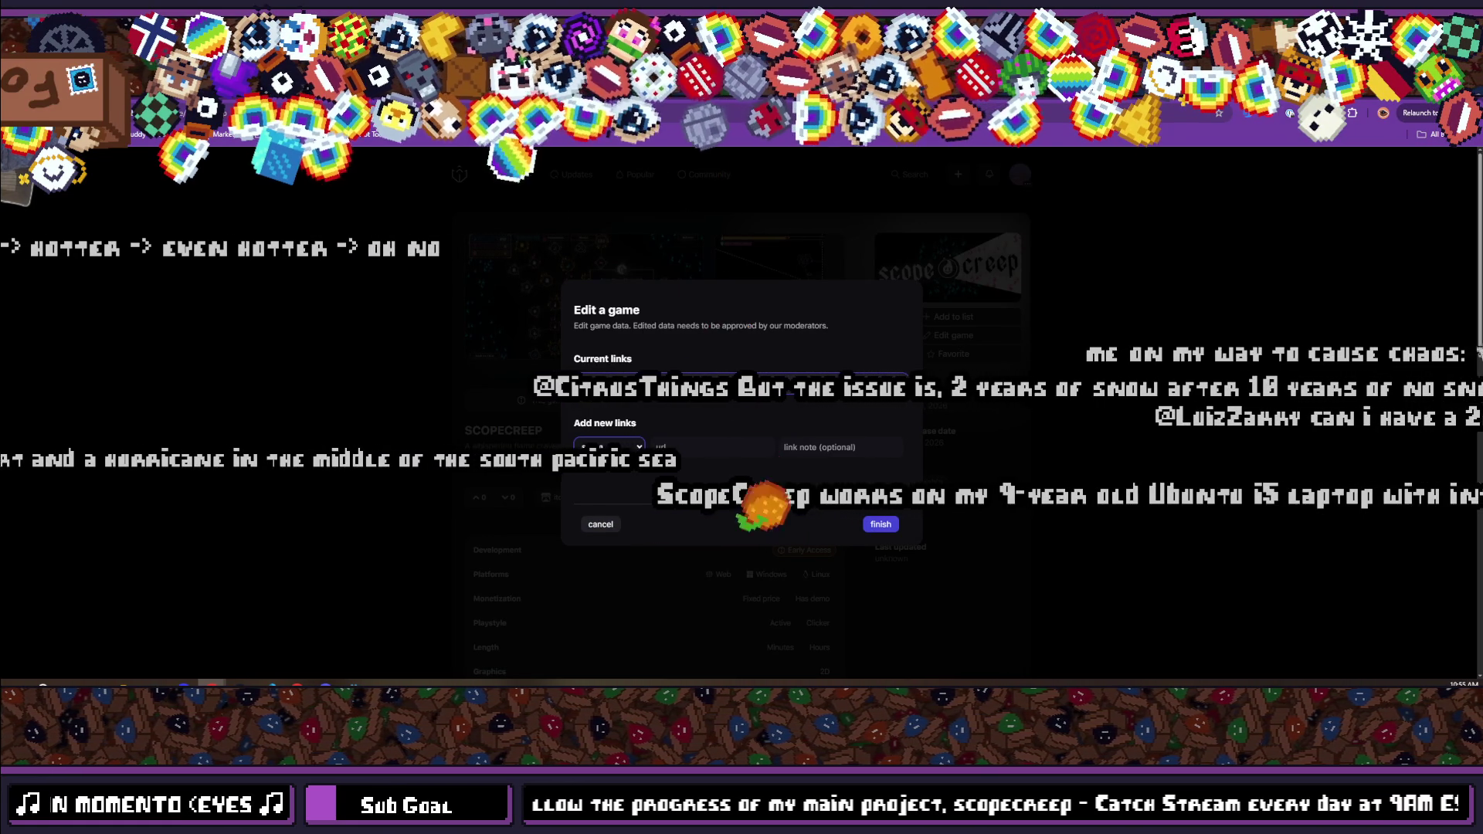
pyautogui.hotkey('ctrl', 'Tab')
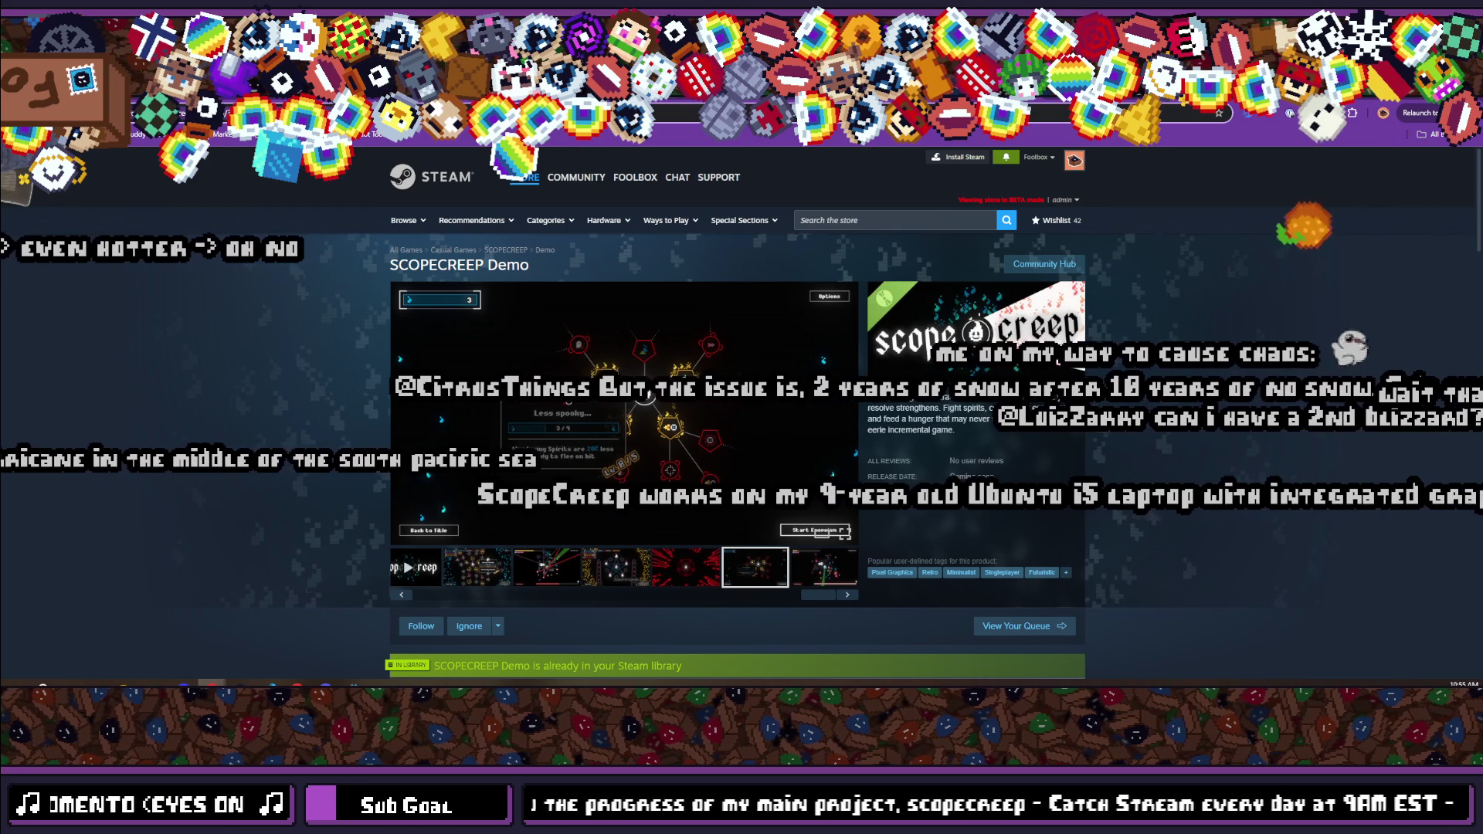
pyautogui.hotkey('ctrl', 'shift', 'Tab')
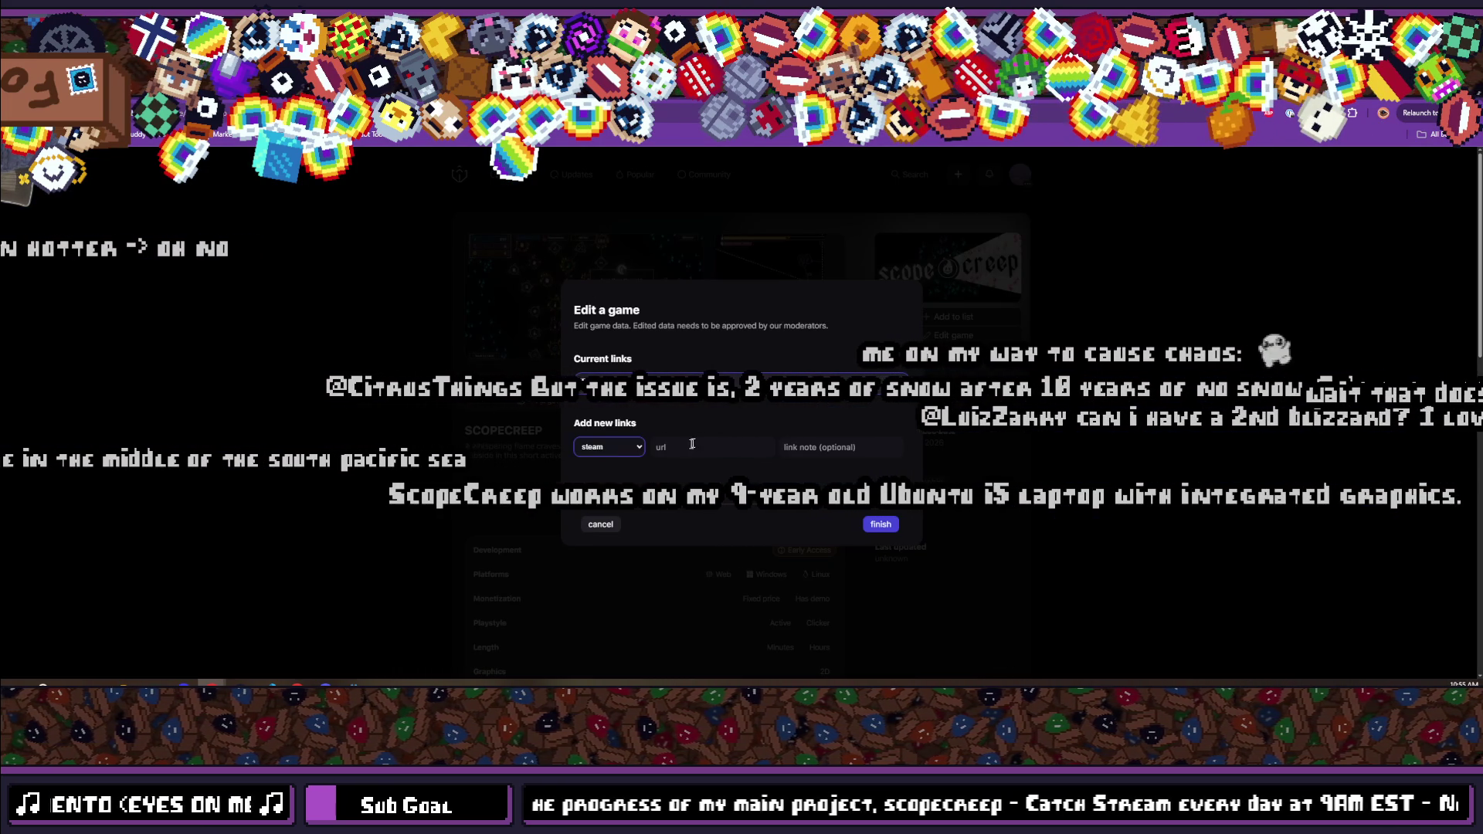
pyautogui.hotkey('ctrl', 'v')
pyautogui.press('Return')
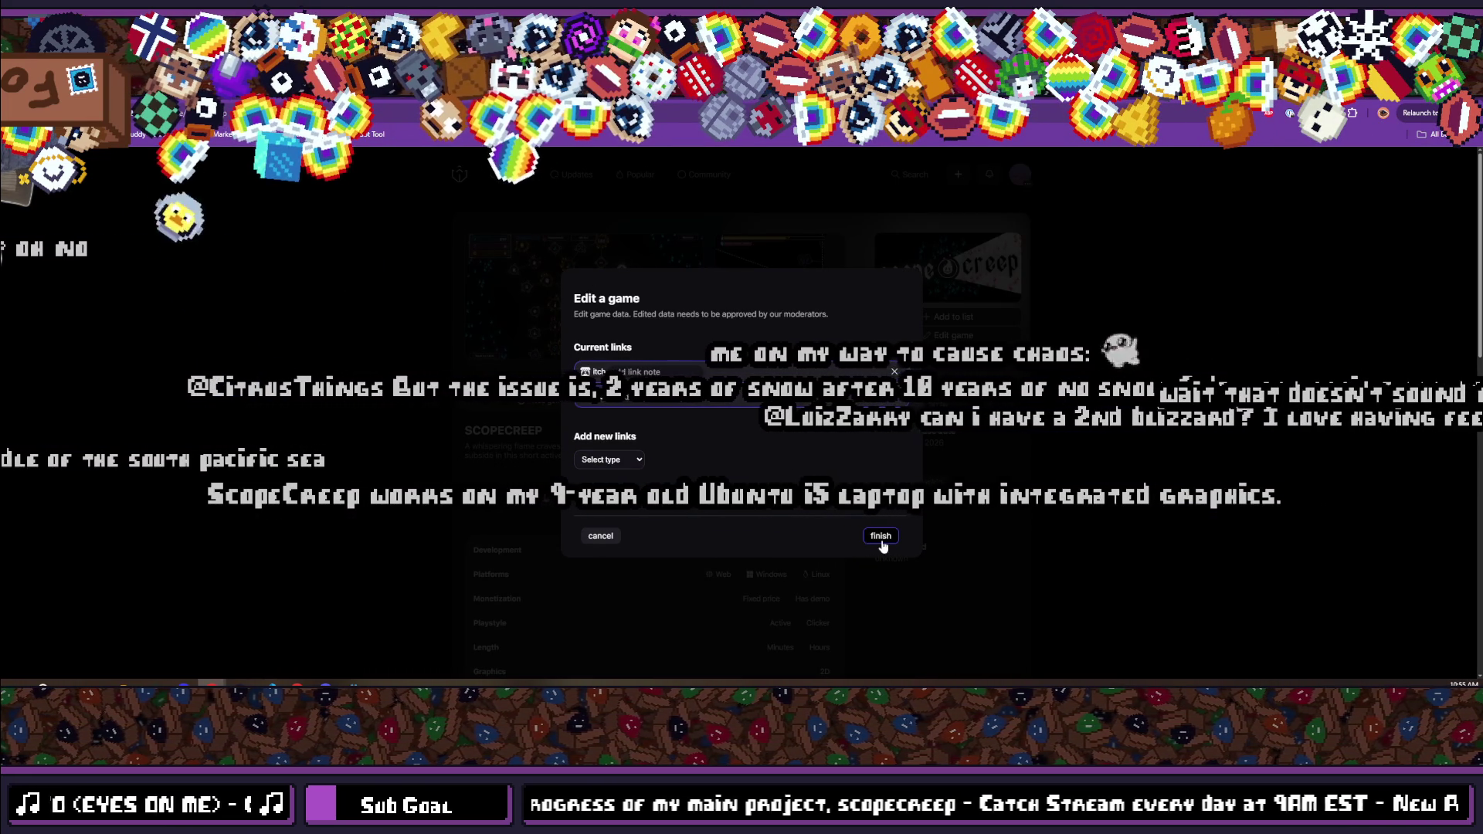
pyautogui.click(880, 536)
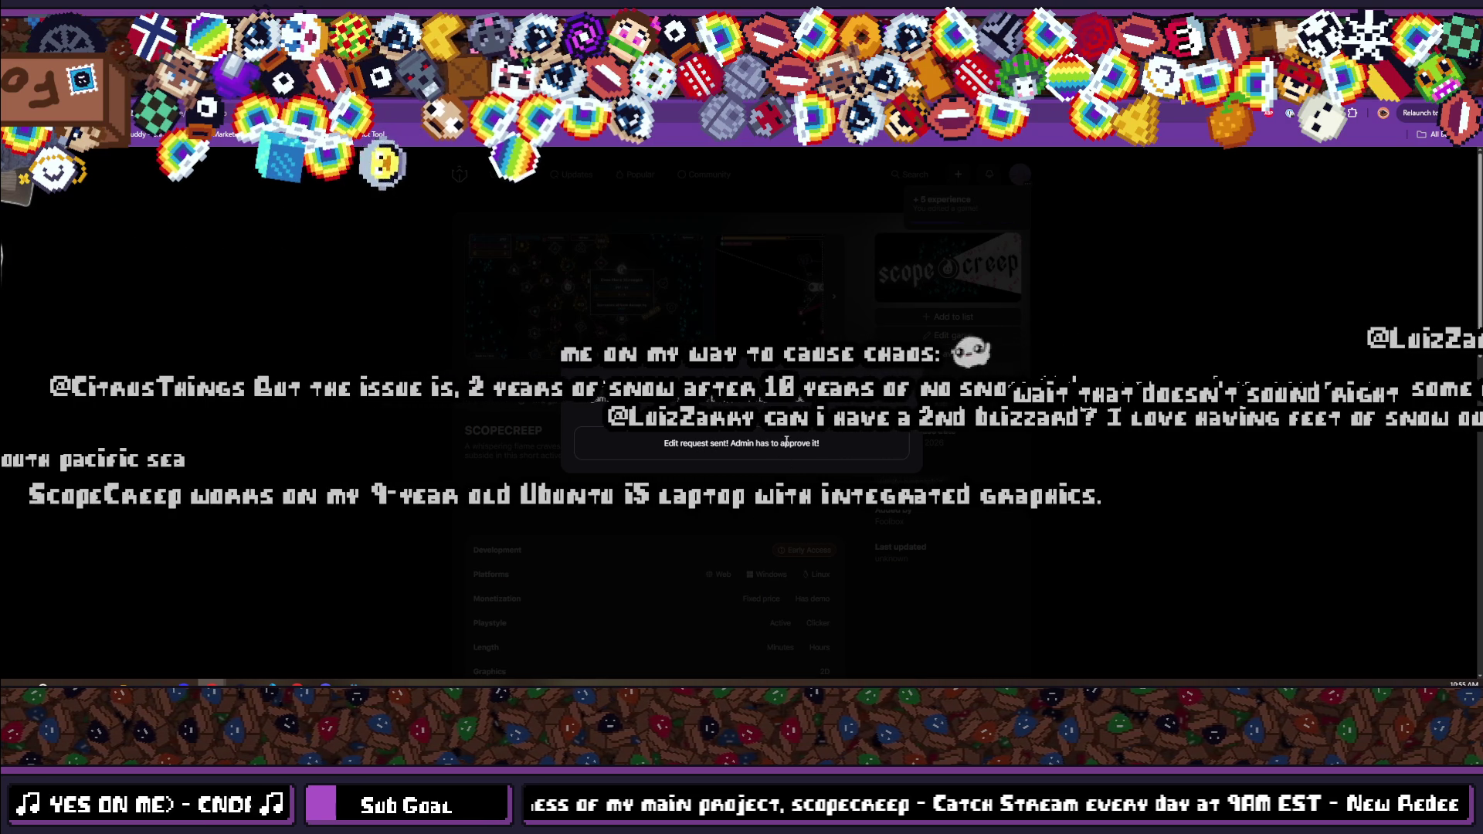
pyautogui.click(1072, 446)
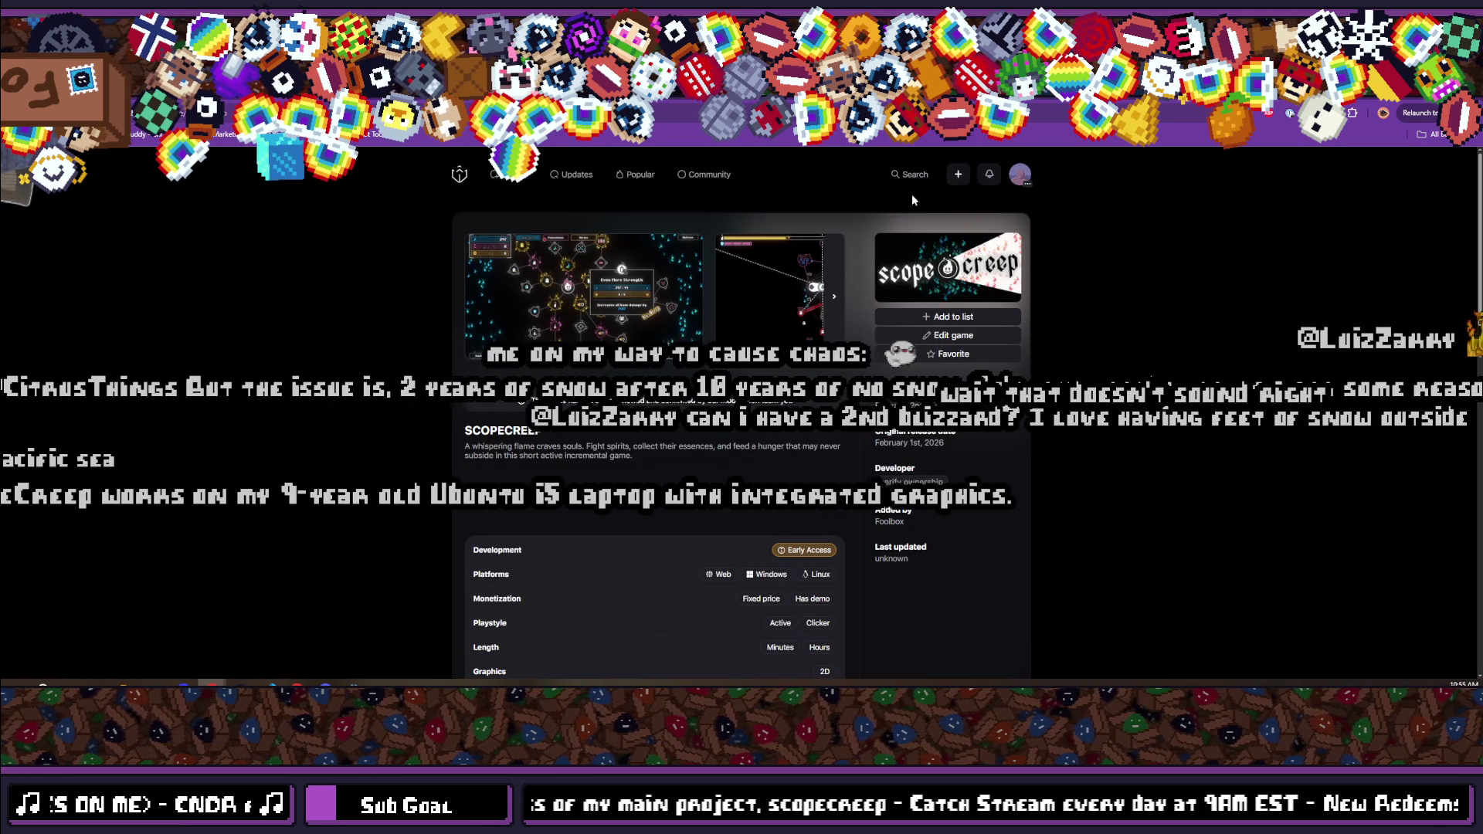
pyautogui.scroll(-2, 607, 433)
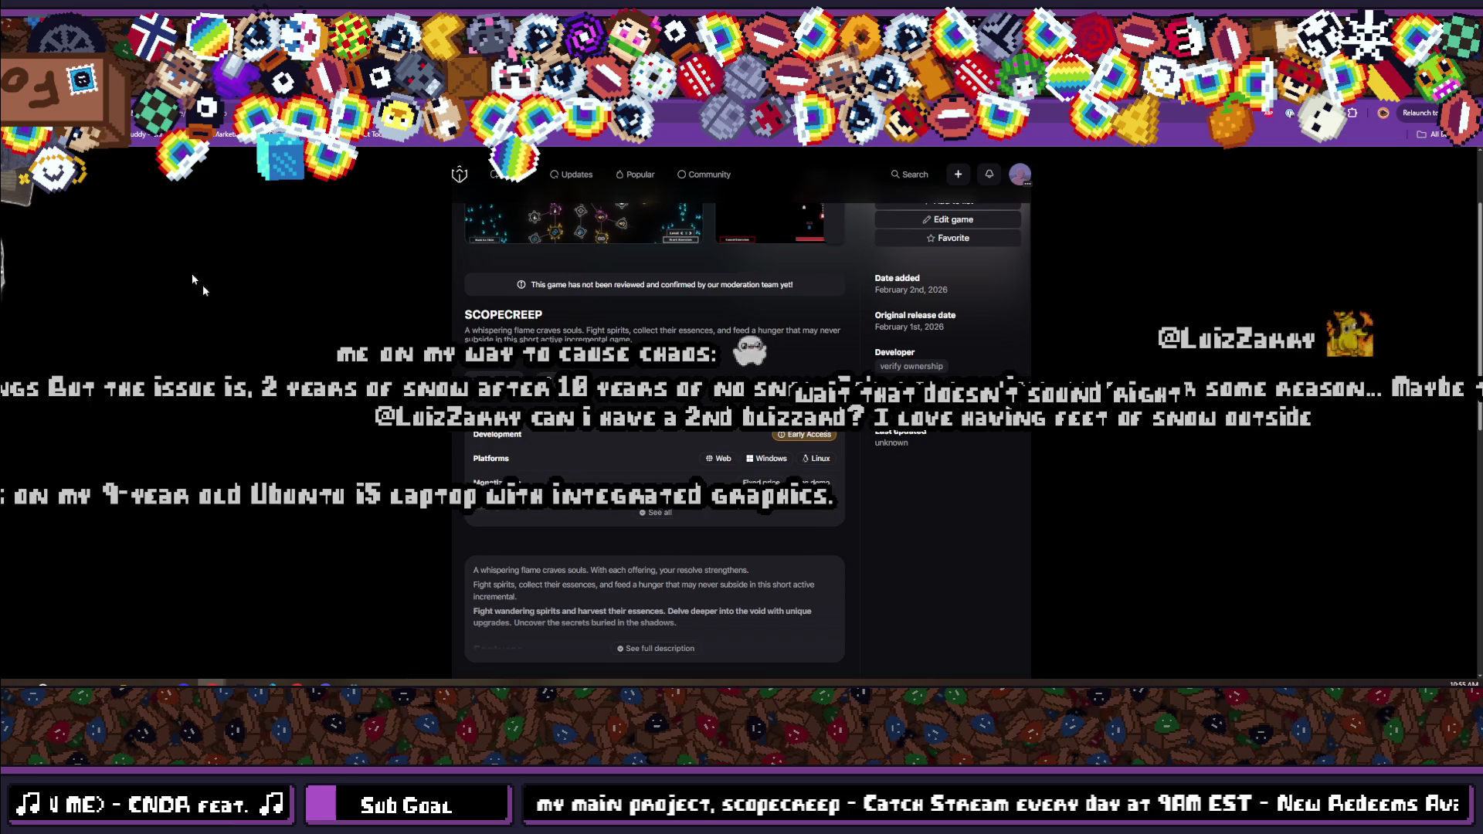
pyautogui.scroll(2, 304, 347)
pyautogui.scroll(-6, 304, 347)
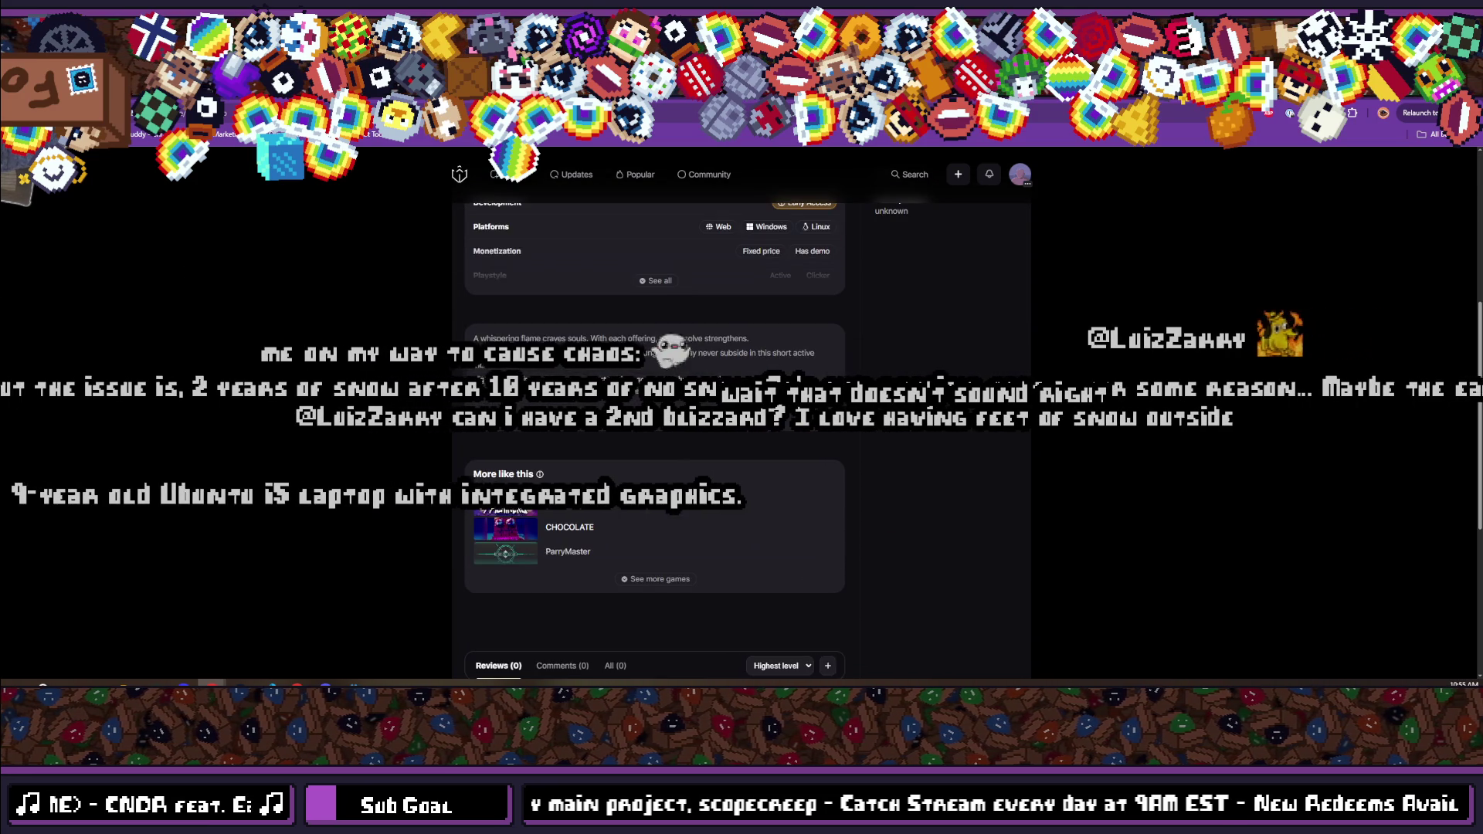
pyautogui.click(655, 280)
pyautogui.scroll(-5, 627, 363)
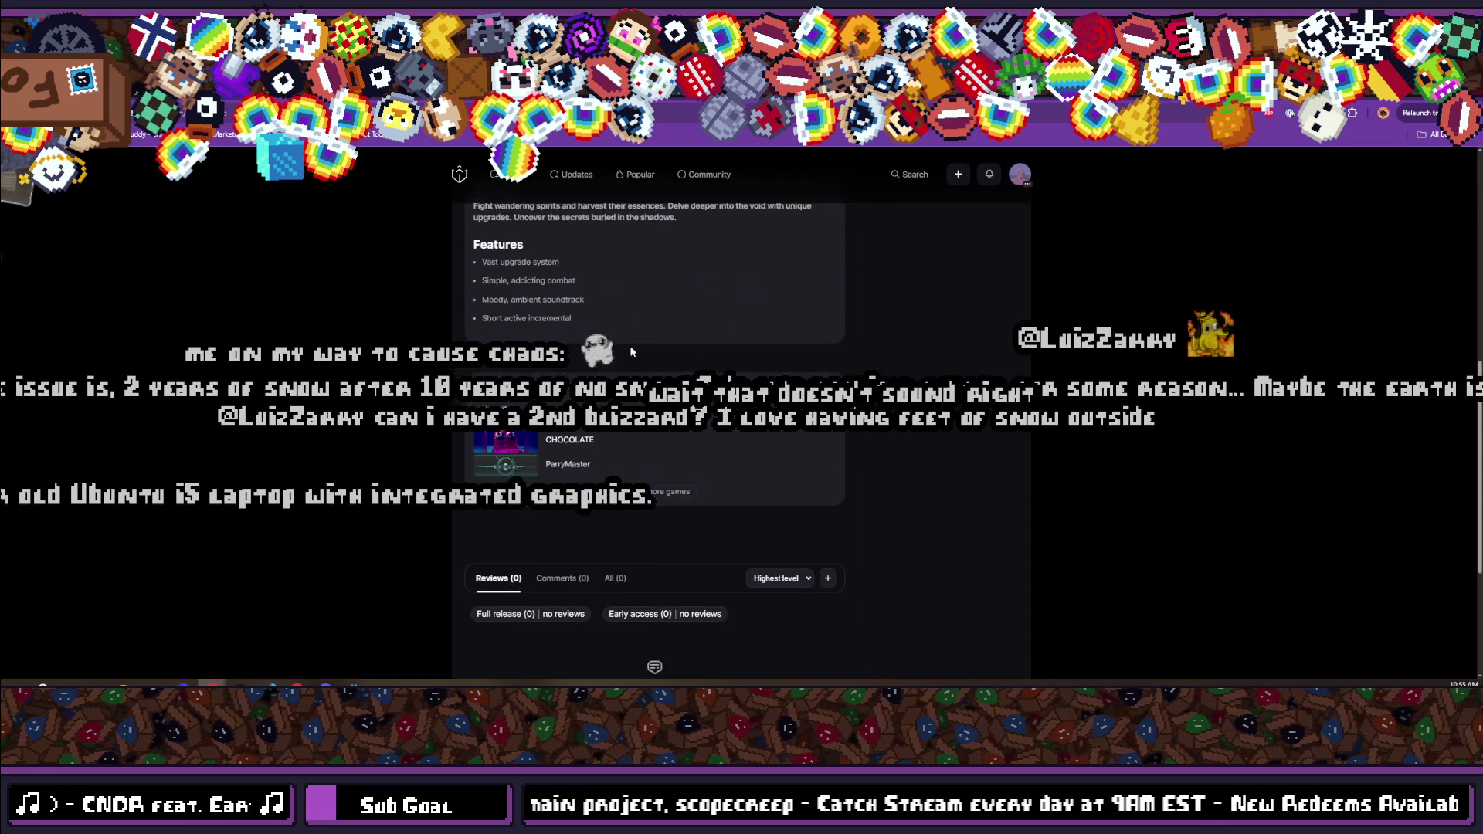
pyautogui.click(627, 368)
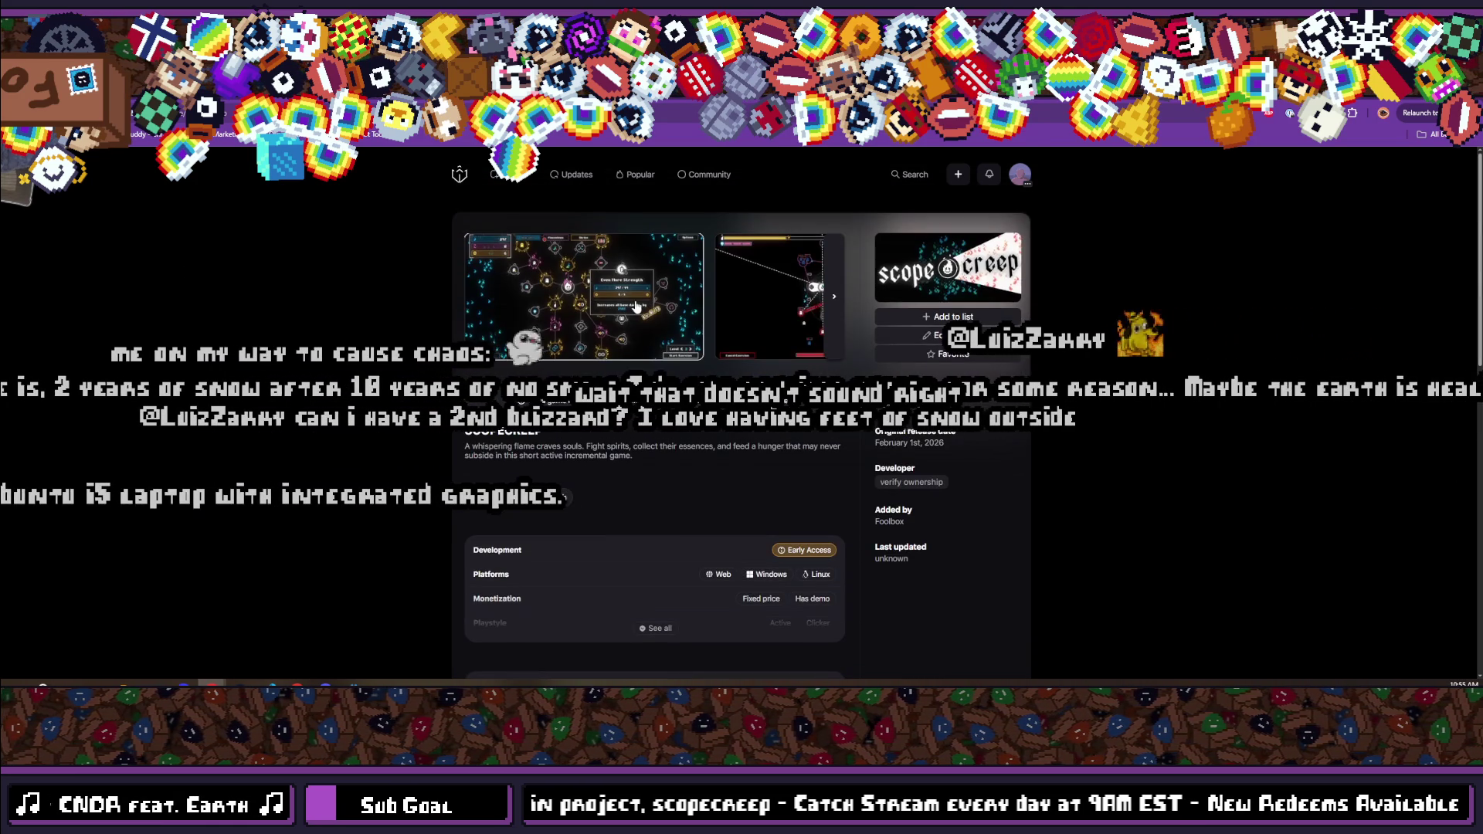
pyautogui.click(830, 313)
pyautogui.click(1420, 413)
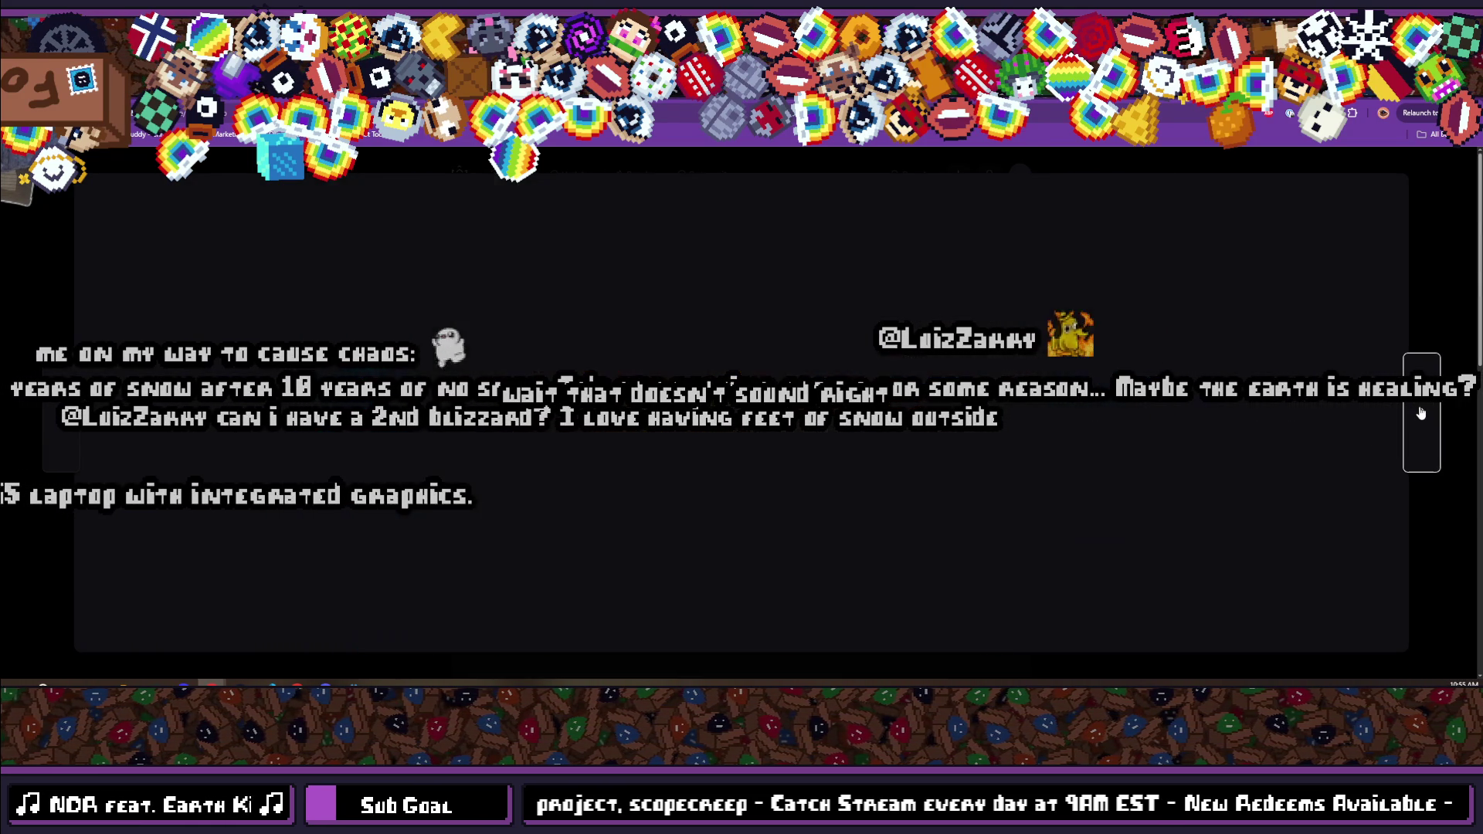
pyautogui.click(1420, 413)
pyautogui.click(1420, 413)
pyautogui.click(1420, 414)
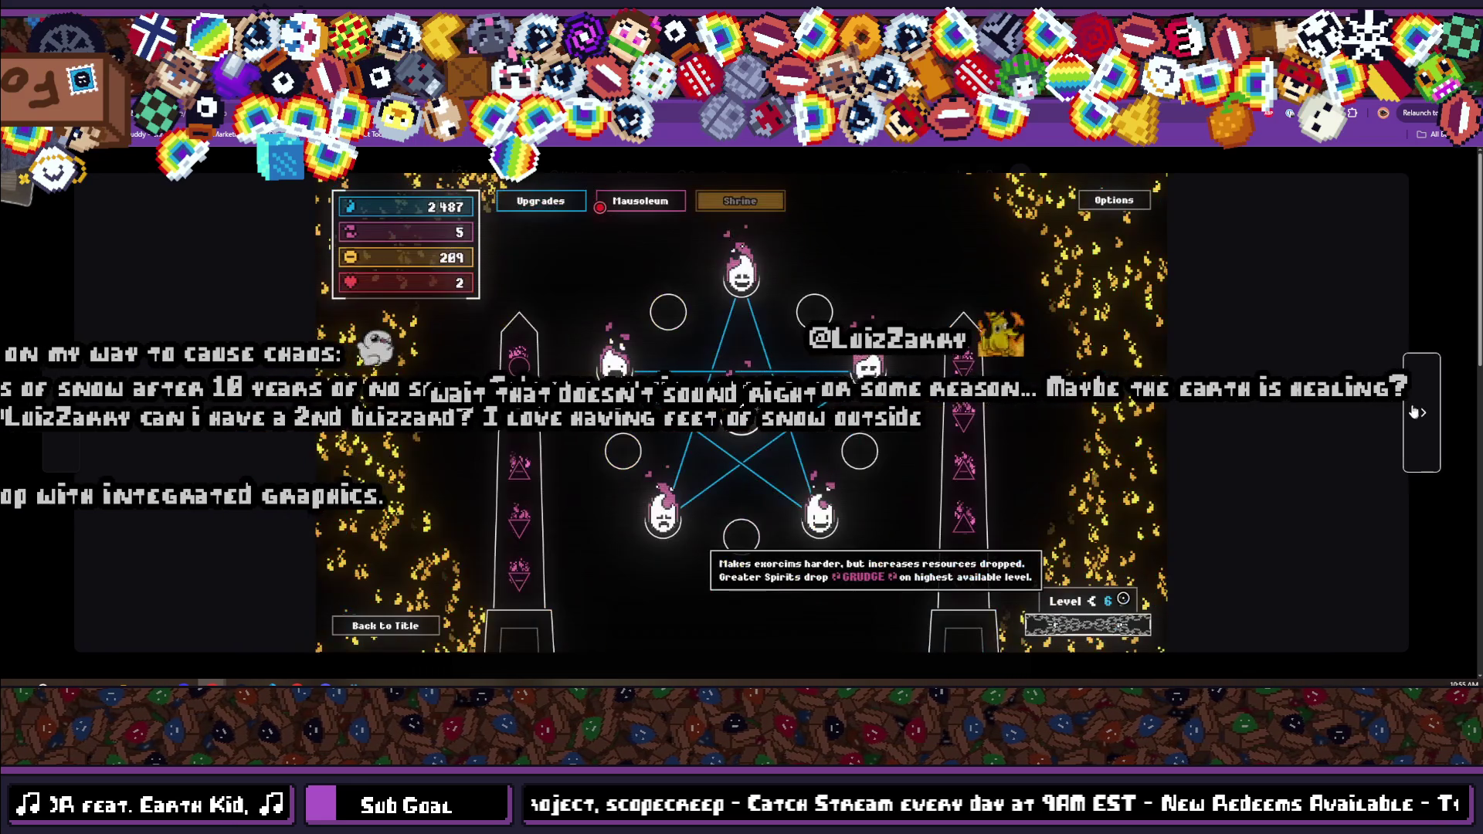
pyautogui.click(1298, 284)
pyautogui.click(833, 313)
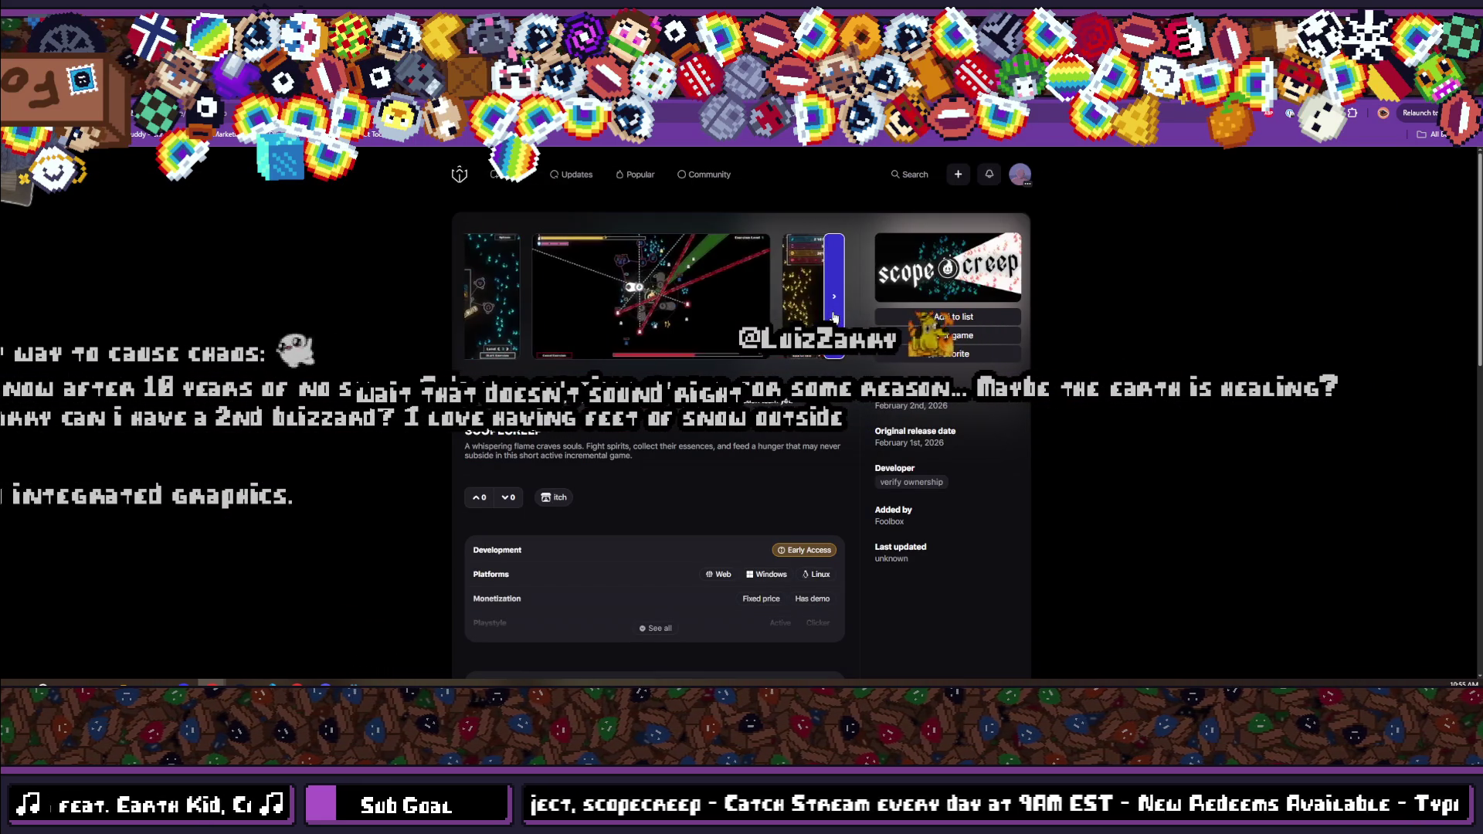
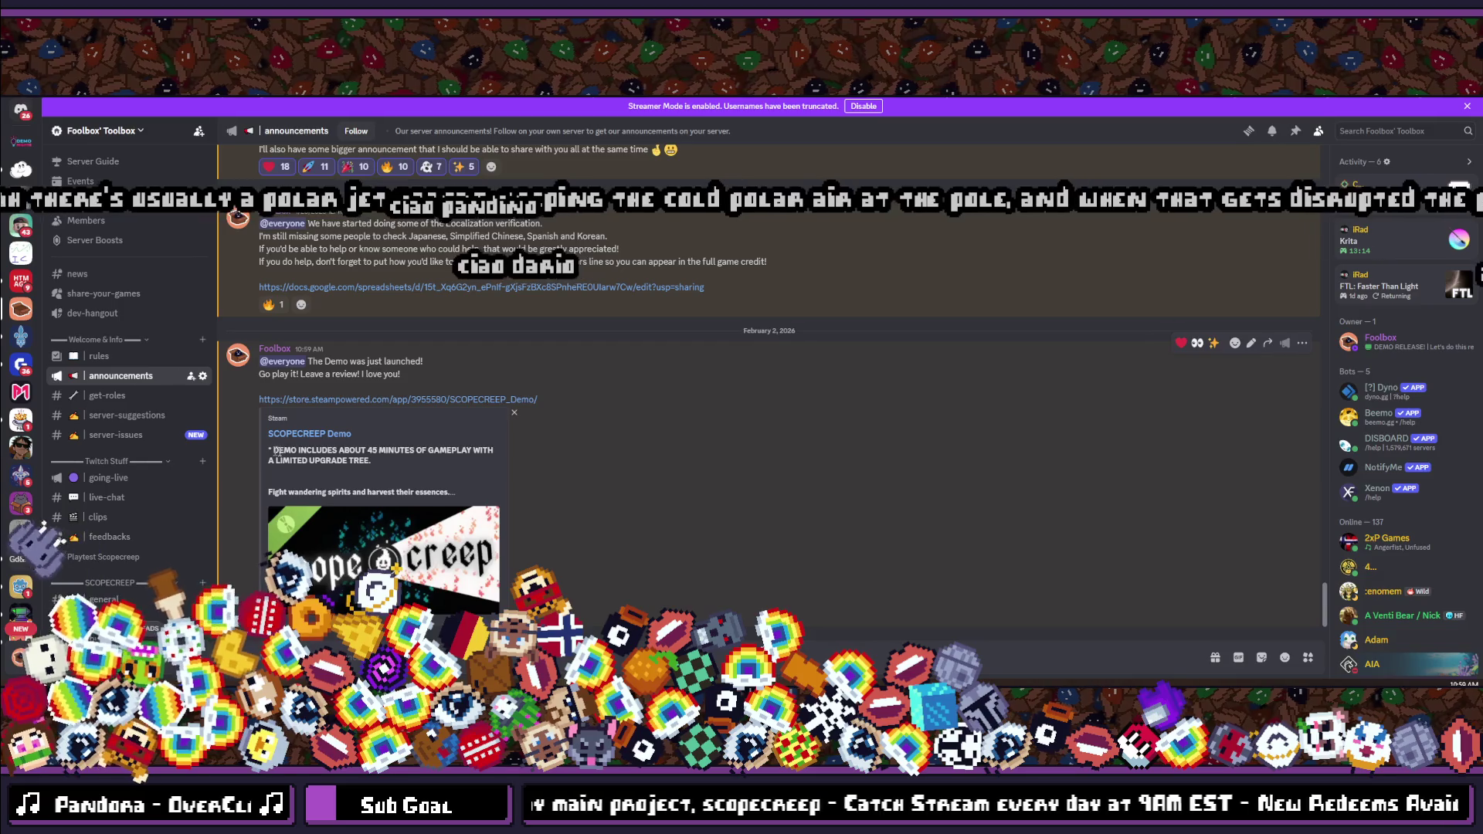
# Leave the Discord SCOPECREEP demo announcement and bring up the Bluesky notifications tab in Chrome.
pyautogui.moveTo(428, 456); pyautogui.dragTo(206, 444)
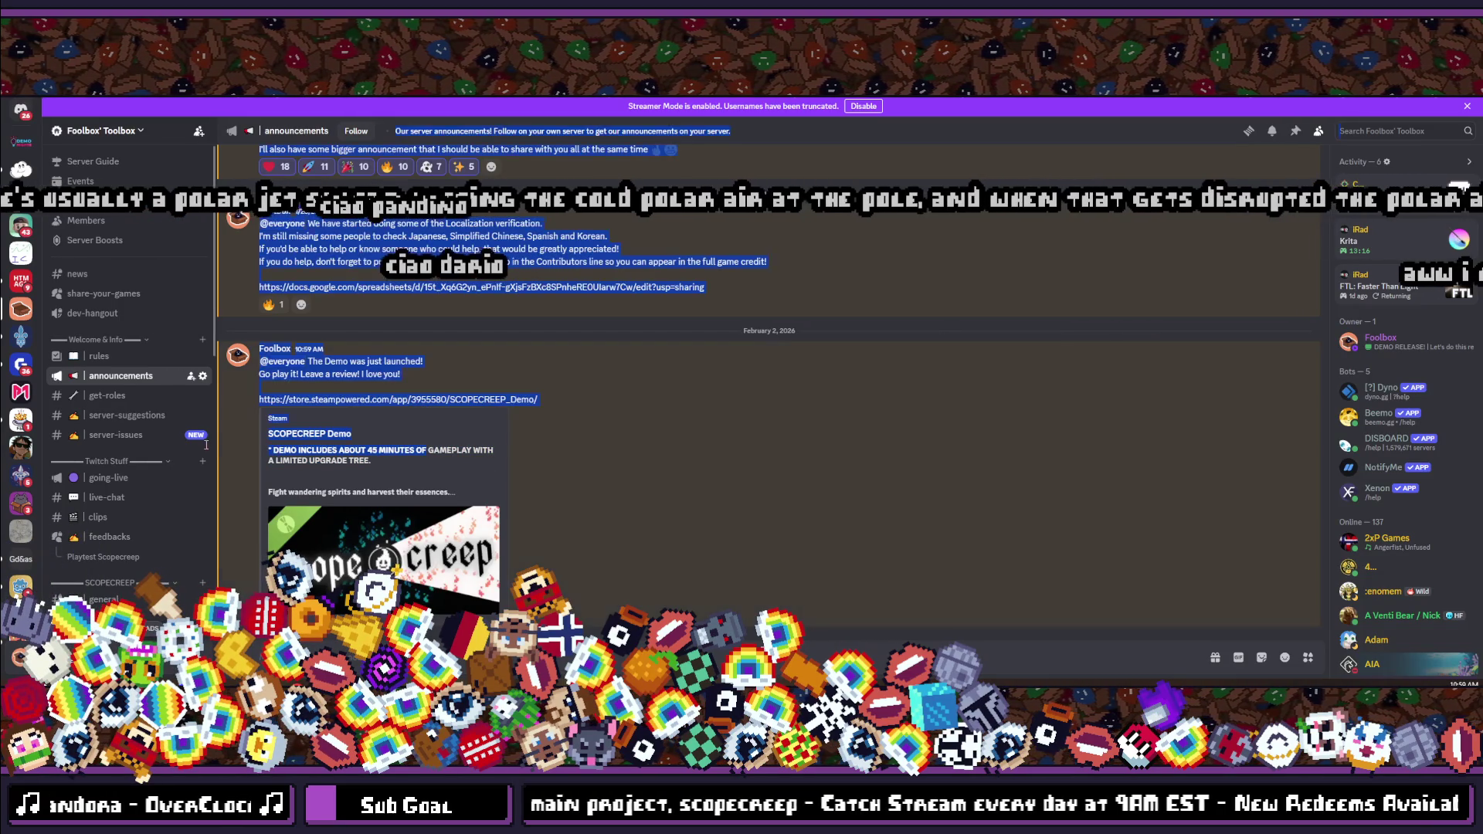
pyautogui.click(316, 464)
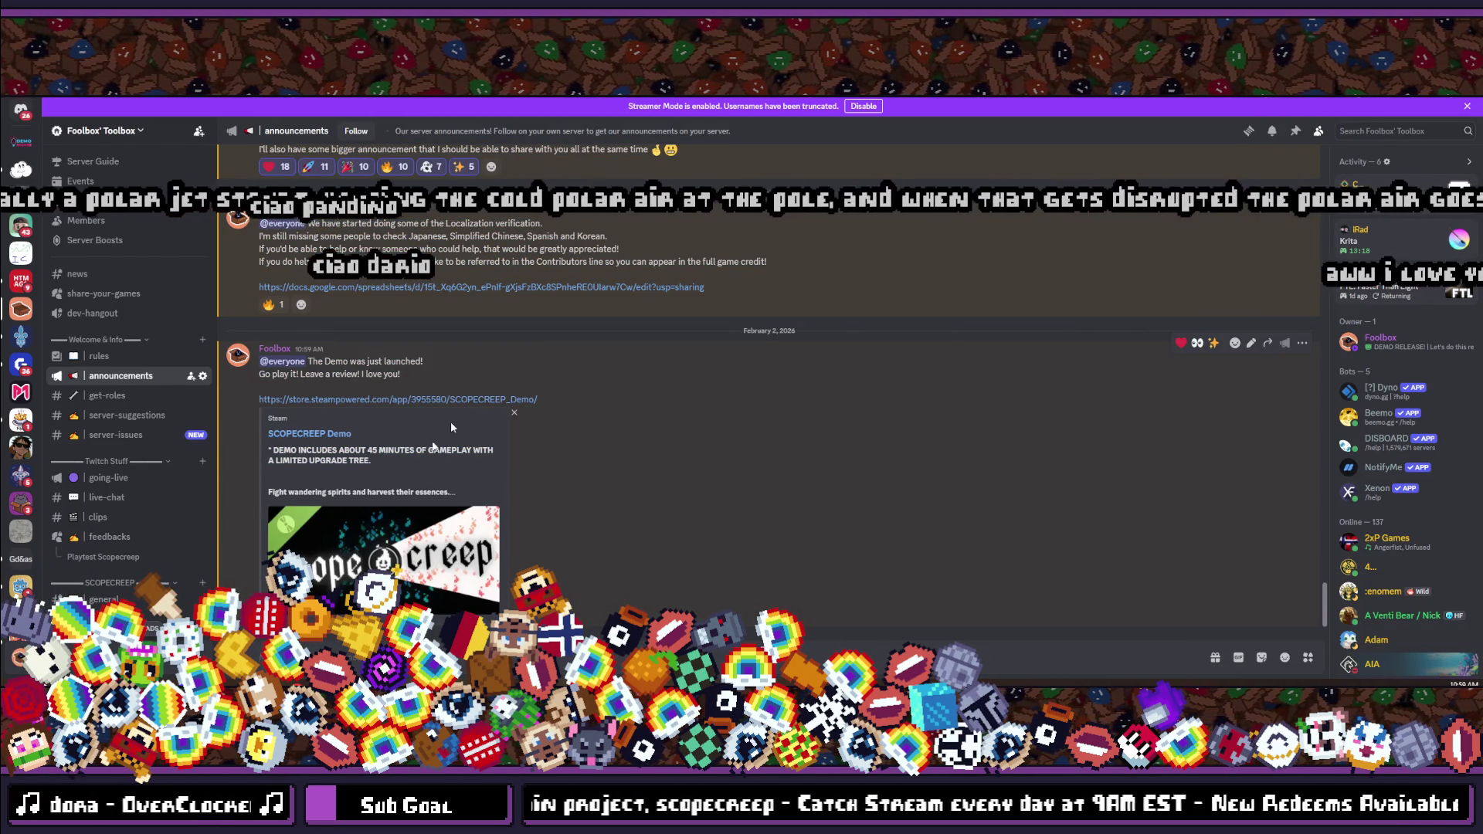
pyautogui.hotkey('alt', 'Tab')
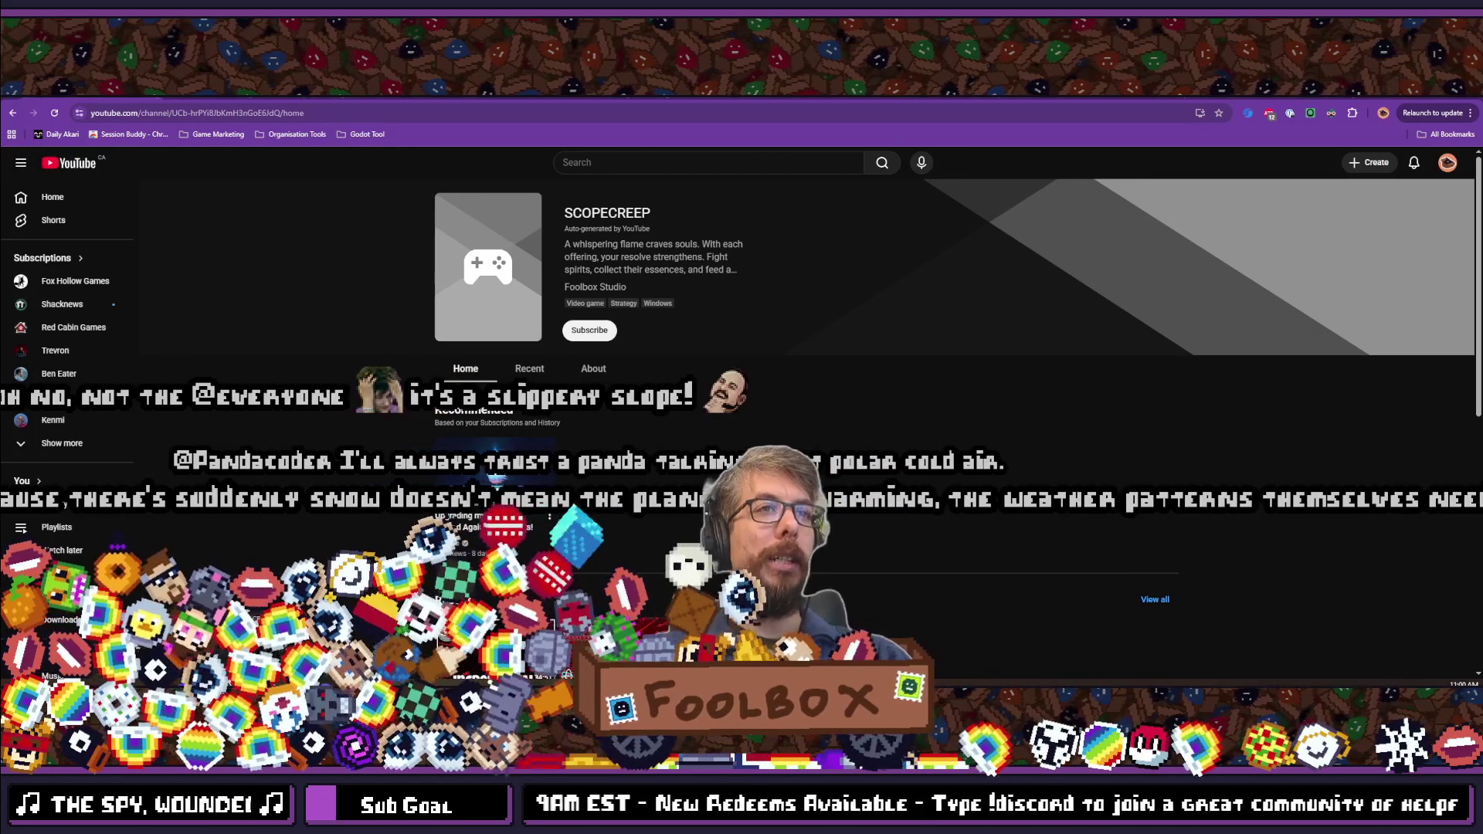
pyautogui.hotkey('ctrl', 'Tab')
pyautogui.hotkey('ctrl', 'Tab')
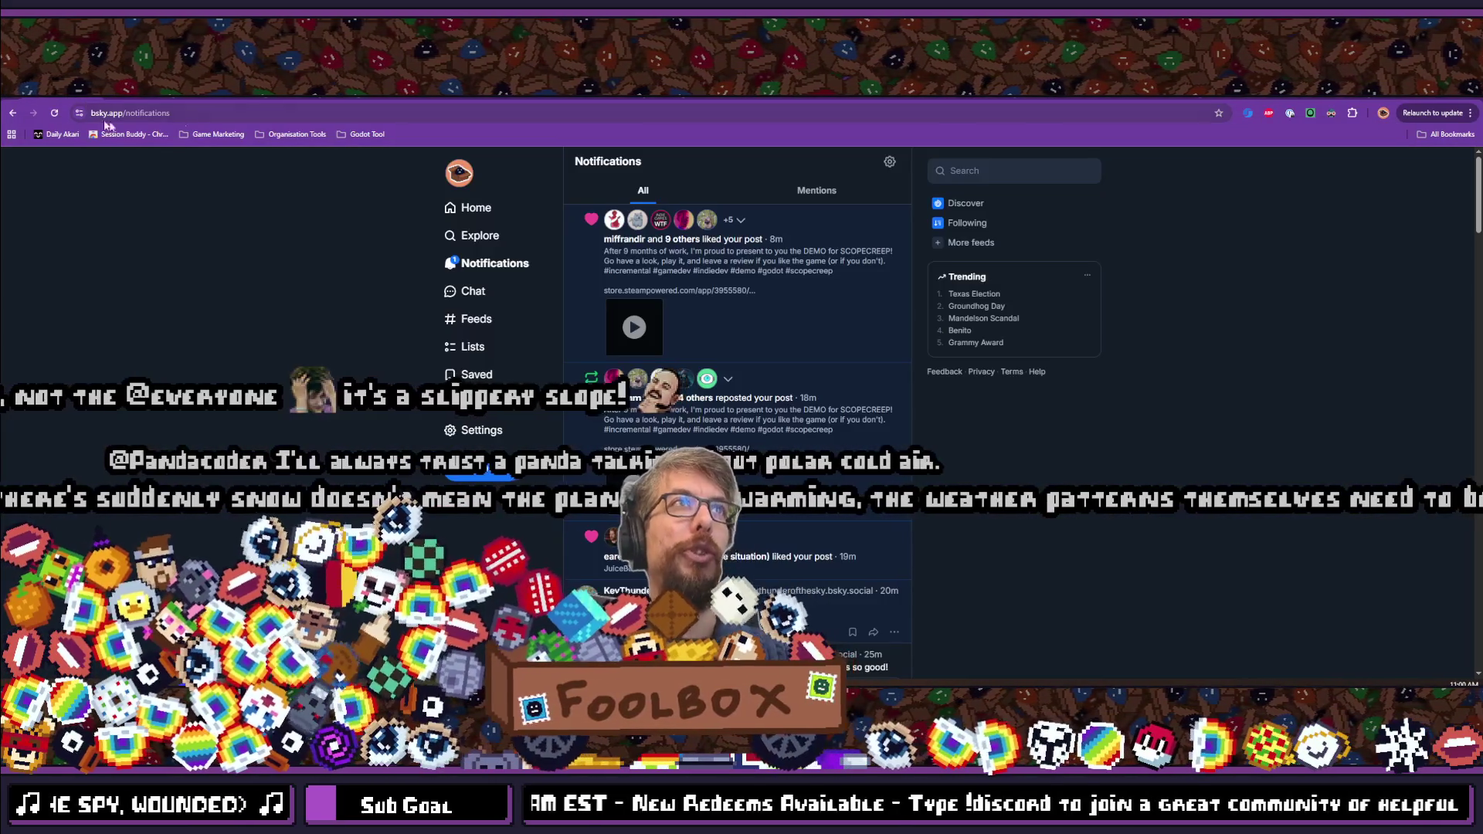
# Open the SCOPECREEP demo post from the Foolbox Bluesky profile and check its web address.
pyautogui.click(475, 401)
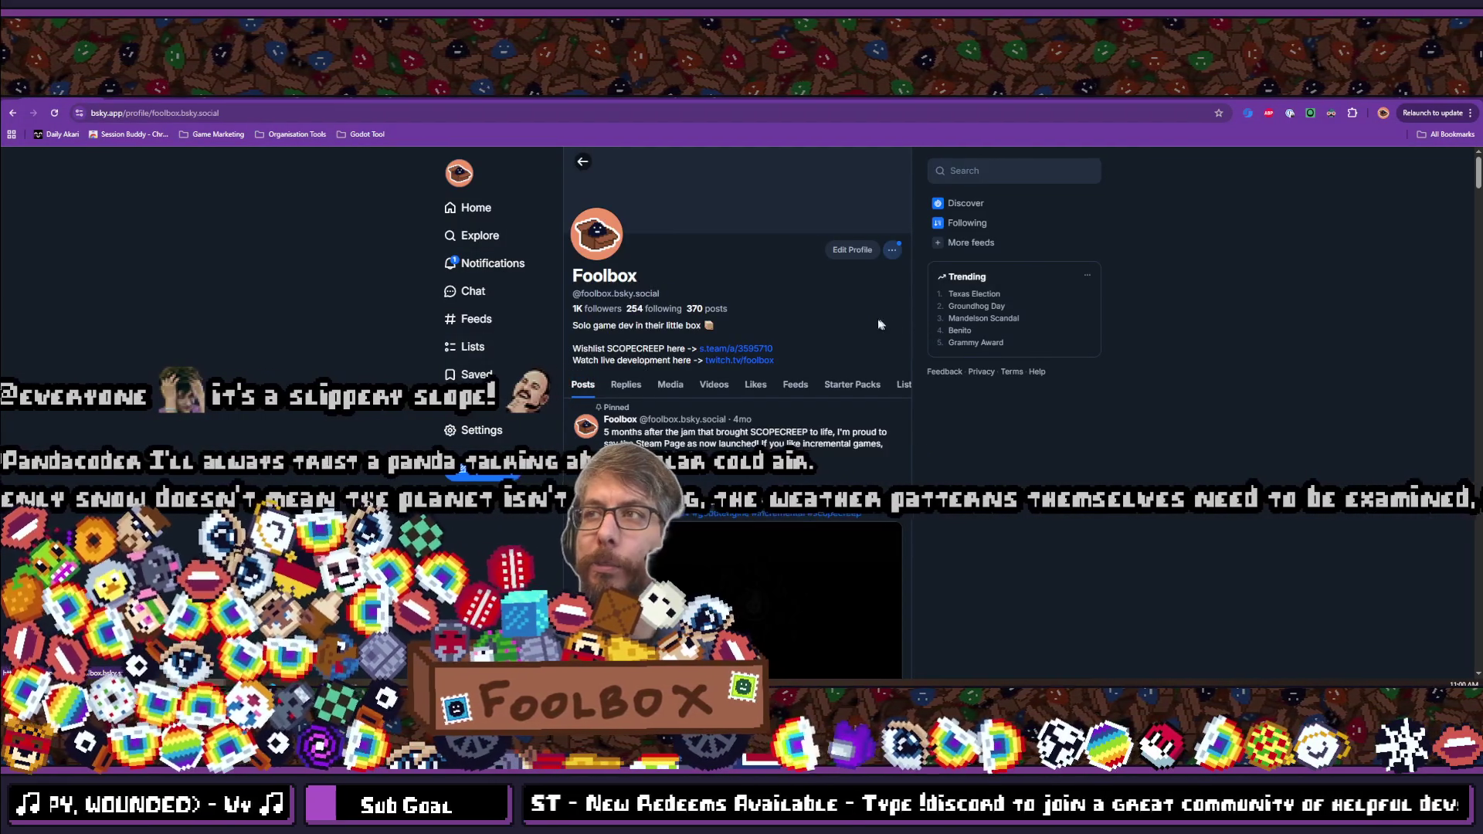
pyautogui.scroll(-8, 832, 349)
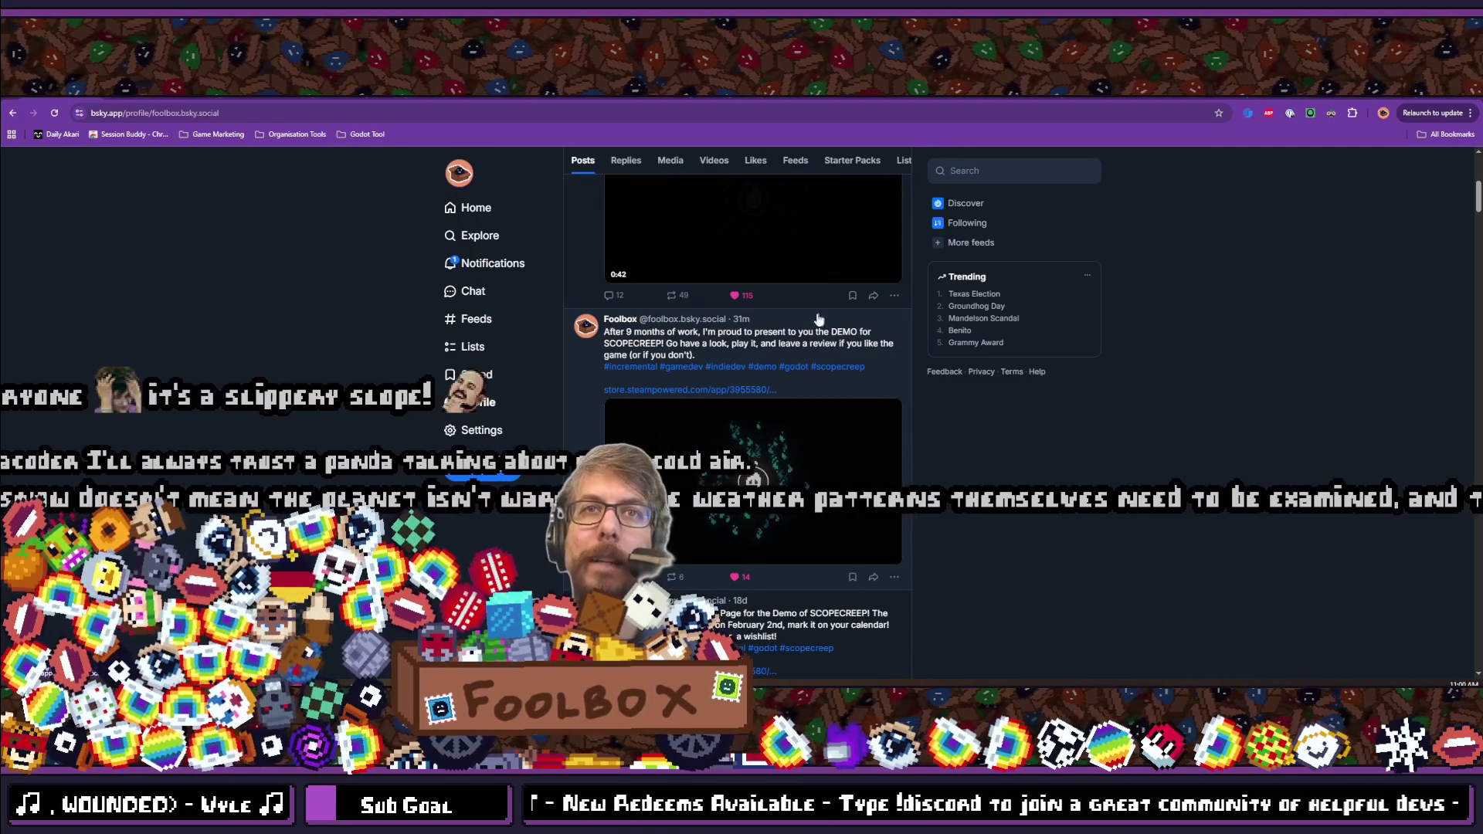
pyautogui.click(793, 332)
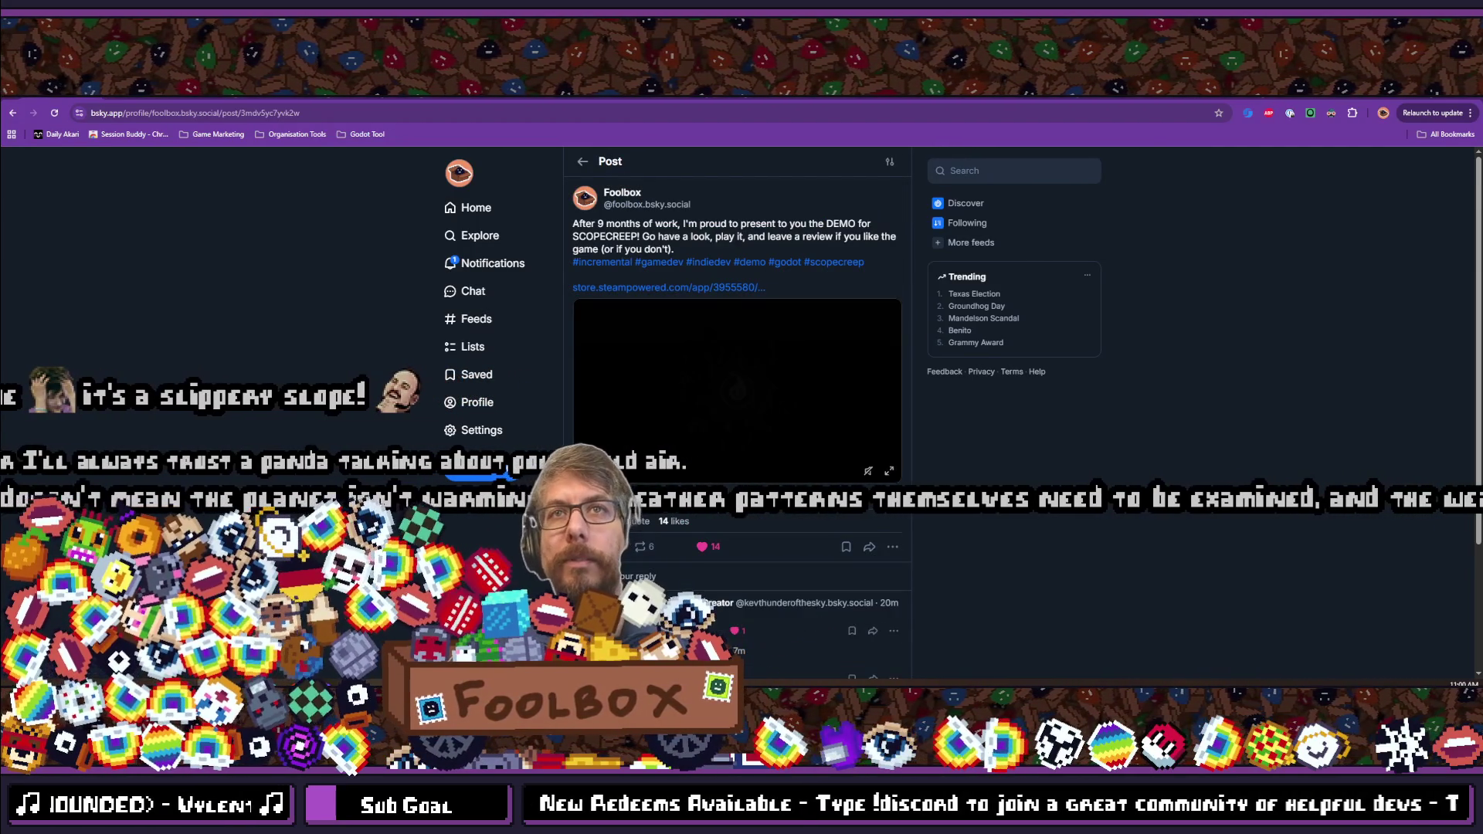
pyautogui.click(458, 113)
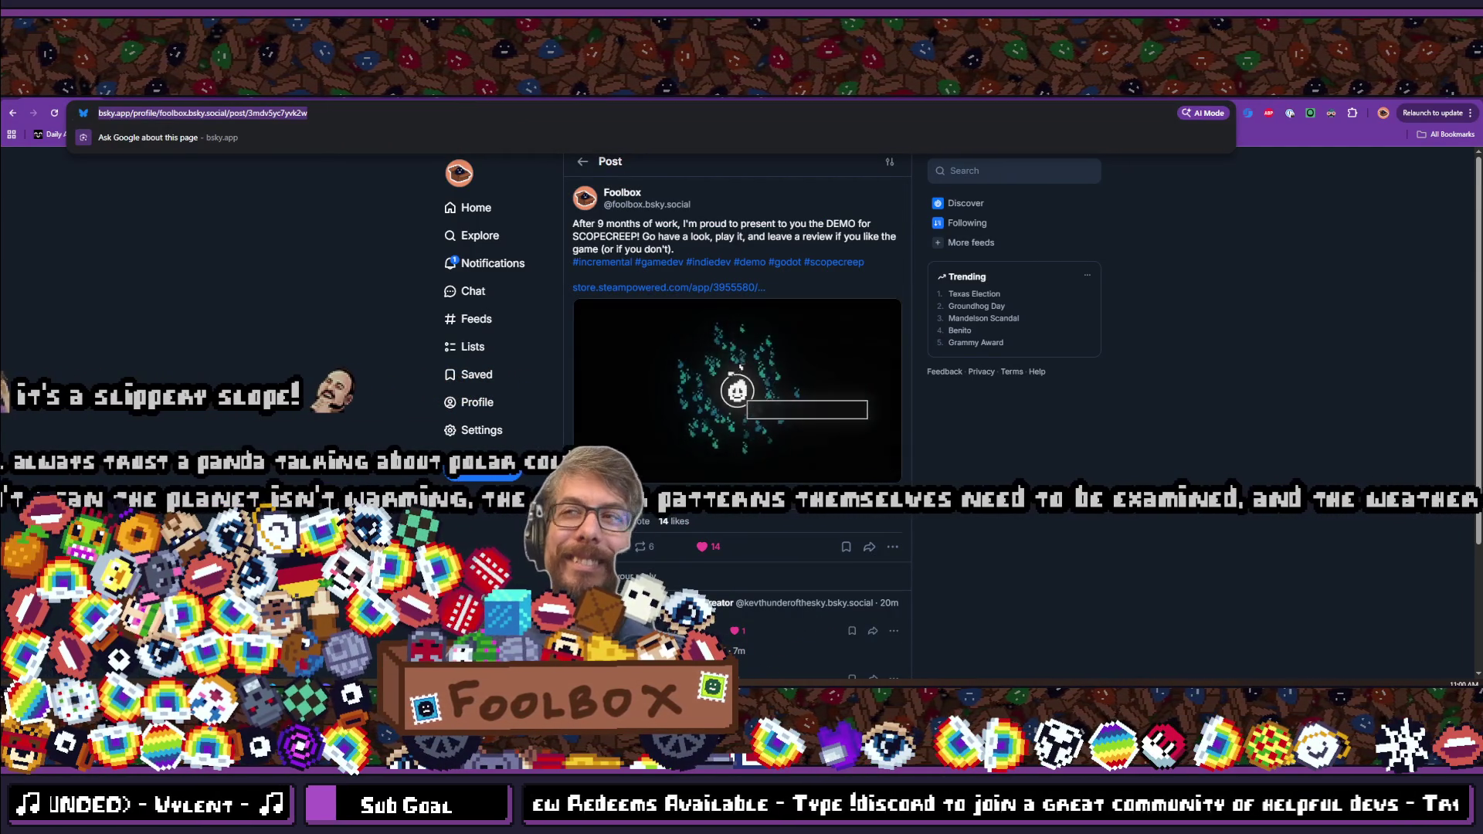
pyautogui.press('Escape')
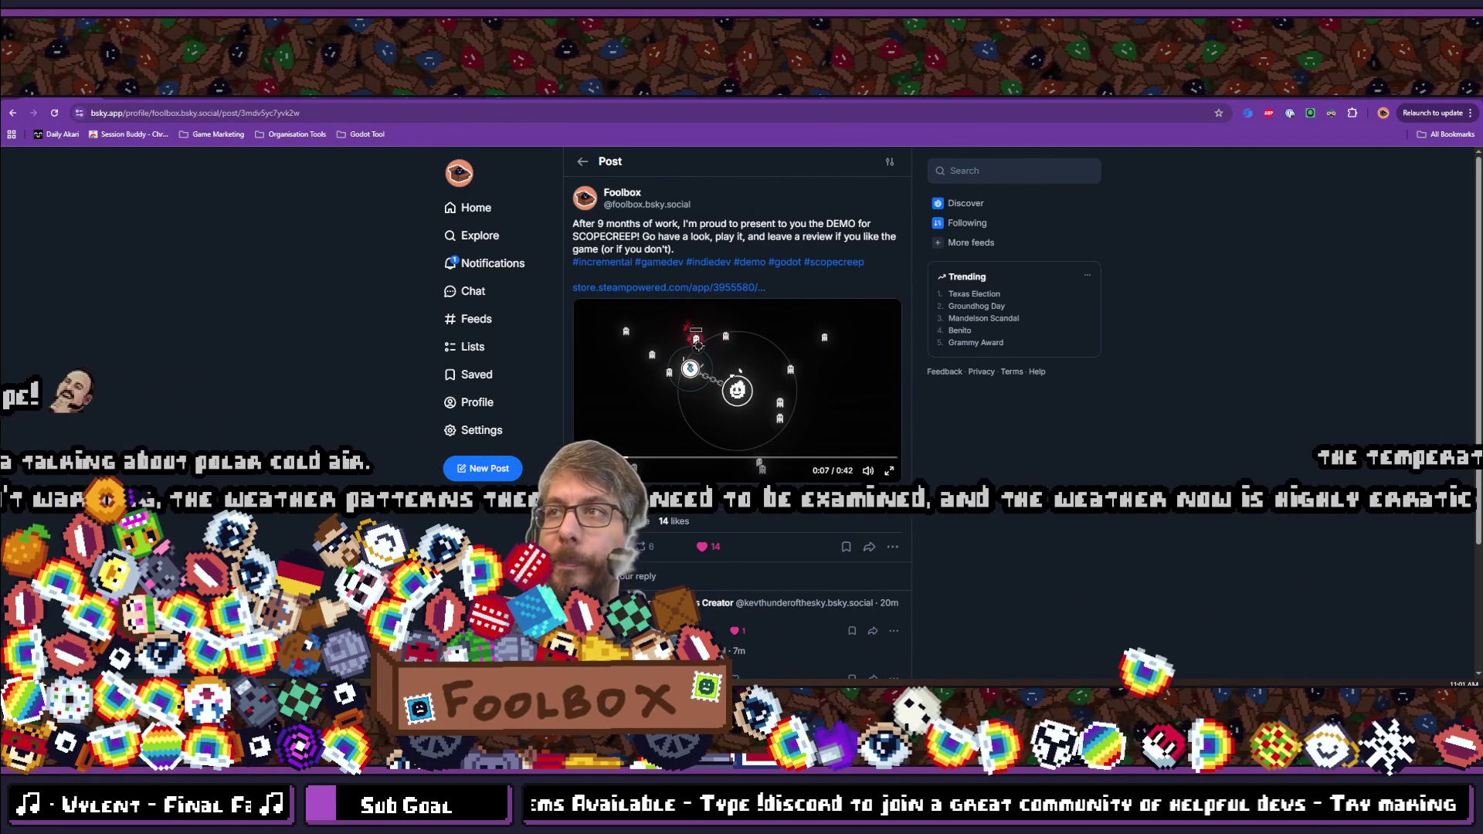
# Look over the demo post's 14 likes, then switch to the r/incremental_games Reddit post.
pyautogui.scroll(-2, 738, 386)
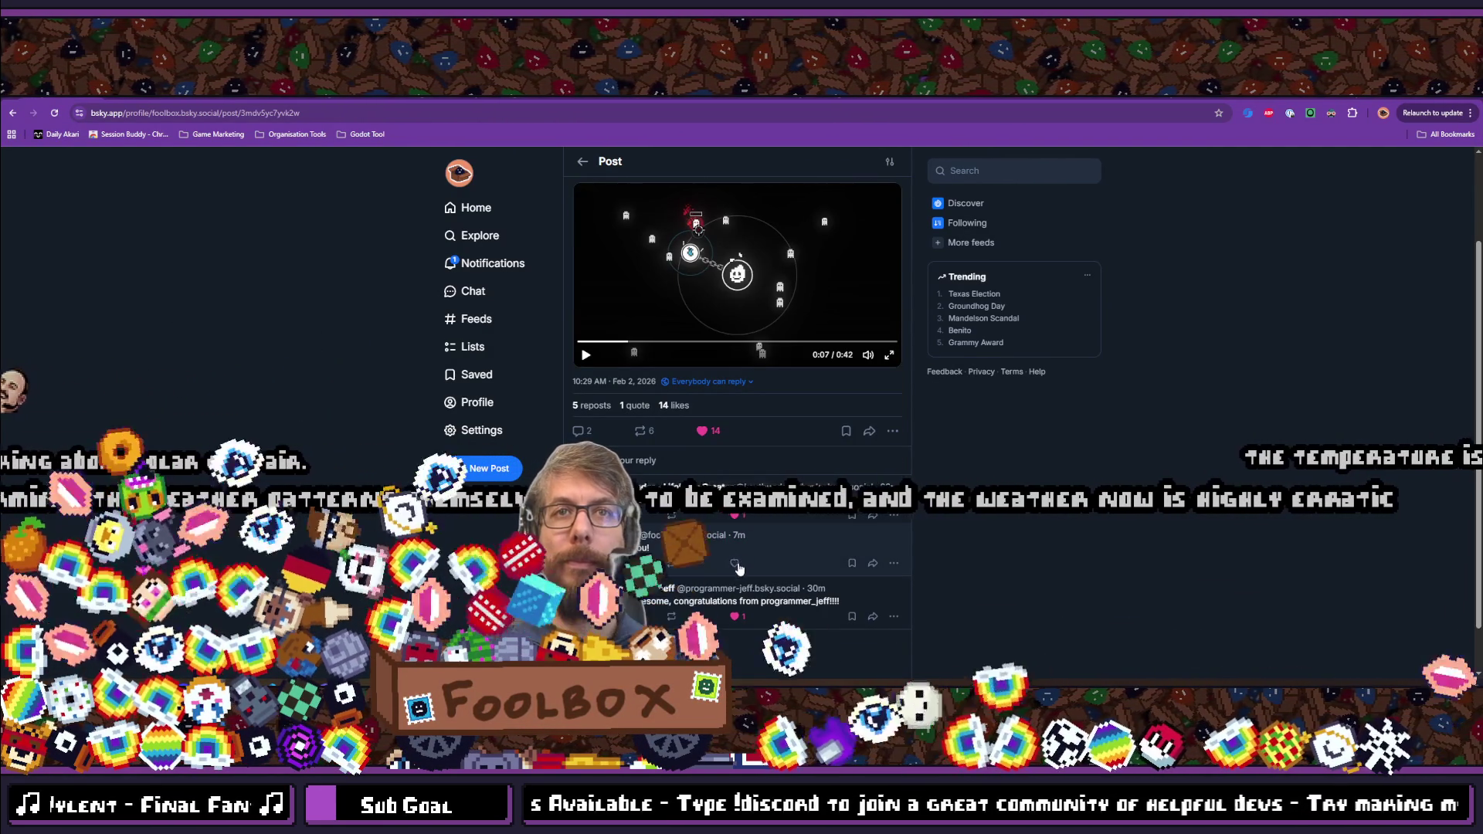
pyautogui.scroll(1, 737, 567)
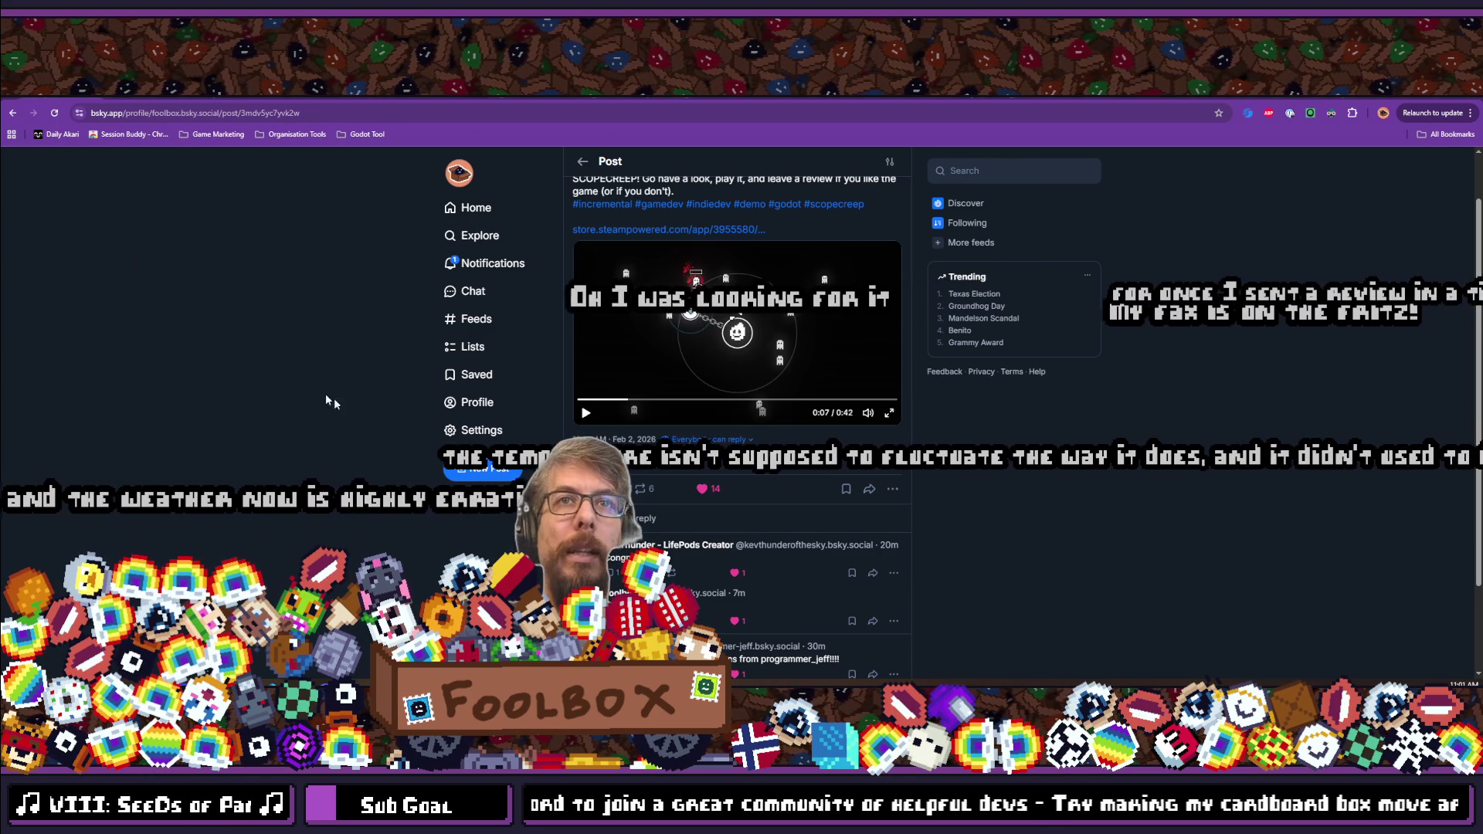
pyautogui.scroll(-1, 384, 424)
pyautogui.scroll(2, 383, 424)
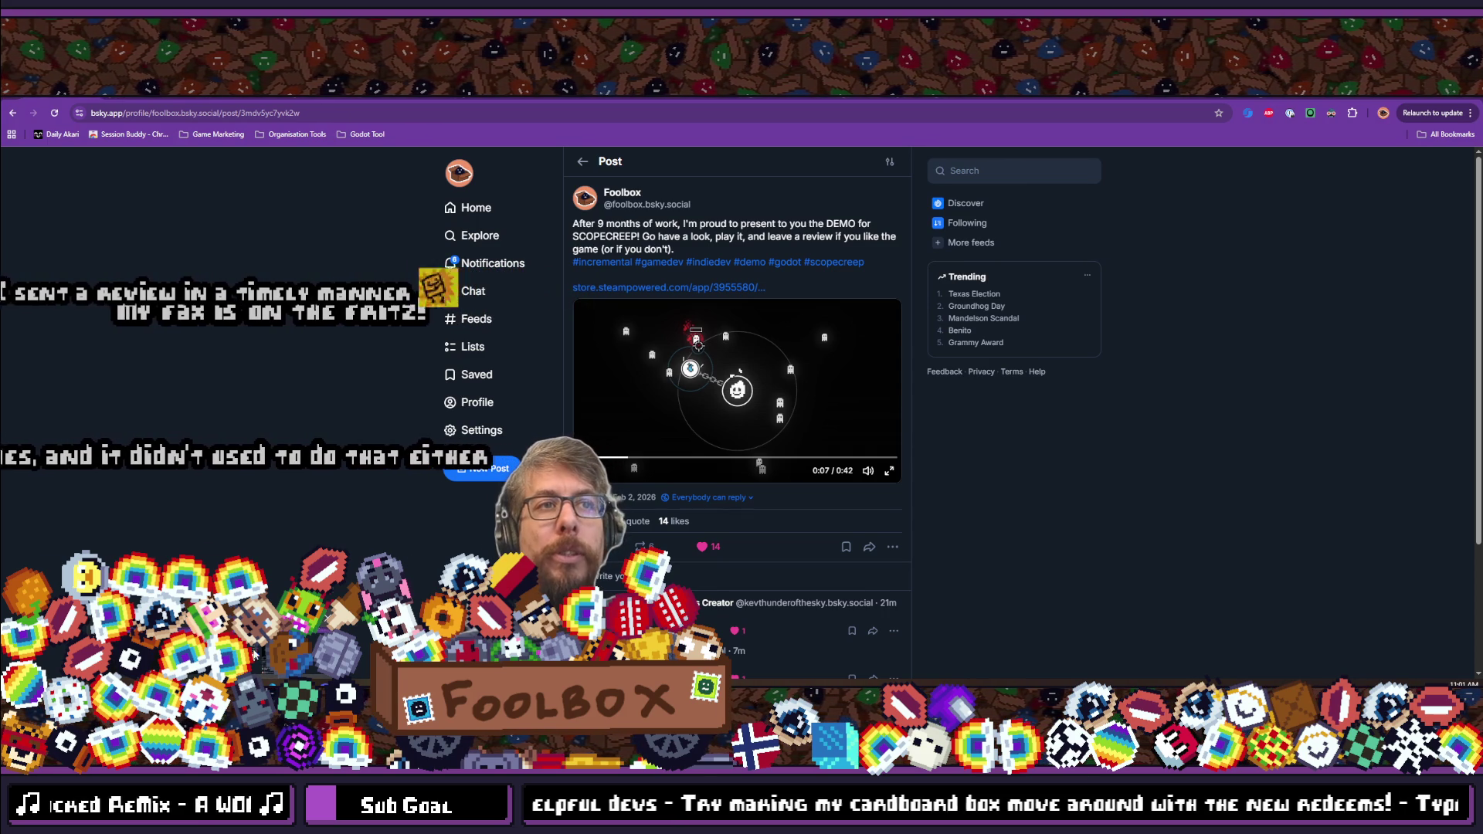
pyautogui.hotkey('ctrl', 'Tab')
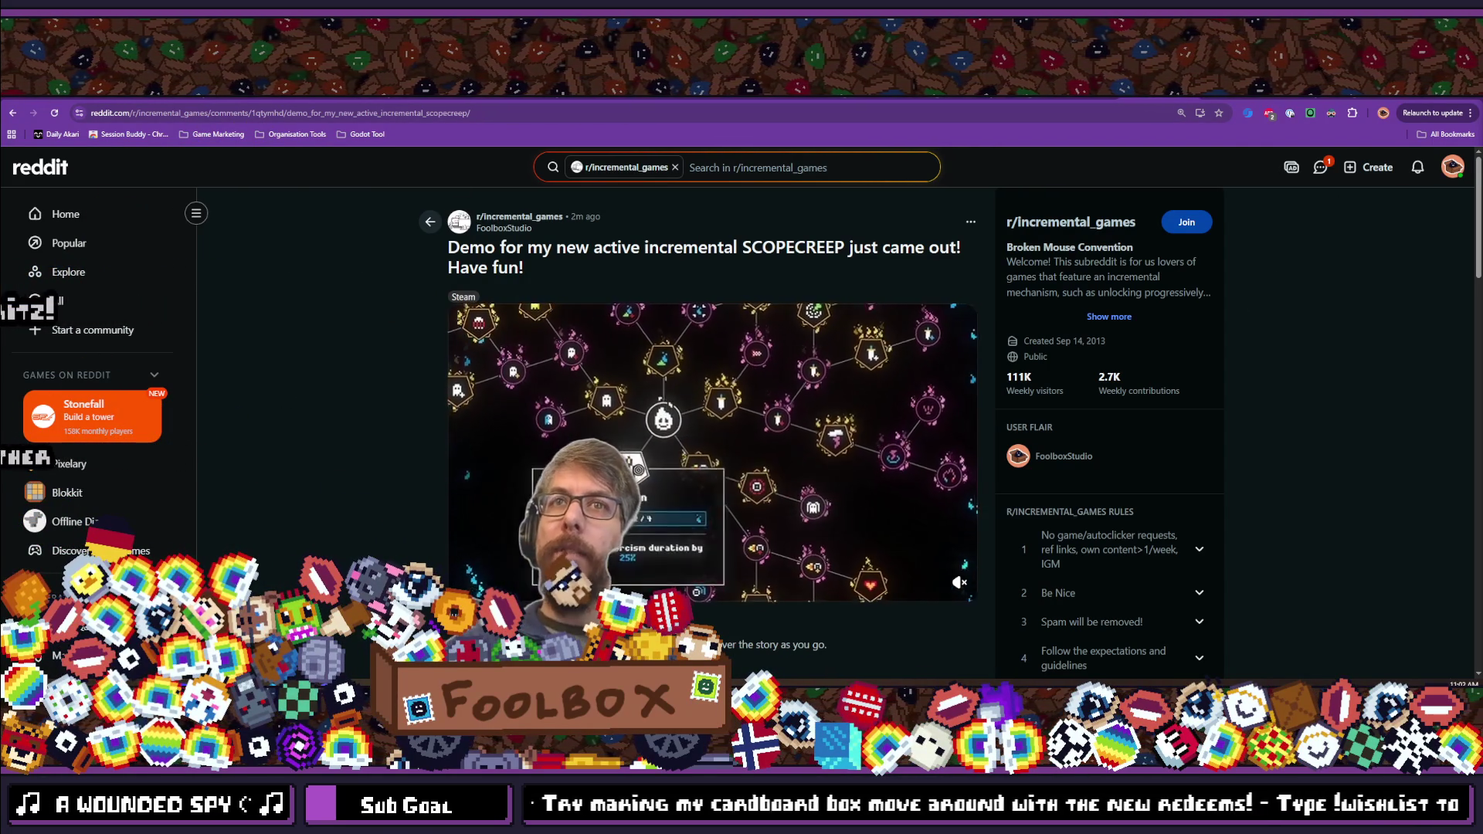
# Reload the r/incremental_games demo post, scan its votes and comments, then return to Bluesky.
pyautogui.scroll(-2, 712, 425)
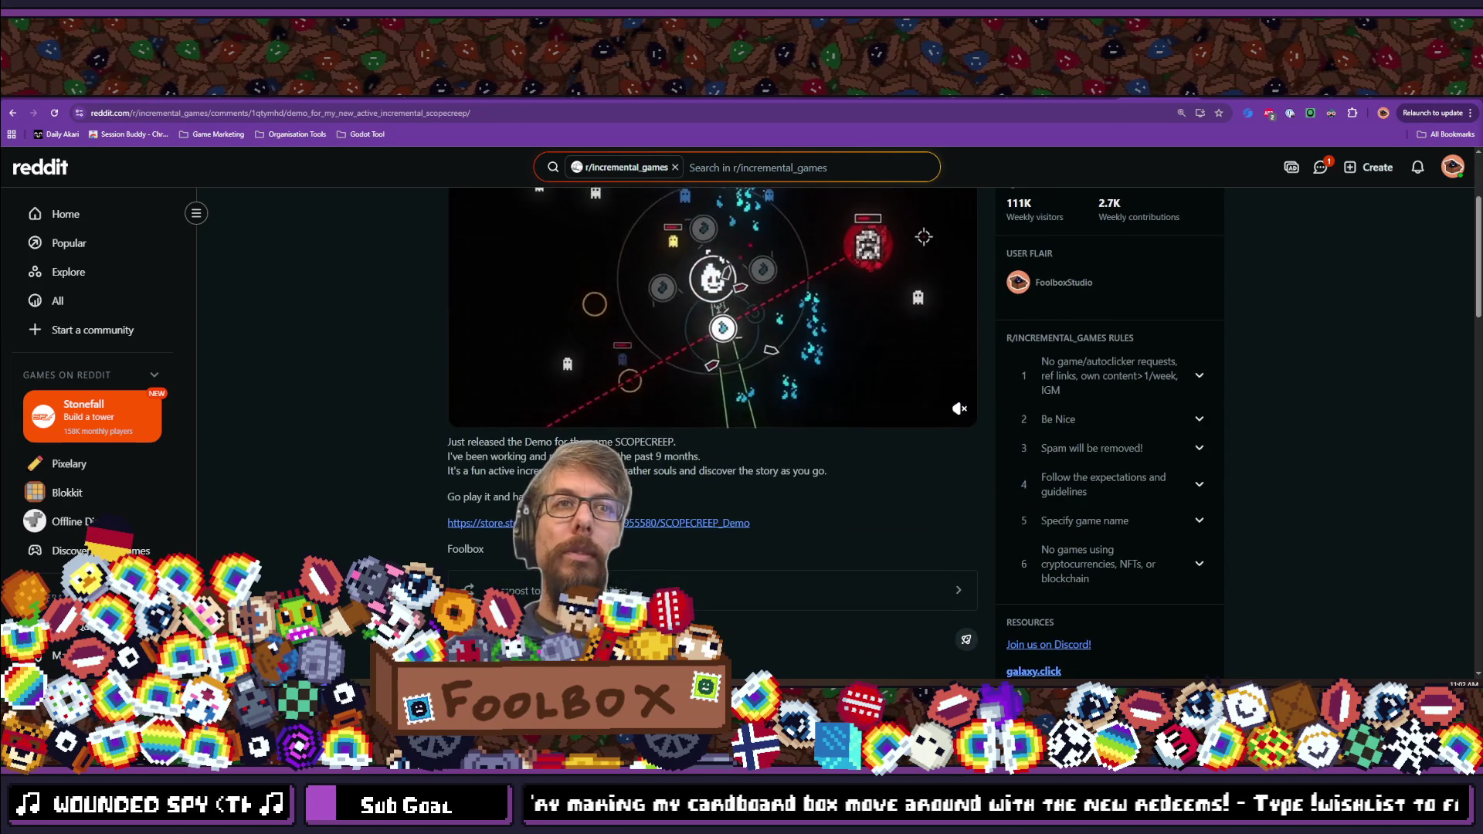
pyautogui.click(55, 113)
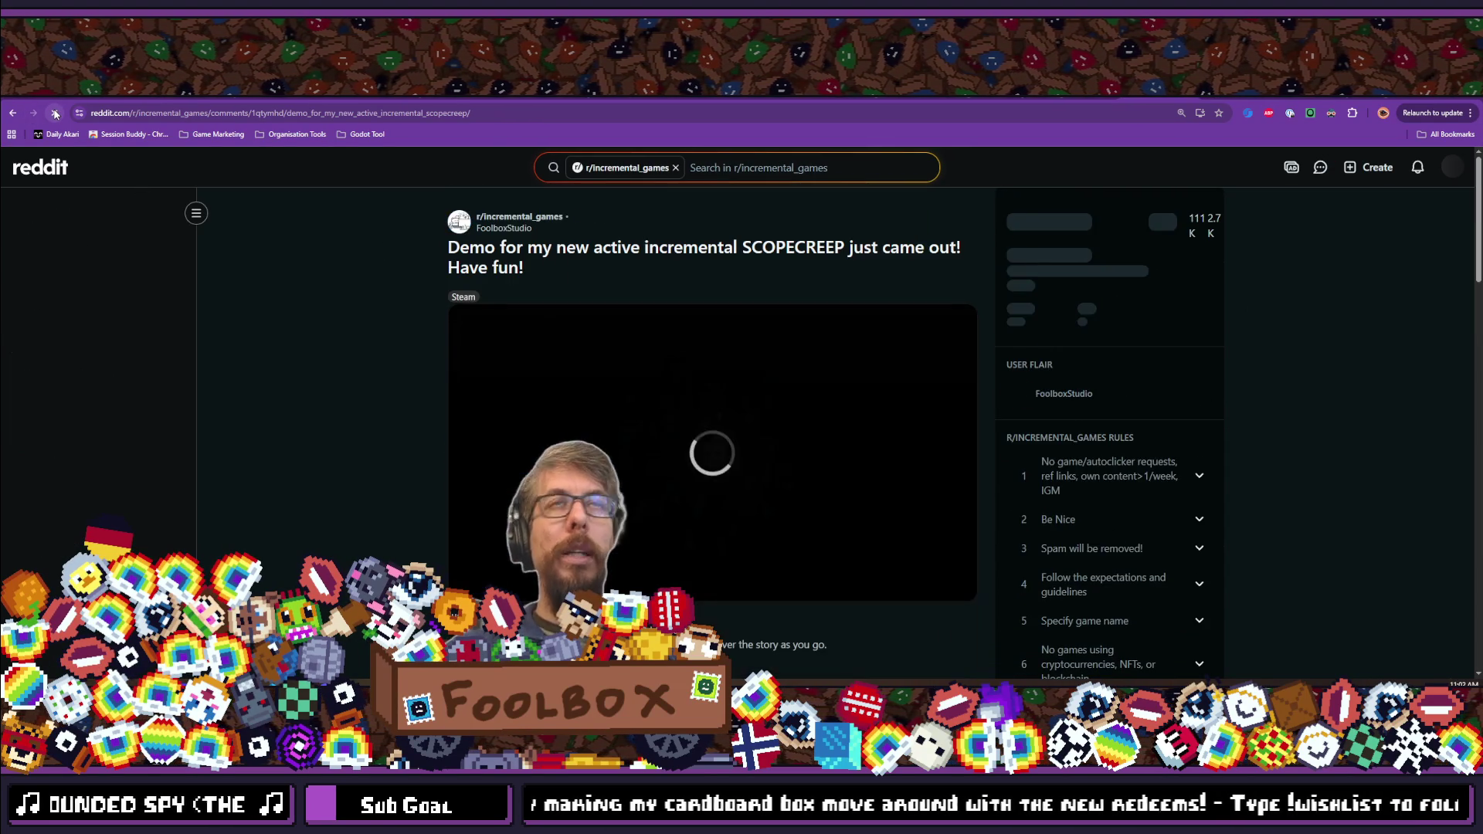
pyautogui.scroll(-5, 485, 318)
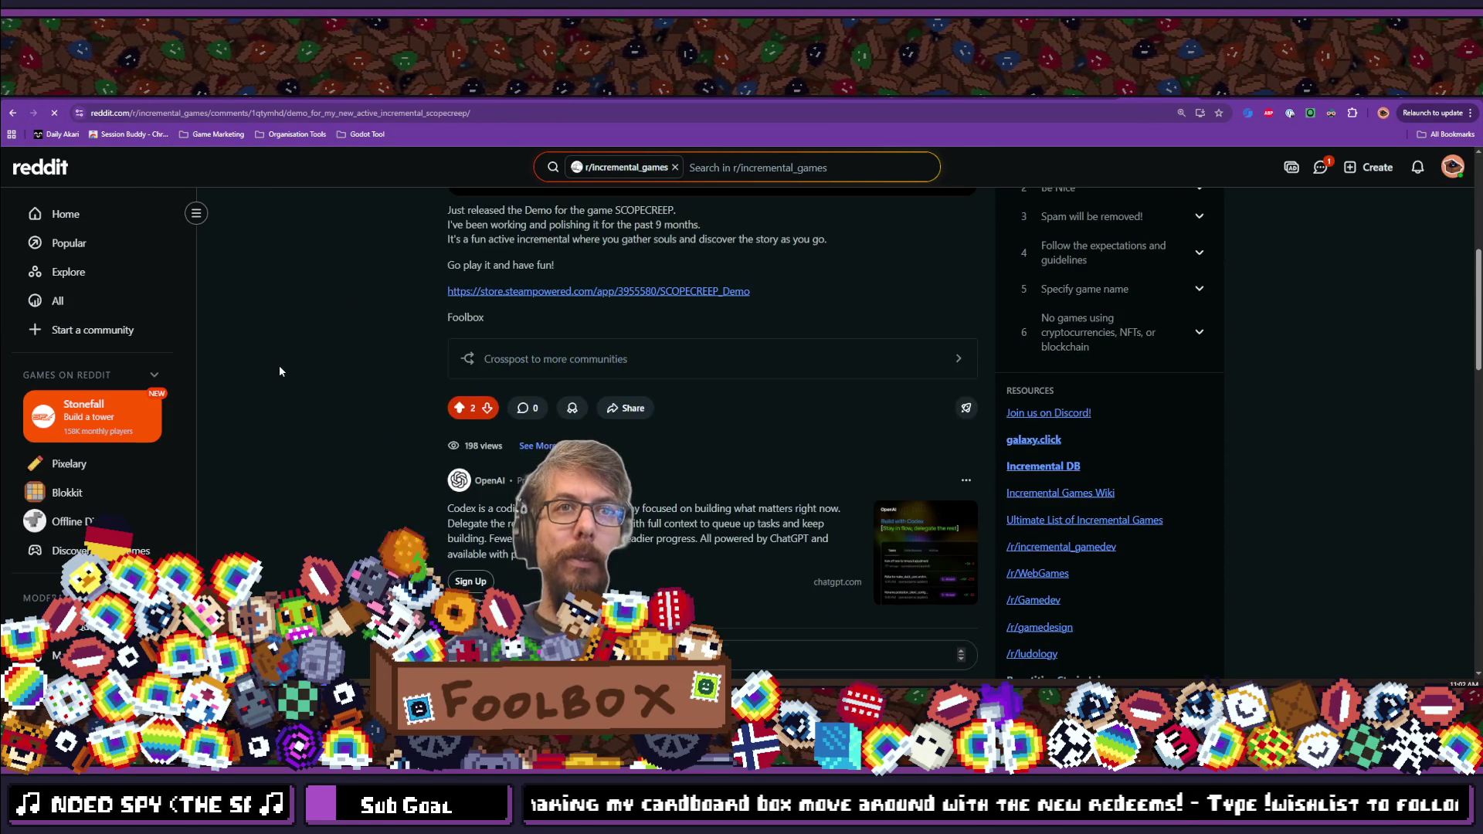
pyautogui.scroll(-3, 279, 370)
pyautogui.scroll(6, 280, 370)
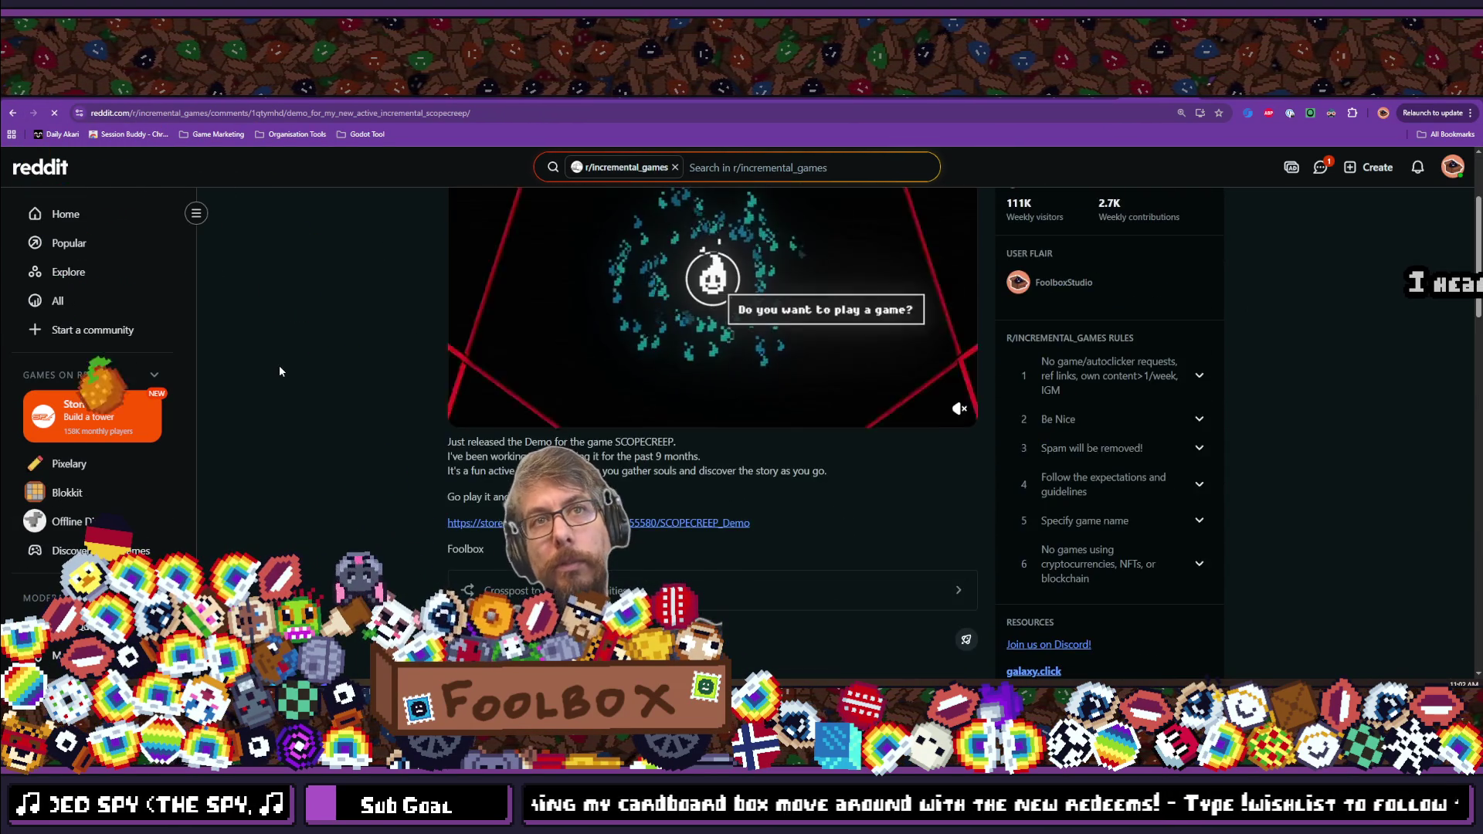
pyautogui.scroll(3, 386, 496)
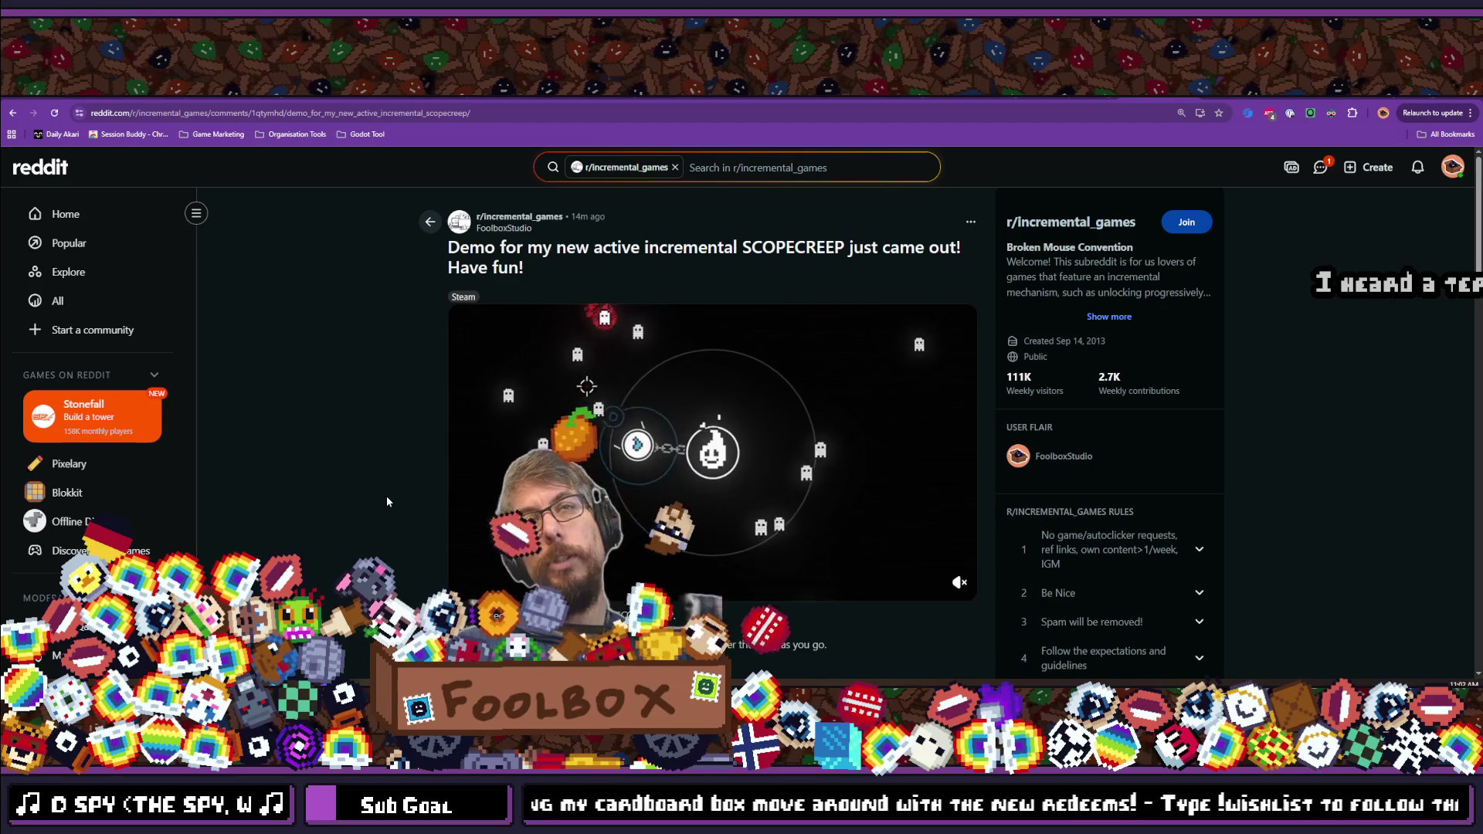
pyautogui.click(53, 96)
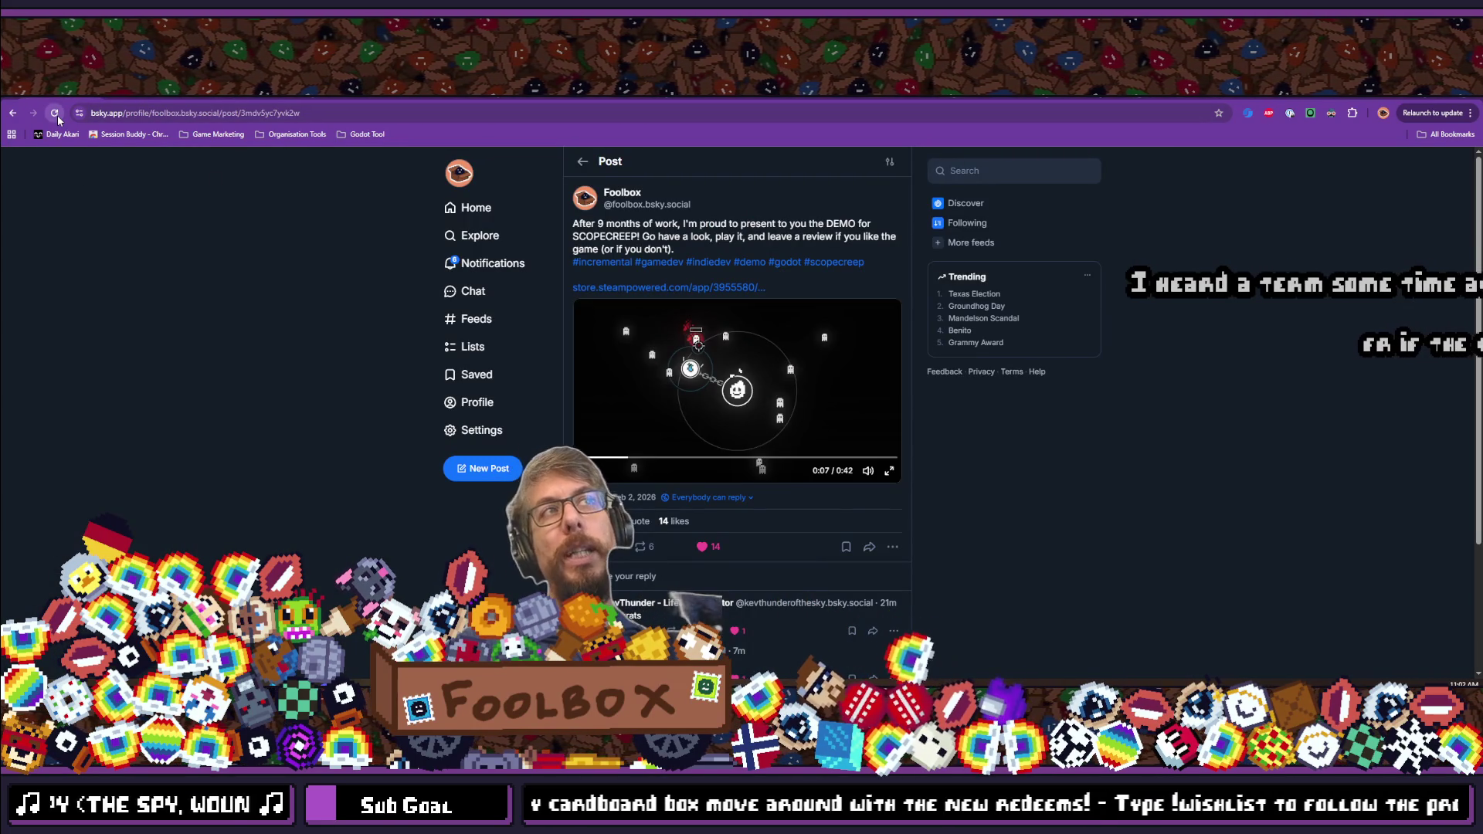
# Reload the Bluesky demo post, check the Steam client, then switch to the SCOPECREEP Demo store tab.
pyautogui.click(55, 116)
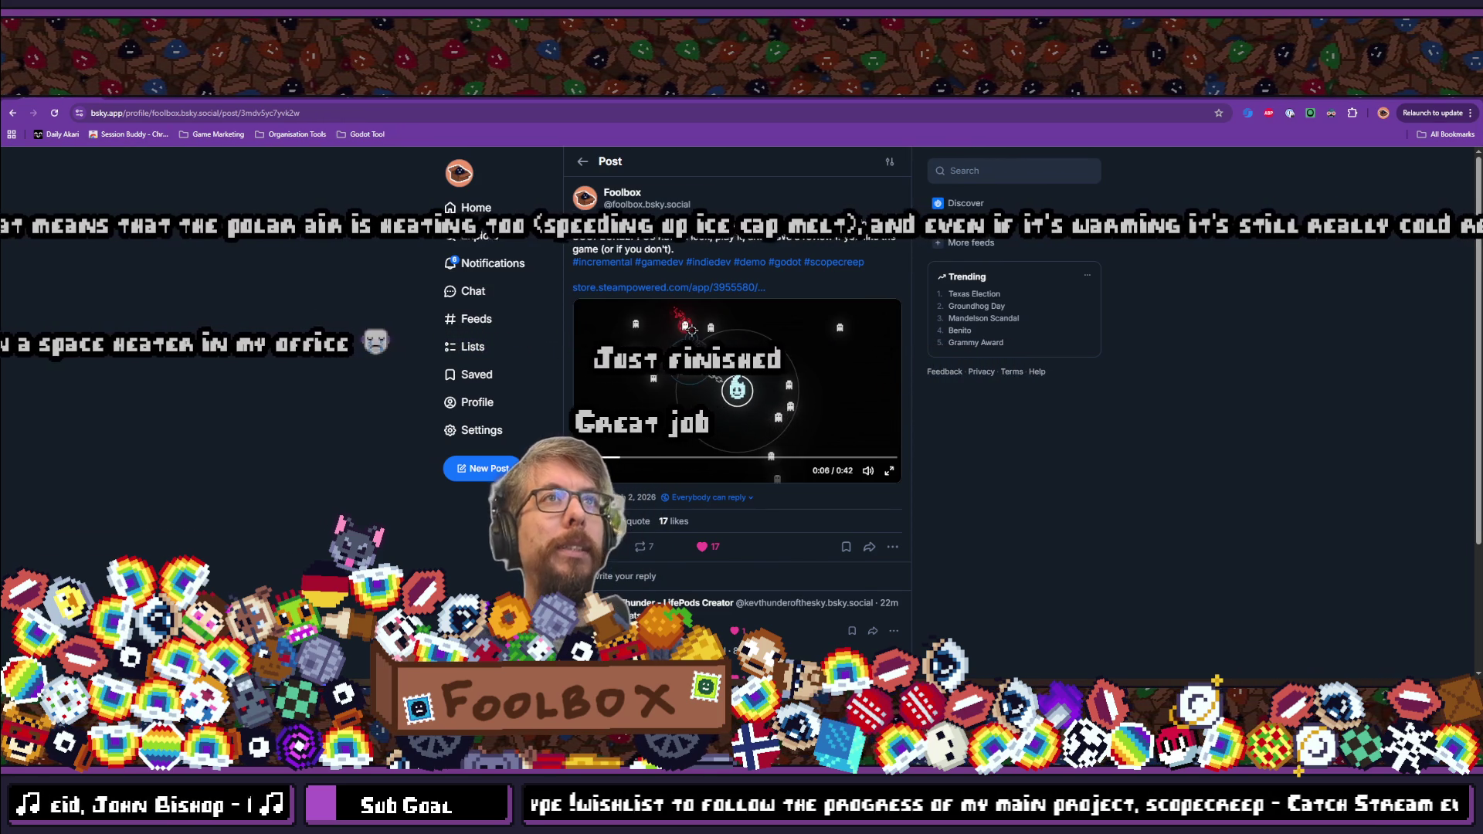
pyautogui.hotkey('alt', 'Tab')
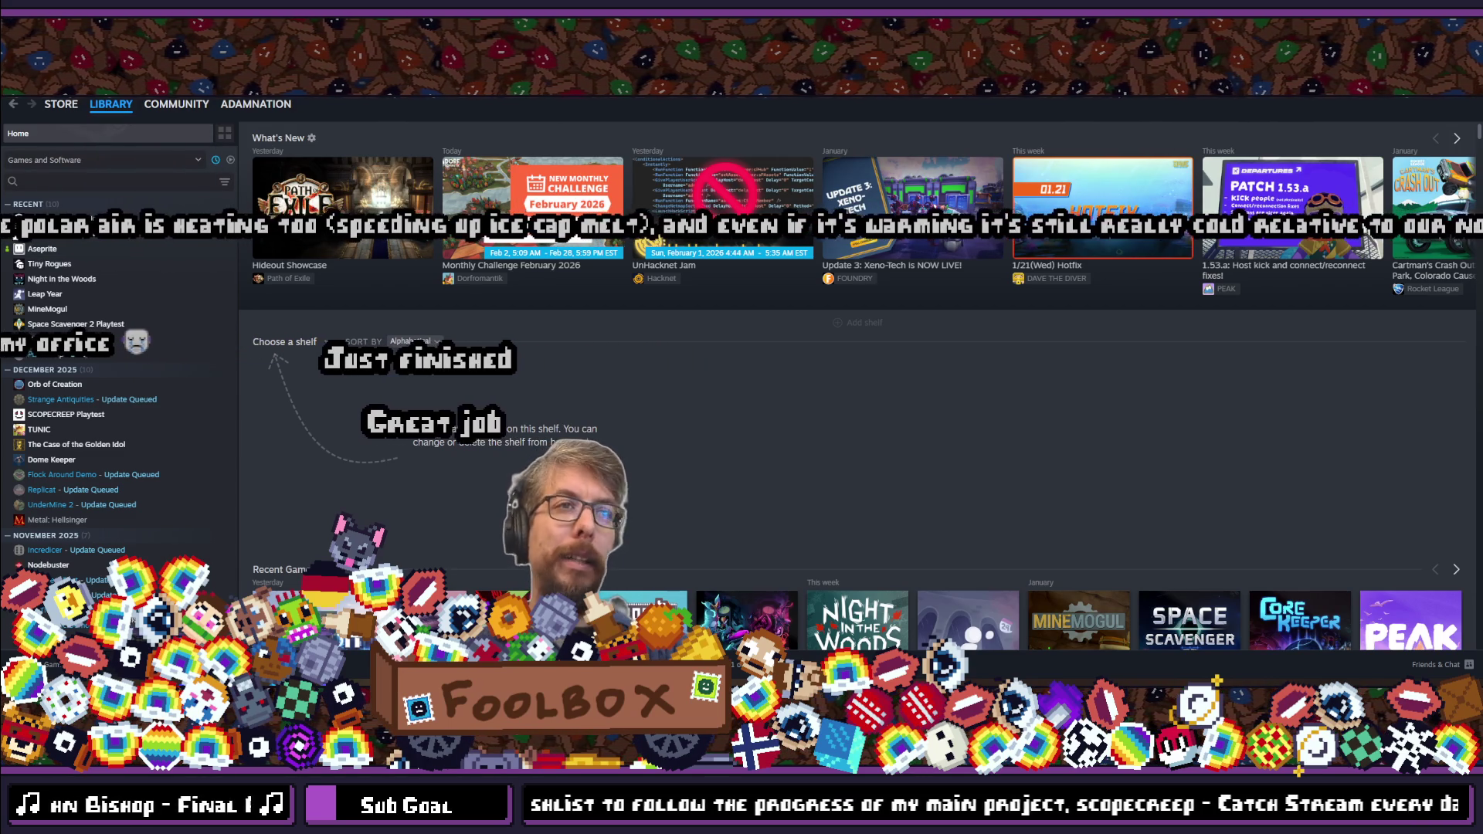
pyautogui.hotkey('alt', 'Tab')
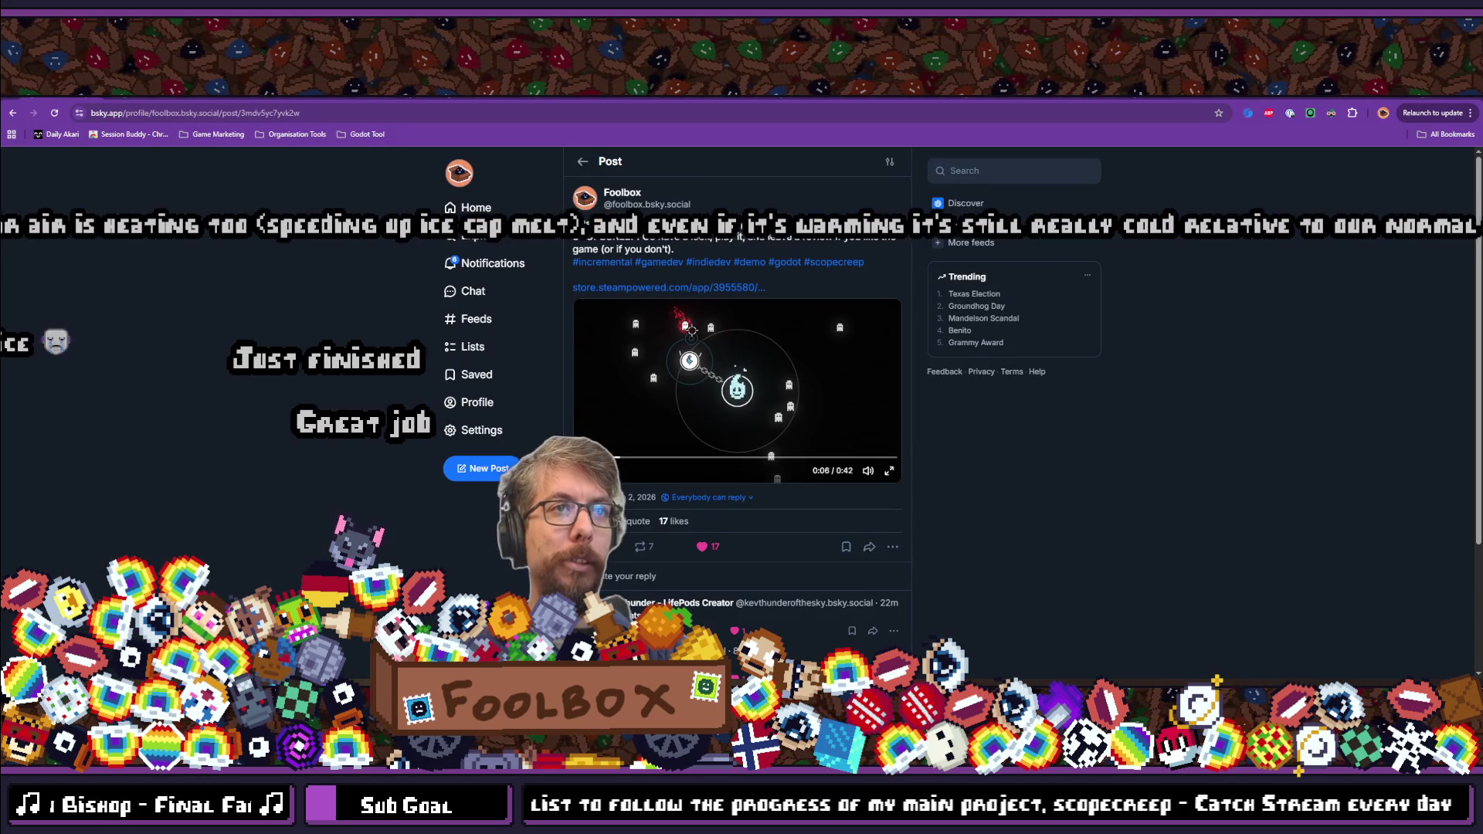
pyautogui.hotkey('ctrl', 'Tab')
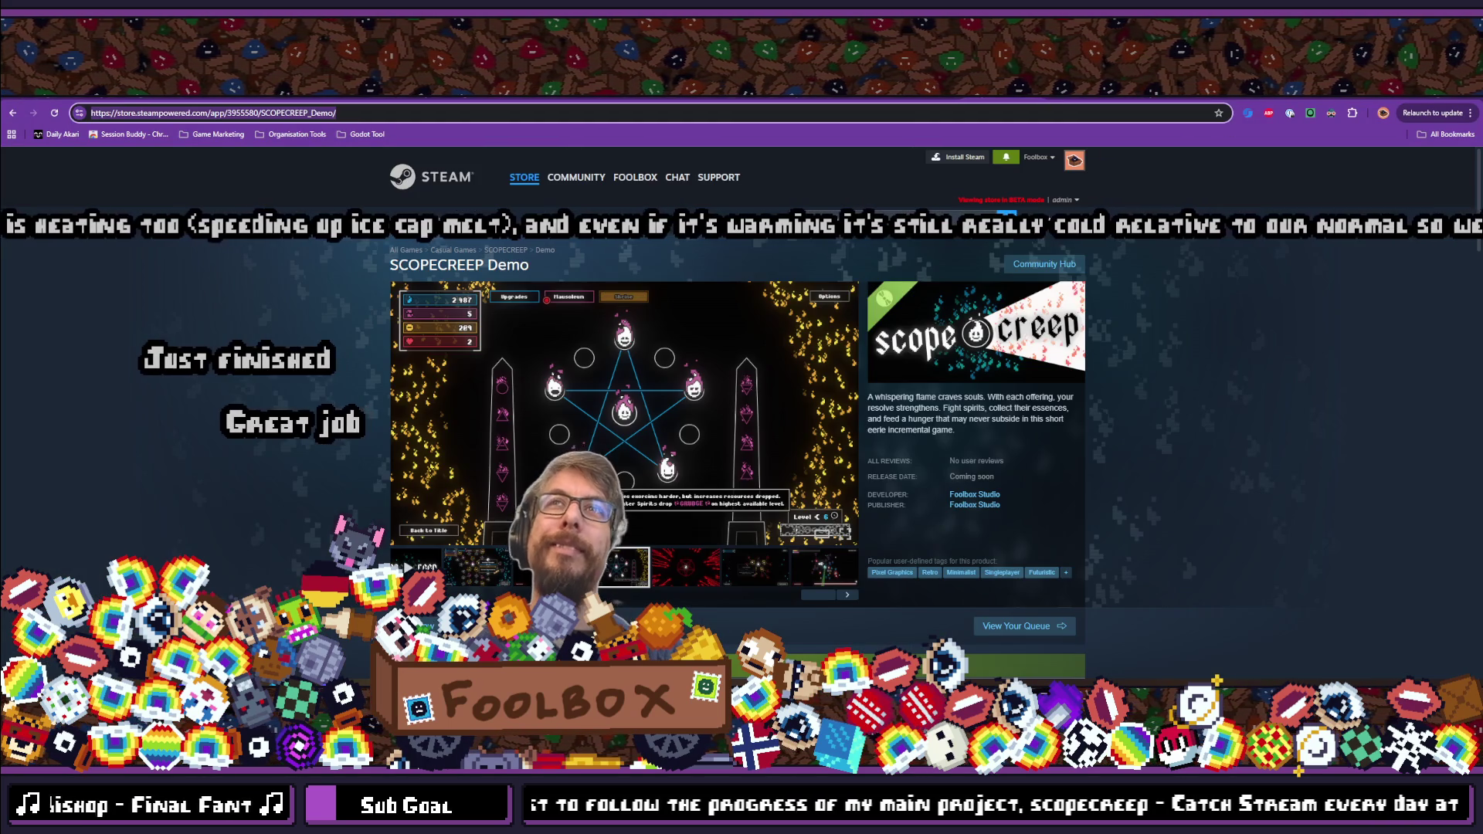
# Reload the SCOPECREEP Demo store page, confirm its reviews section is empty, and close the tab.
pyautogui.click(54, 113)
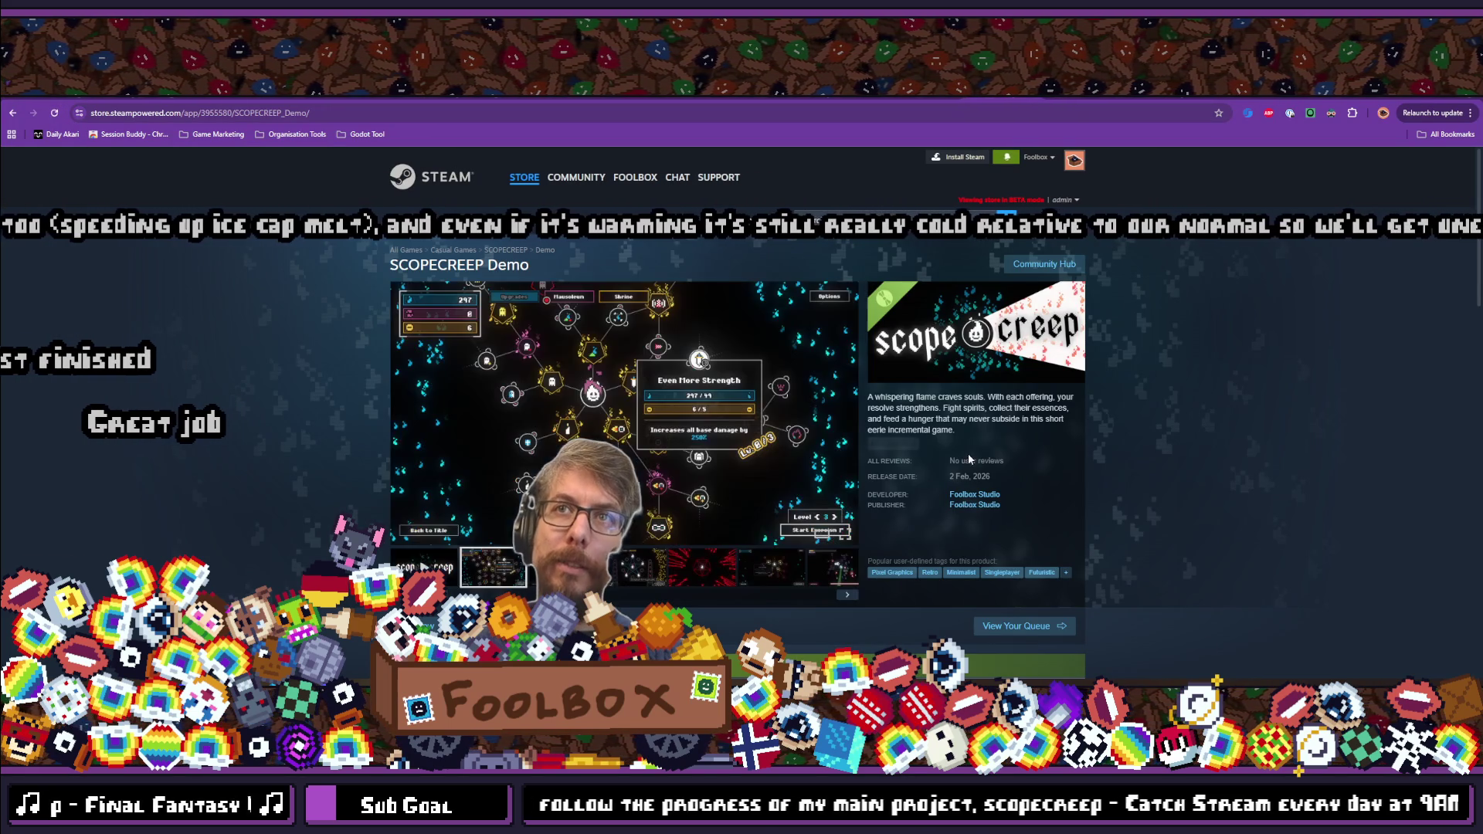
pyautogui.click(973, 462)
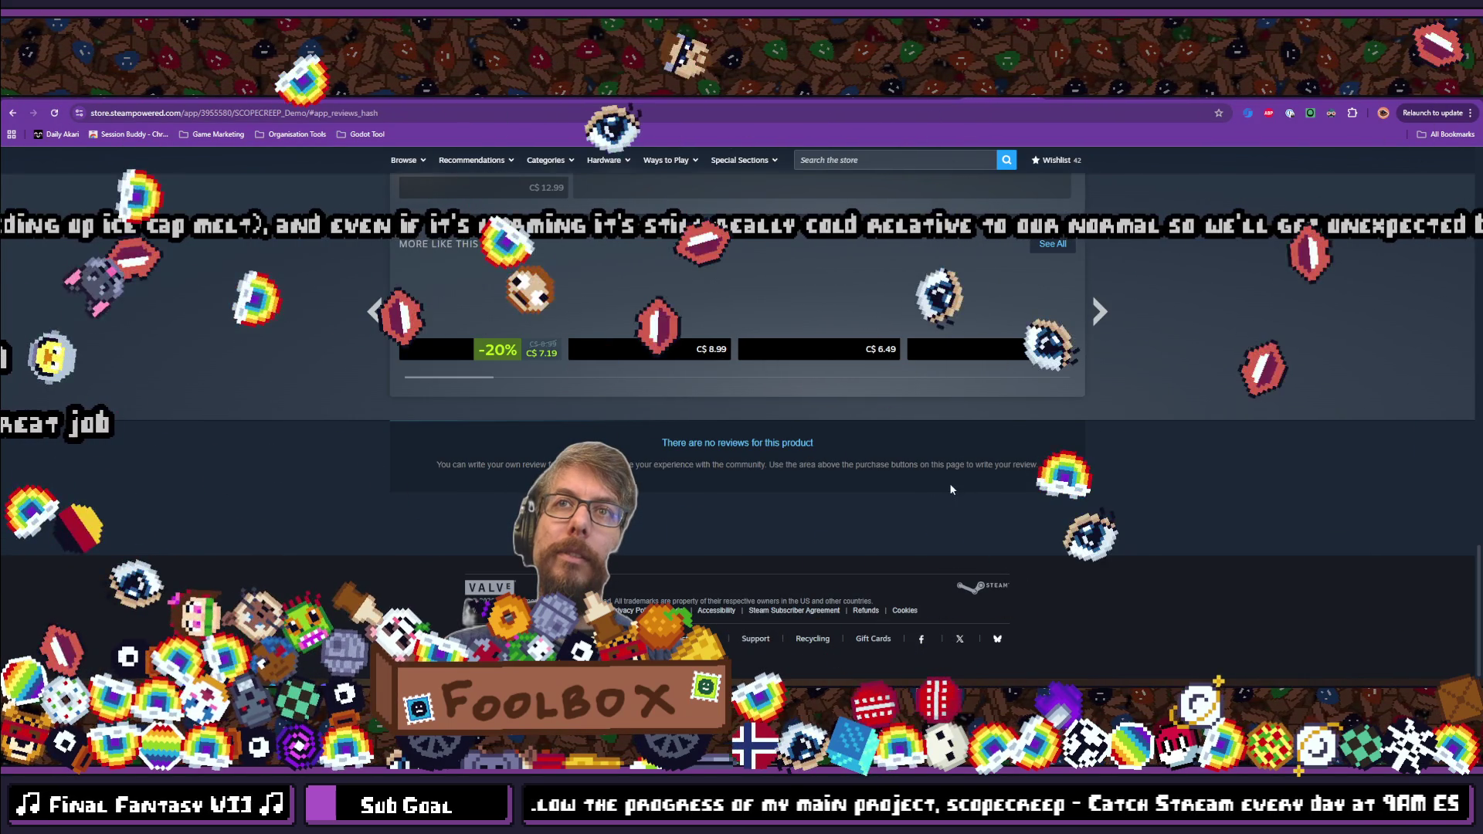
pyautogui.scroll(5, 1162, 438)
pyautogui.scroll(-5, 1162, 417)
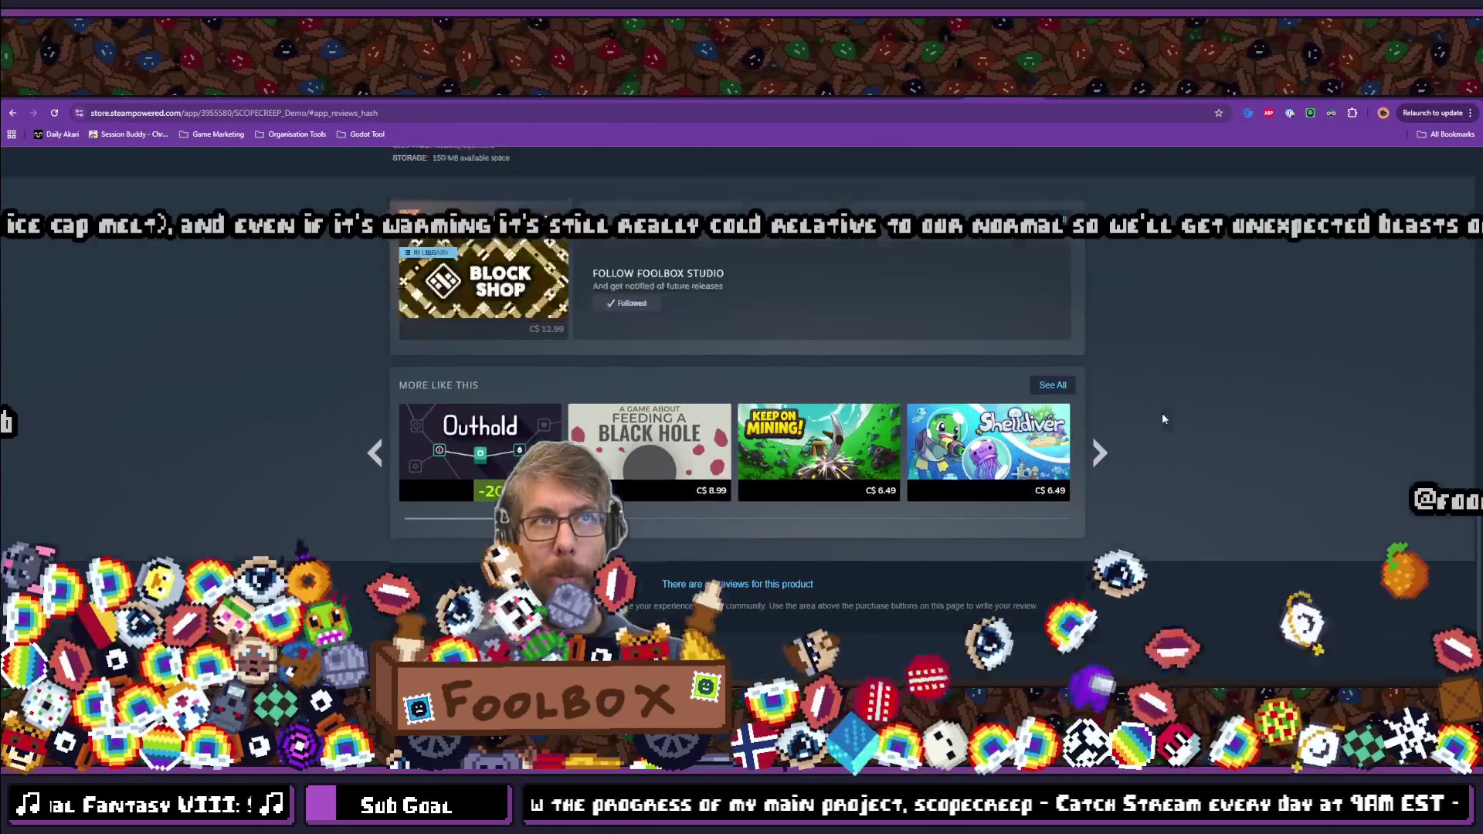
pyautogui.scroll(10, 1162, 412)
pyautogui.scroll(5, 1163, 418)
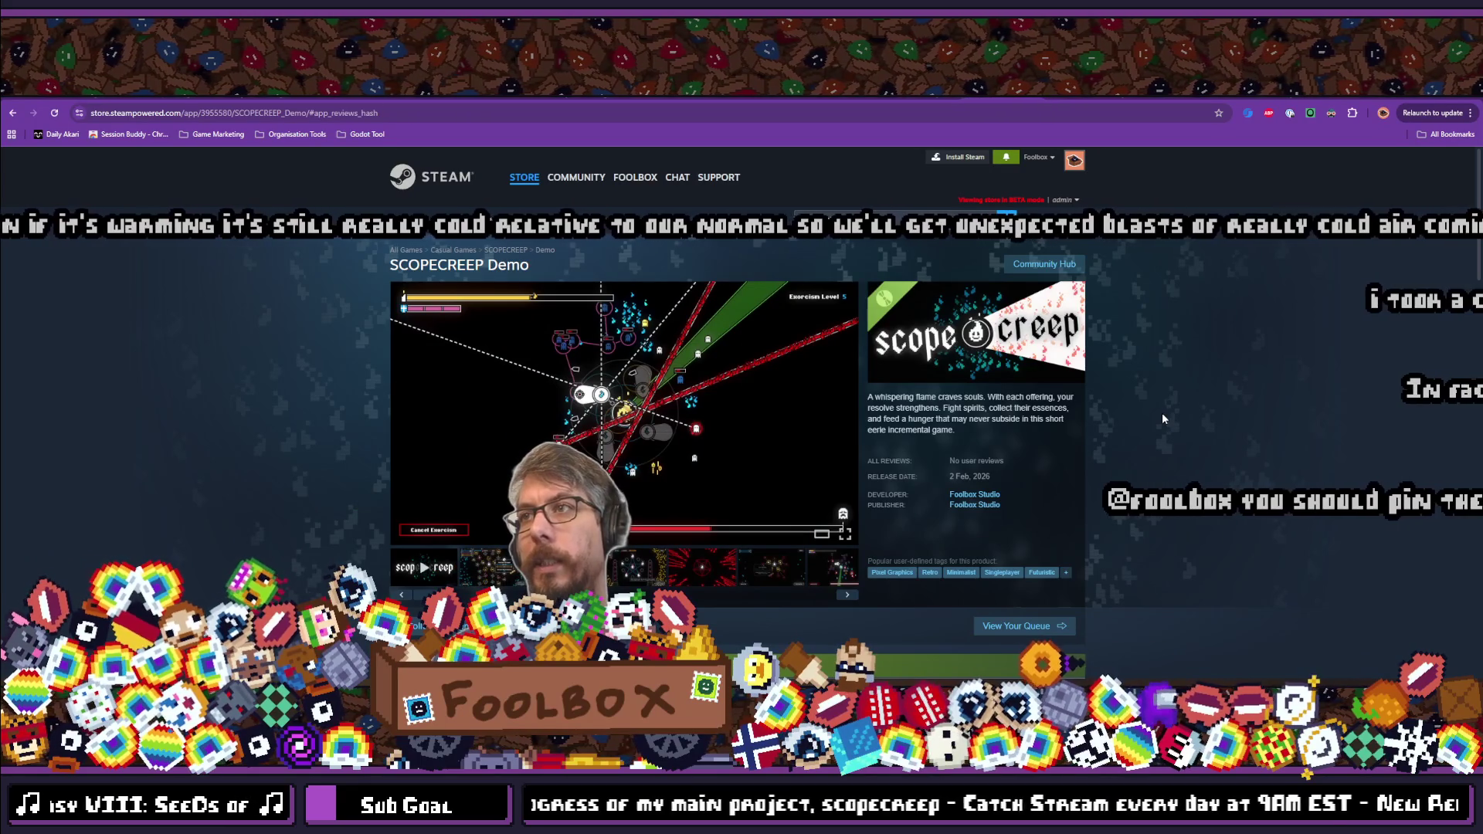
pyautogui.hotkey('ctrl', 'w')
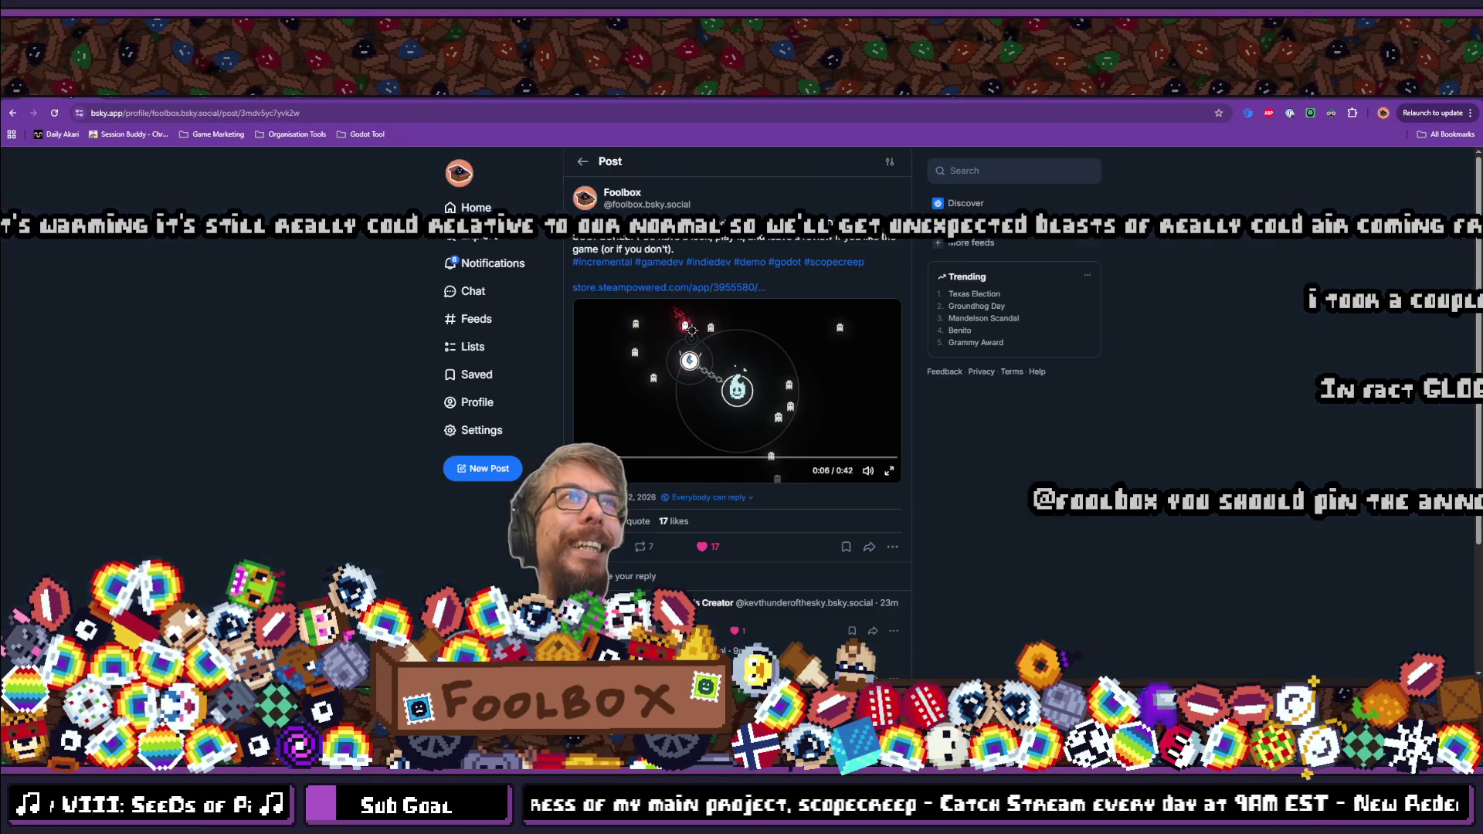
pyautogui.click(475, 264)
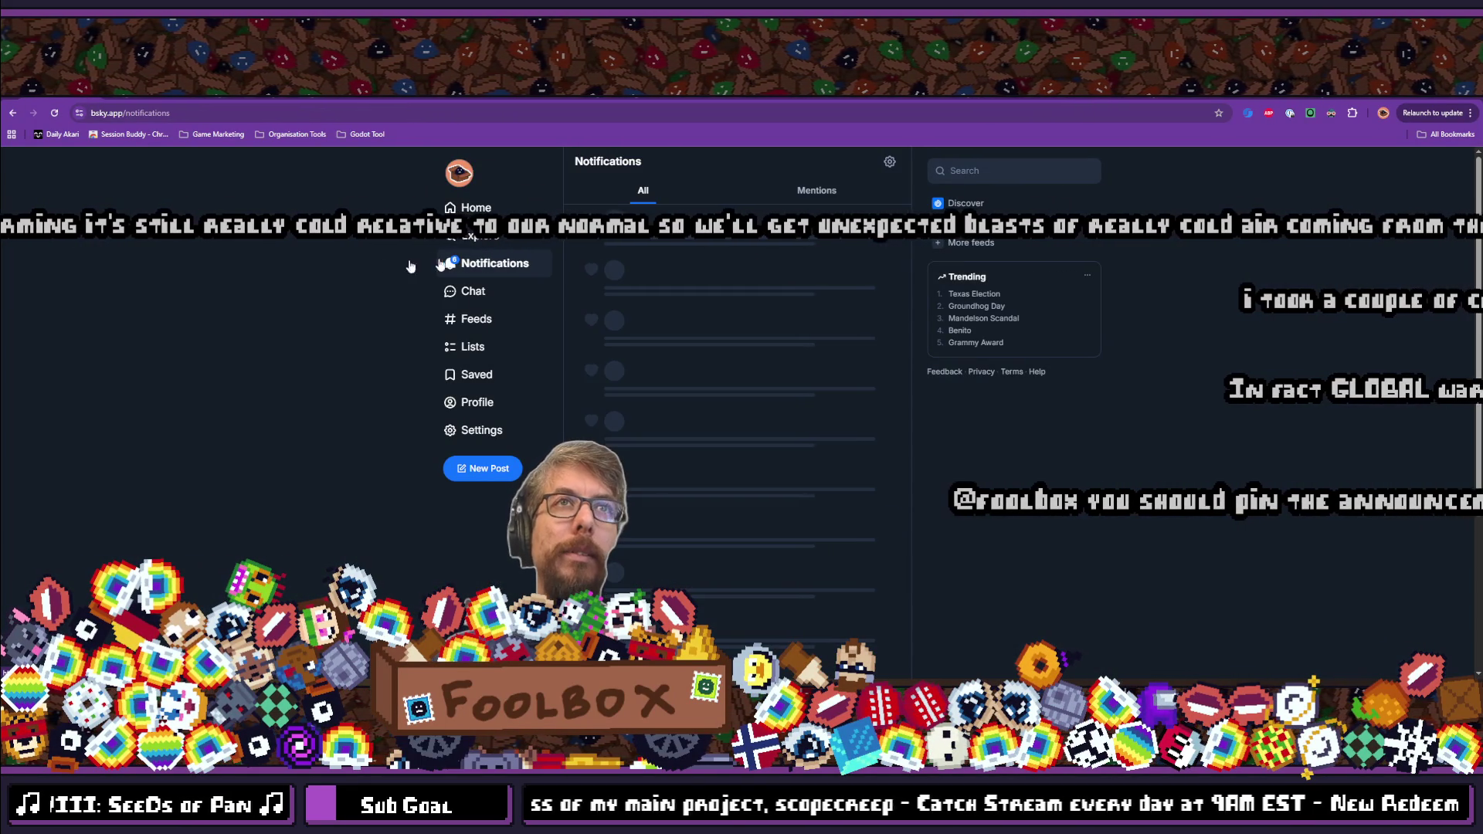
pyautogui.click(477, 402)
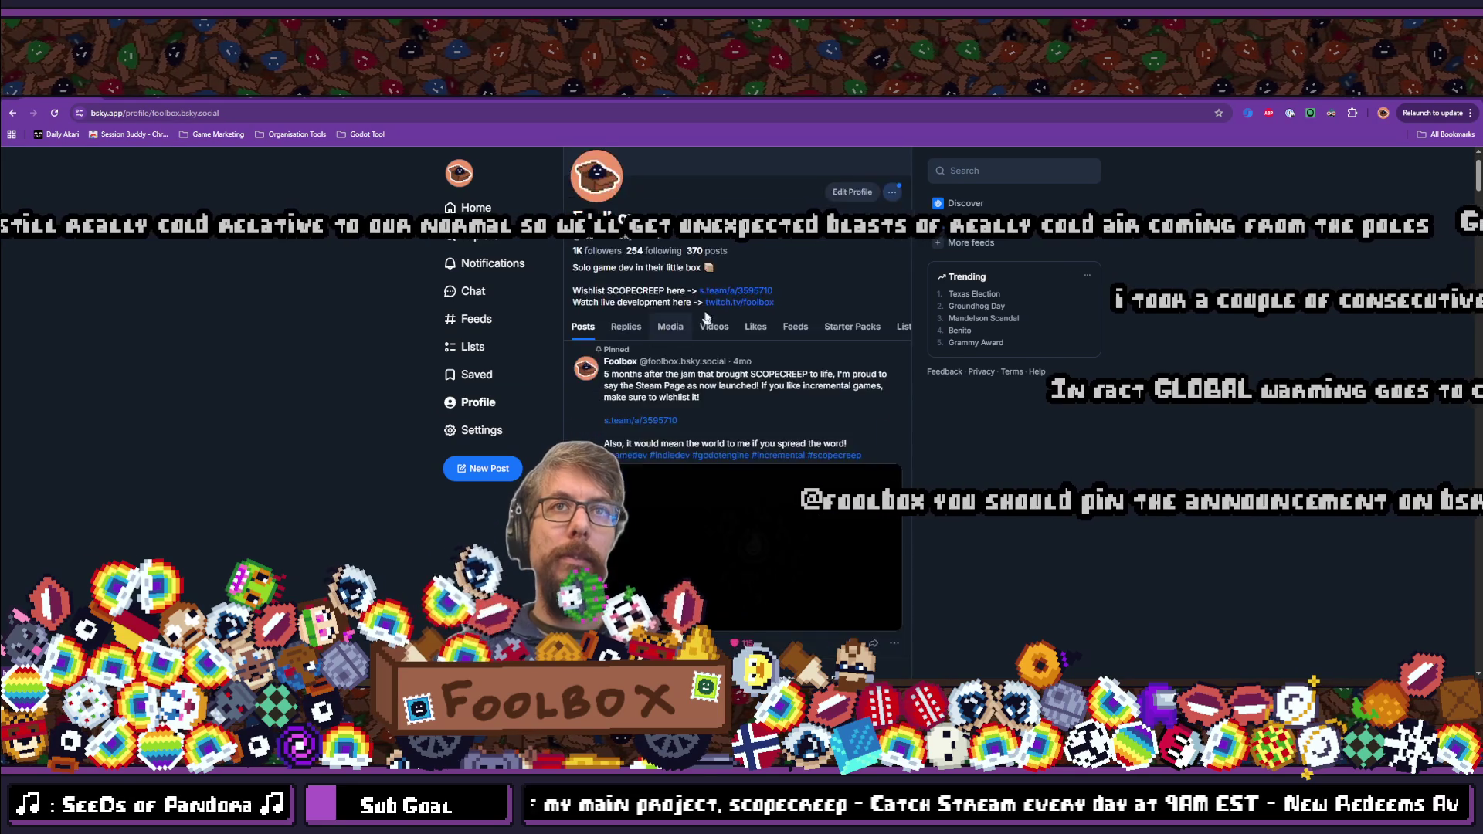
pyautogui.scroll(-5, 705, 317)
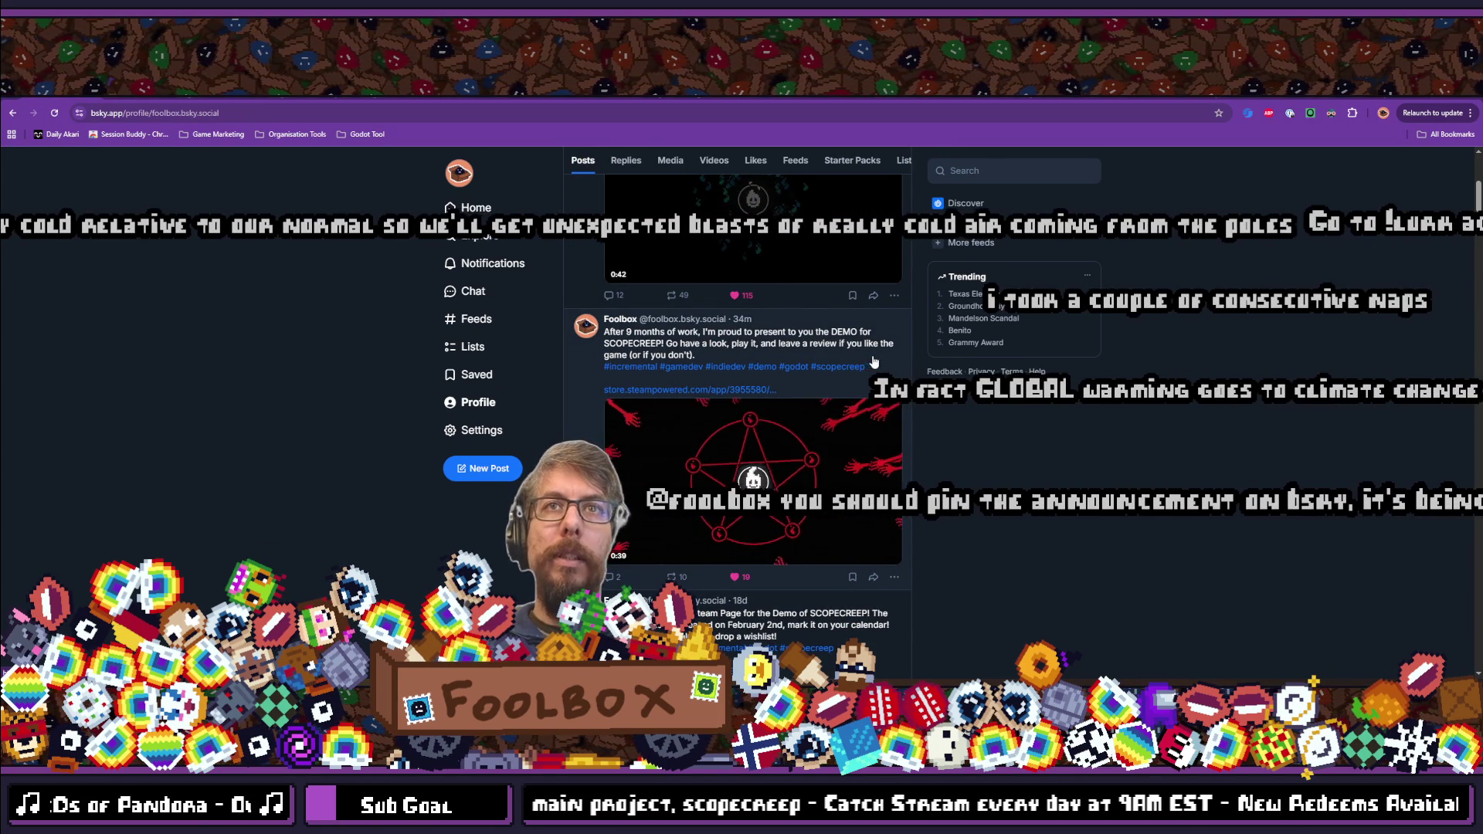
pyautogui.click(894, 577)
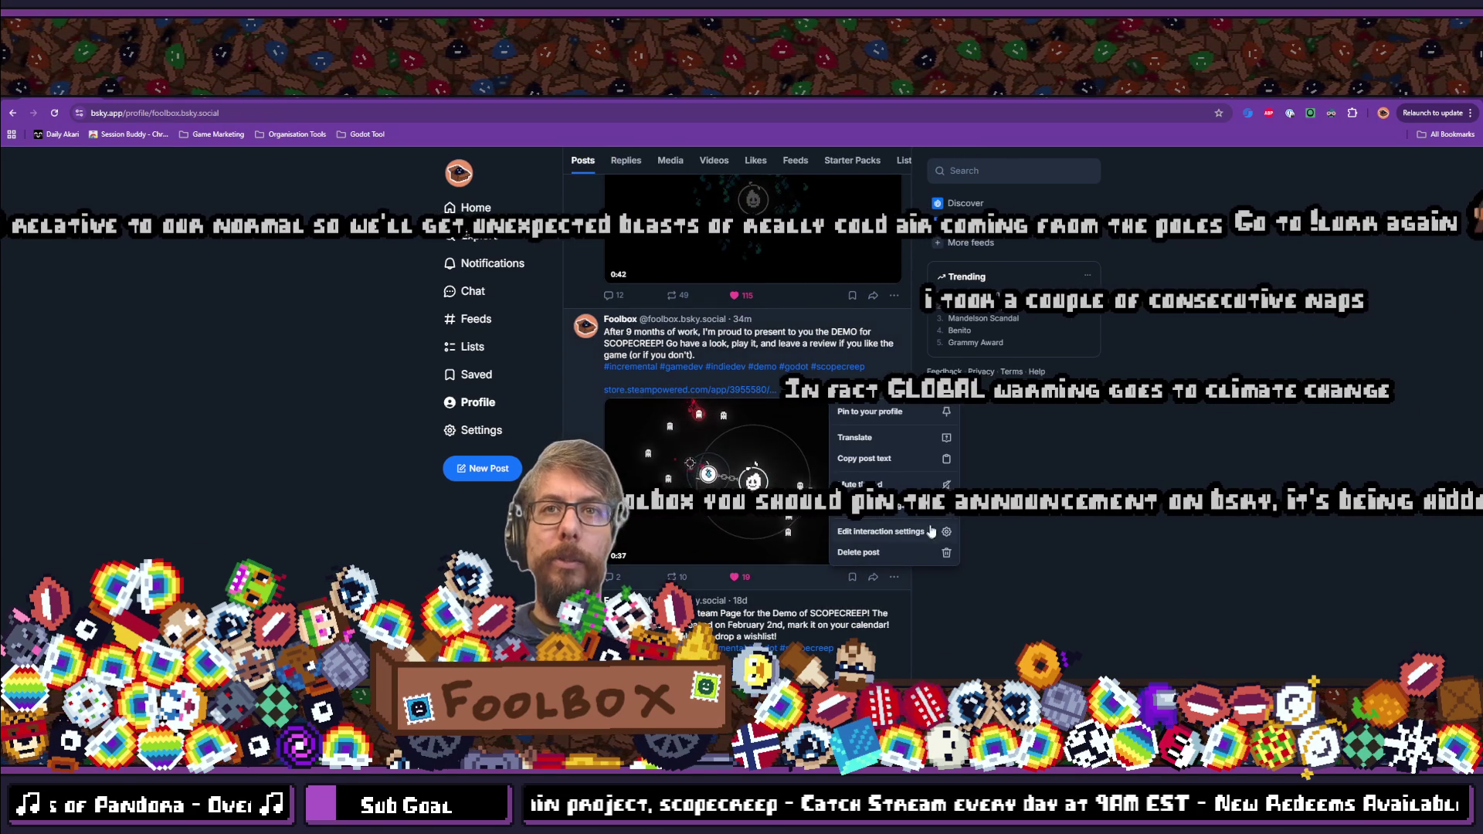
pyautogui.click(925, 414)
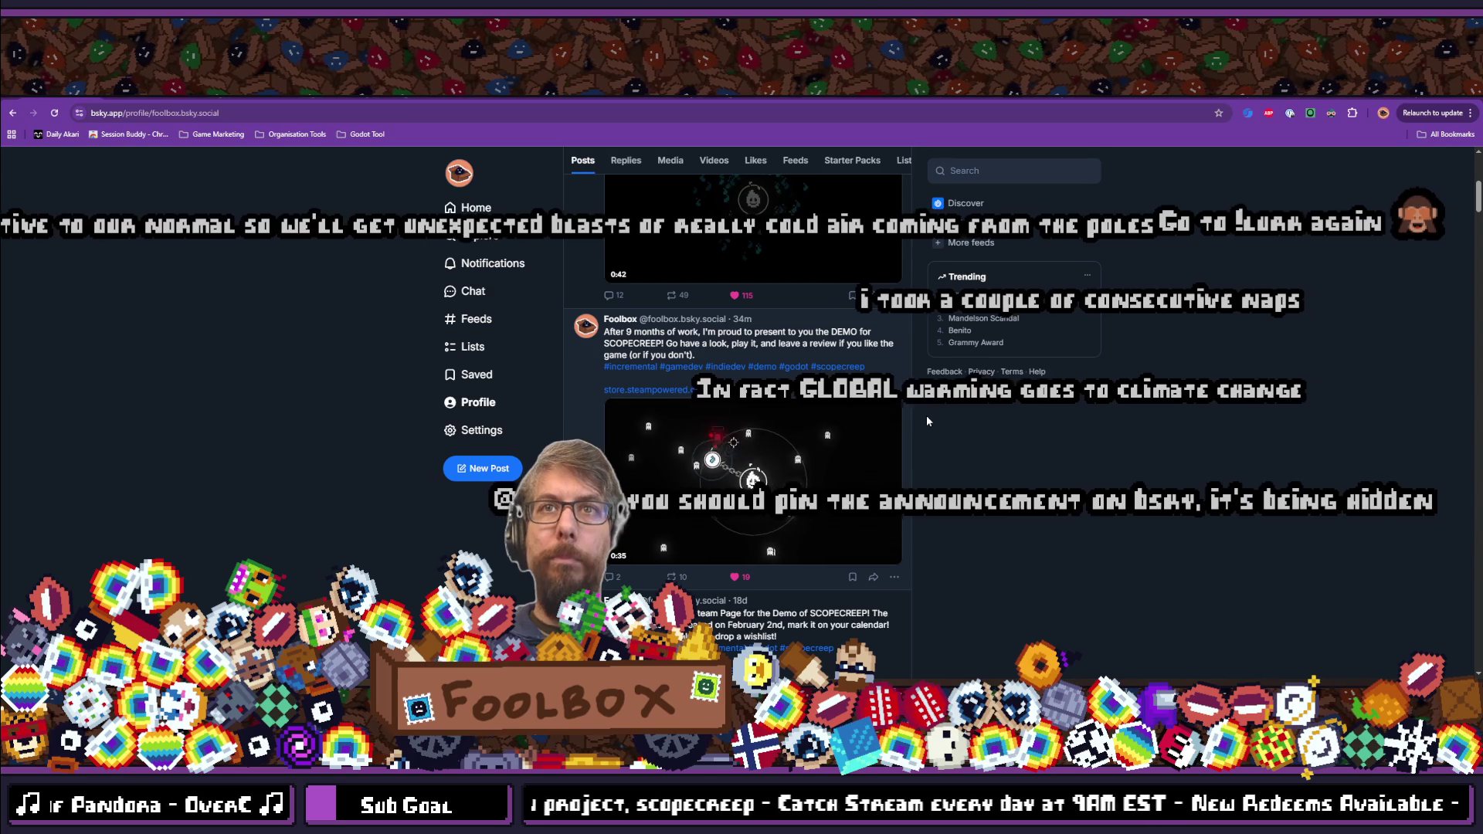
pyautogui.scroll(3, 737, 386)
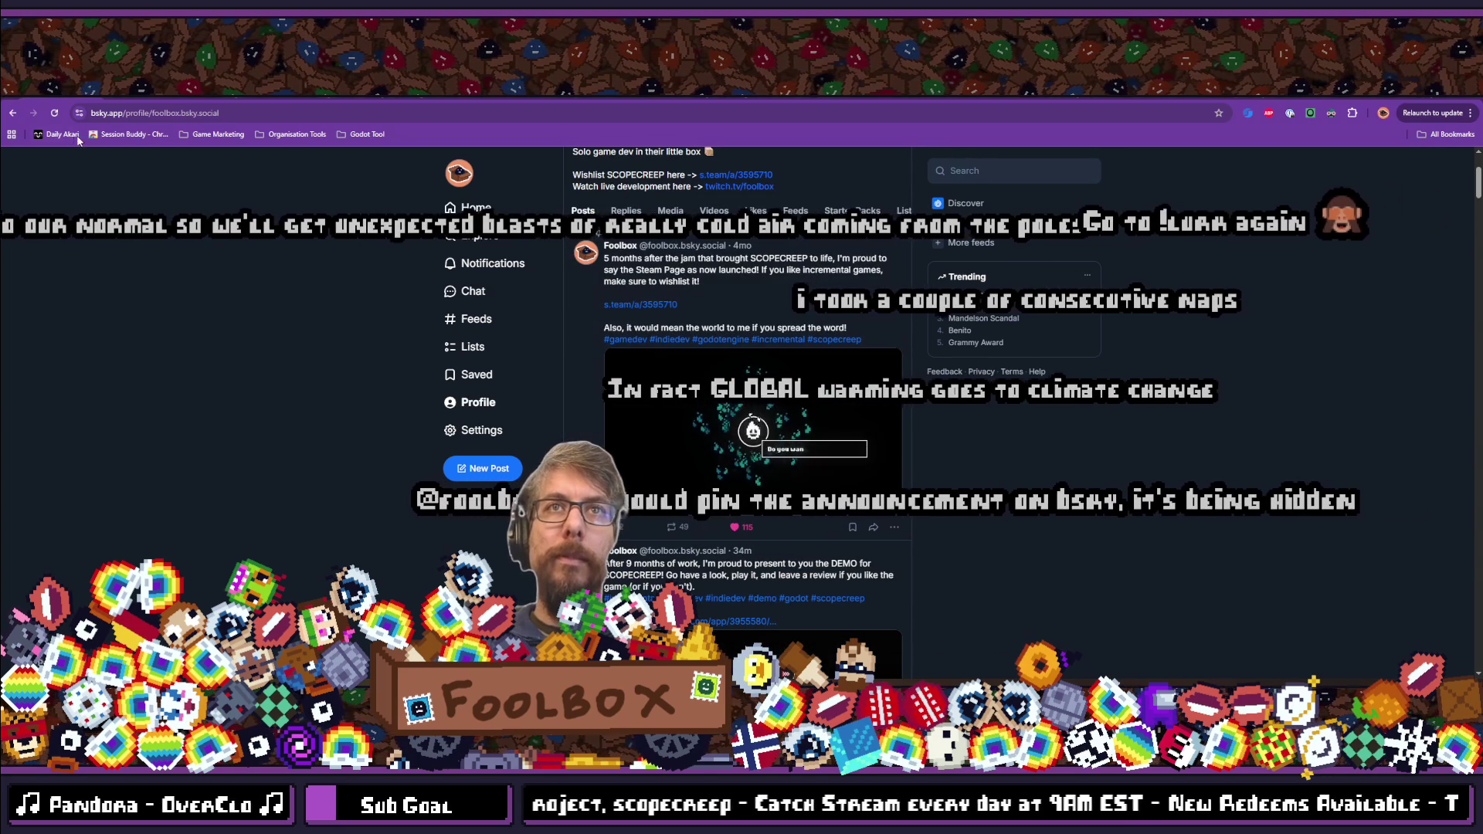
pyautogui.click(54, 113)
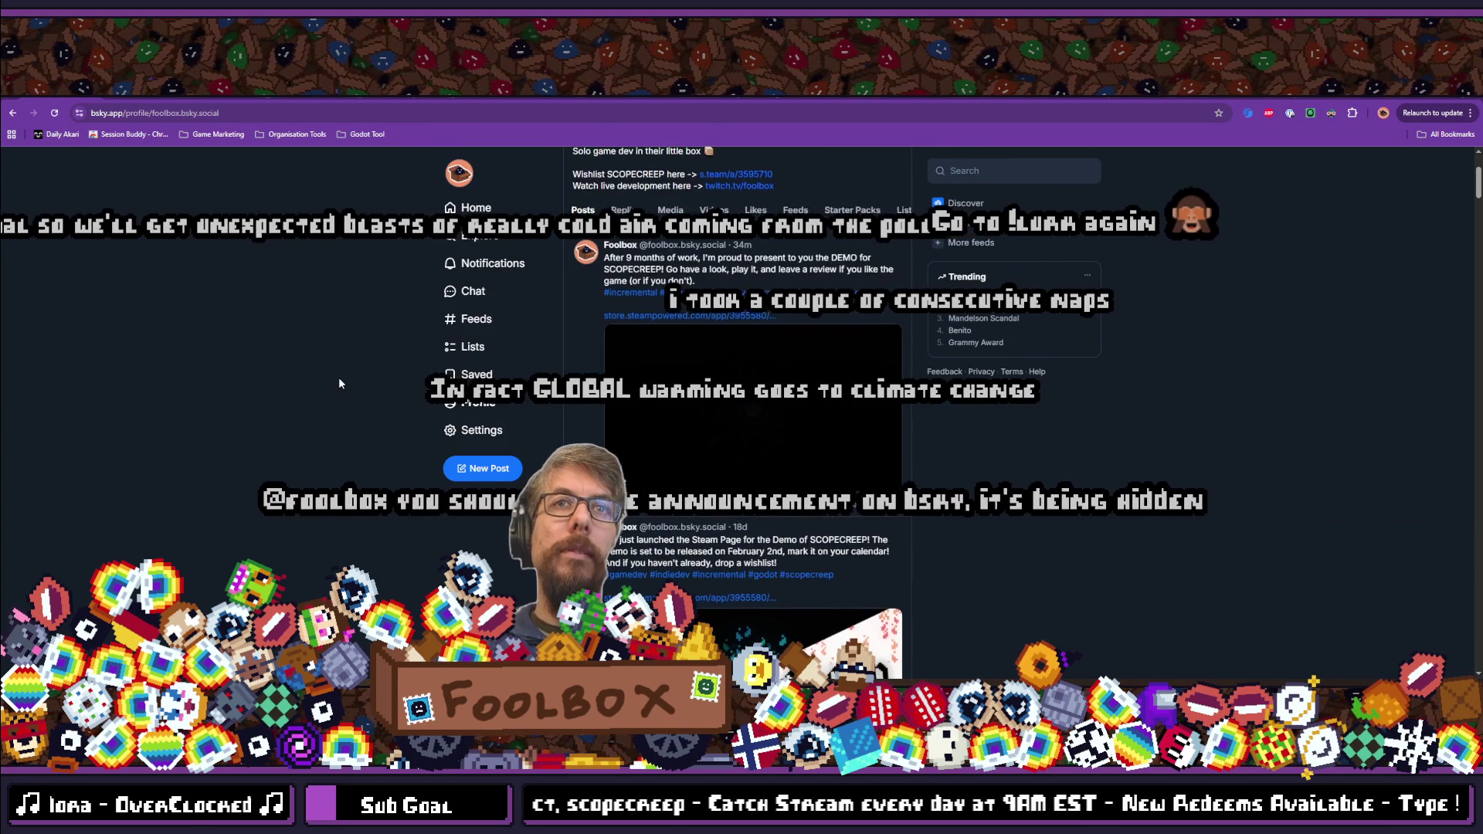
pyautogui.scroll(-4, 338, 383)
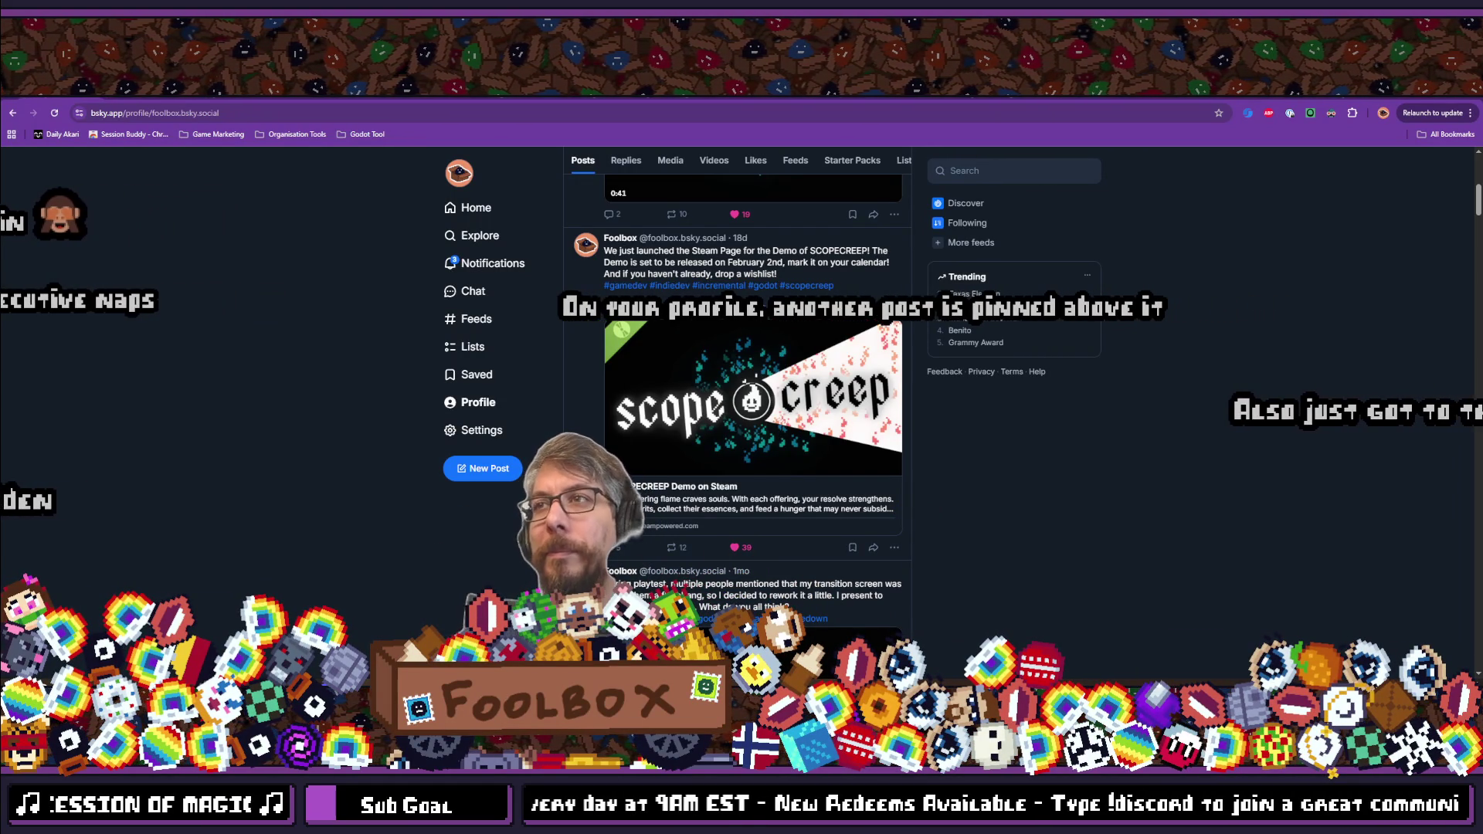
pyautogui.scroll(5, 1030, 423)
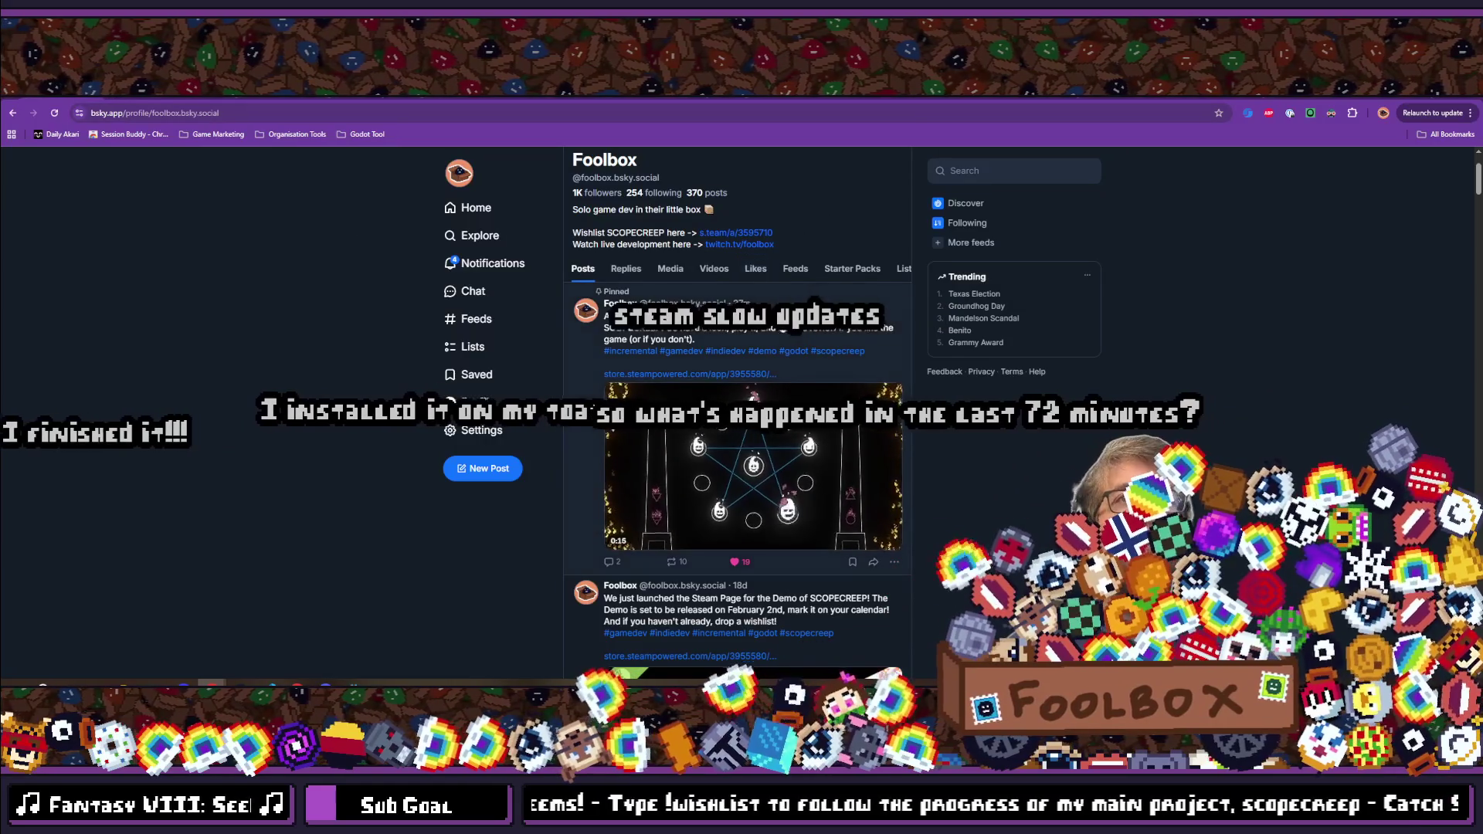
# Open the pinned Bluesky demo post, select its address, then switch to the Reddit r/incremental_games post.
pyautogui.click(741, 339)
pyautogui.hotkey('ctrl', 'l')
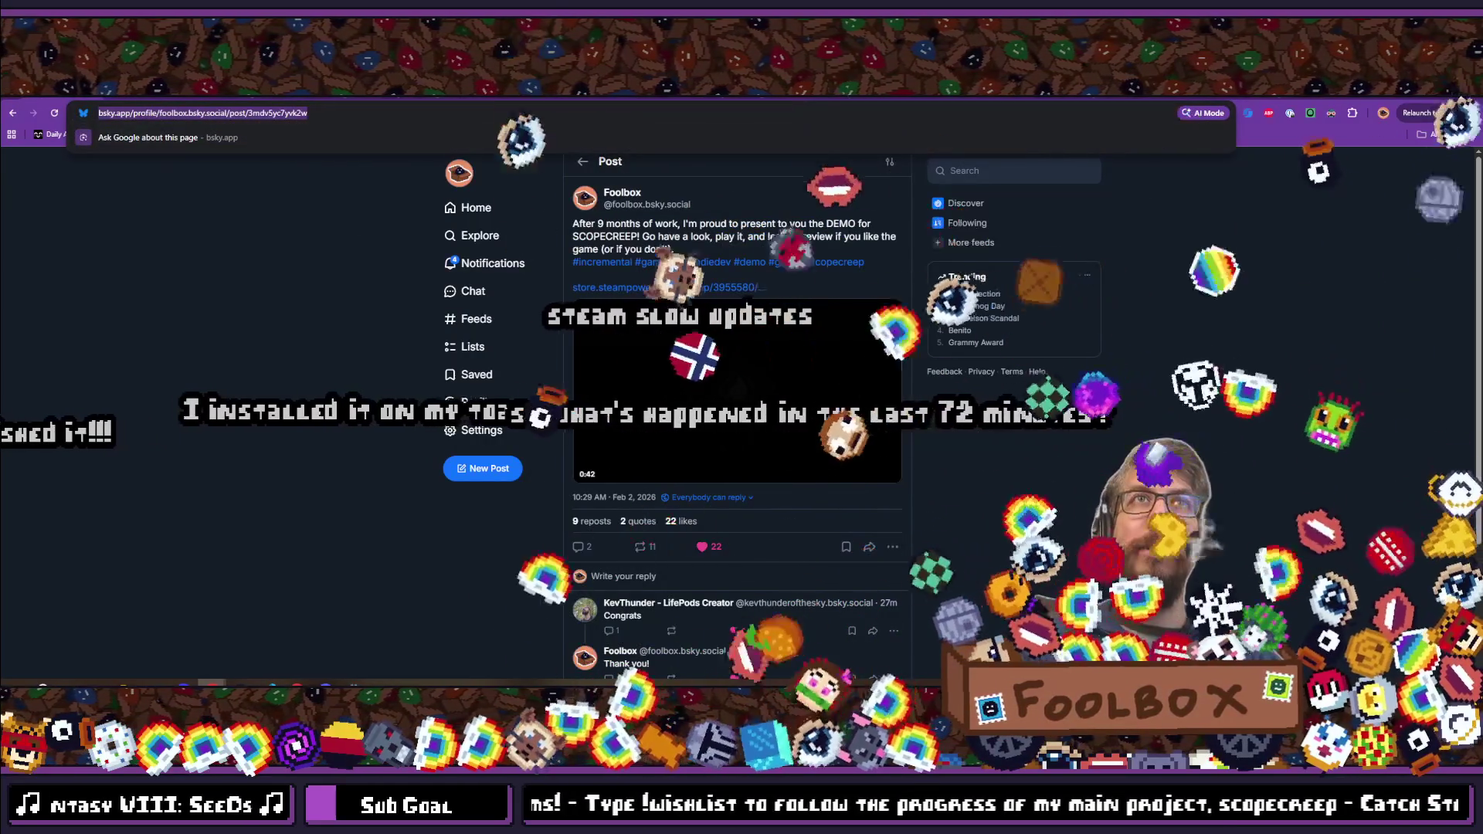
pyautogui.click(1078, 425)
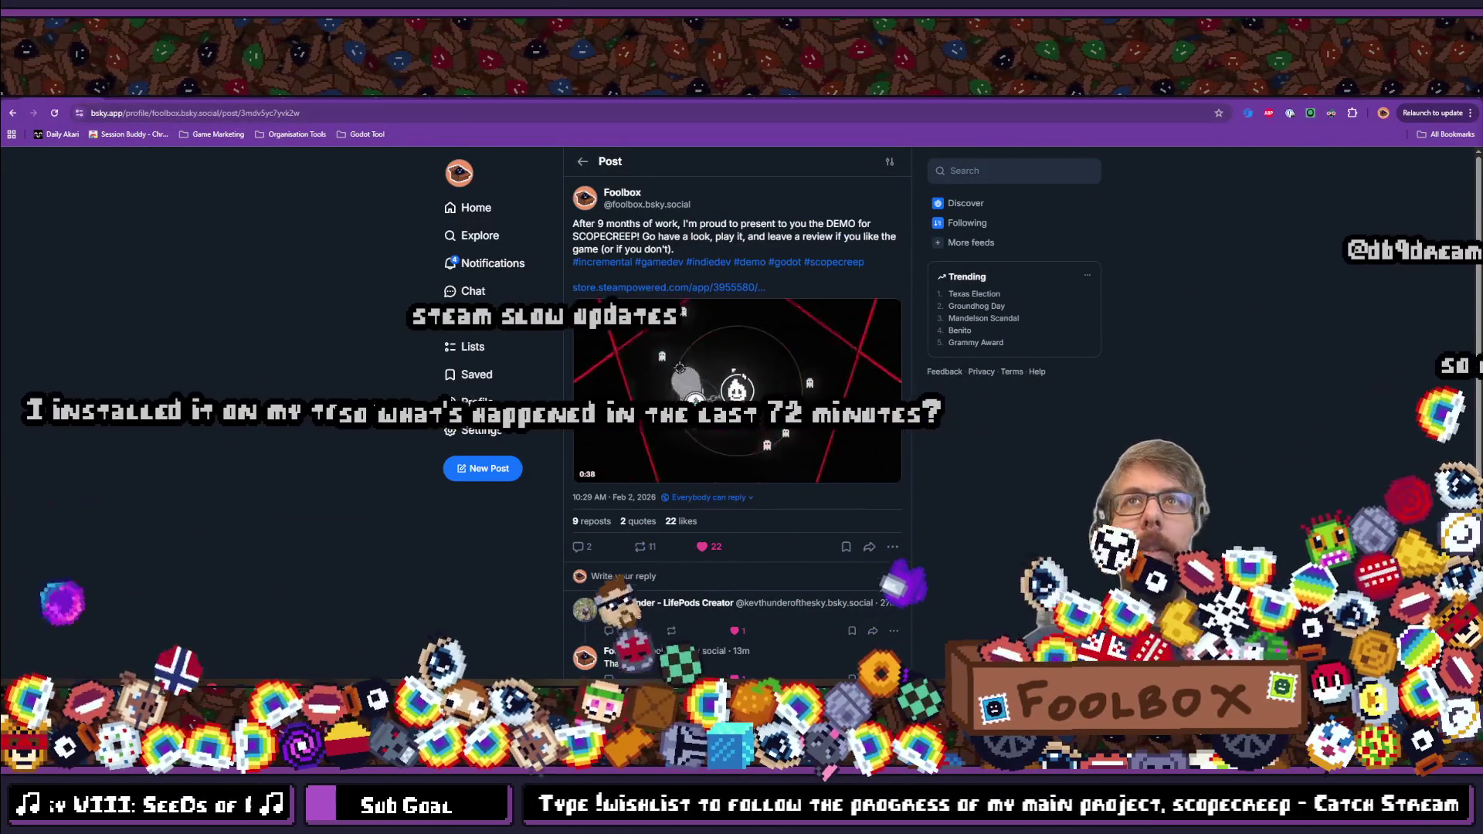
pyautogui.hotkey('ctrl', 'Tab')
pyautogui.click(540, 115)
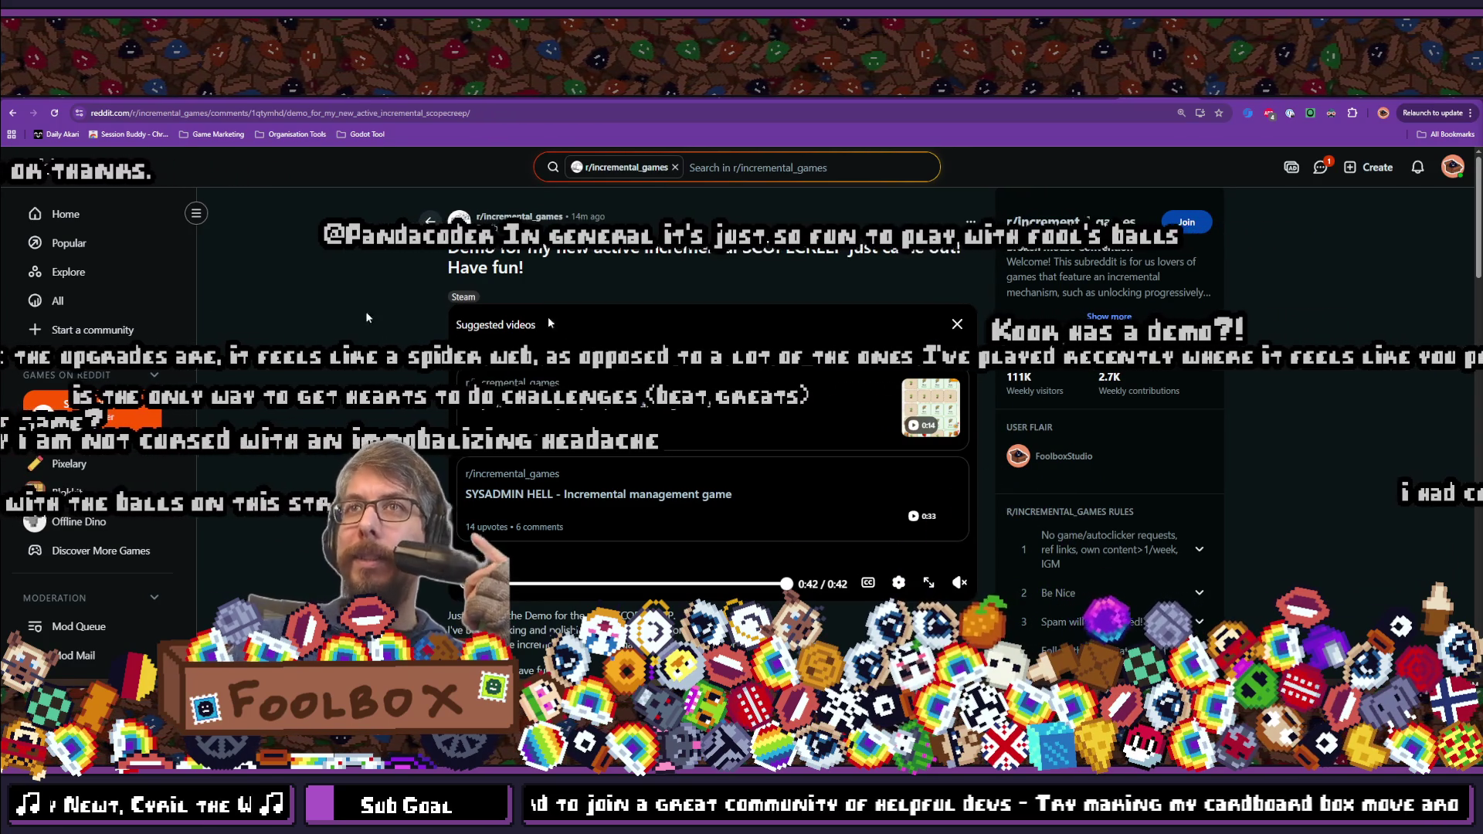
# Glance over the Reddit demo post, then switch to the SCOPECREEP Demo Steam store tab.
pyautogui.scroll(-2, 710, 424)
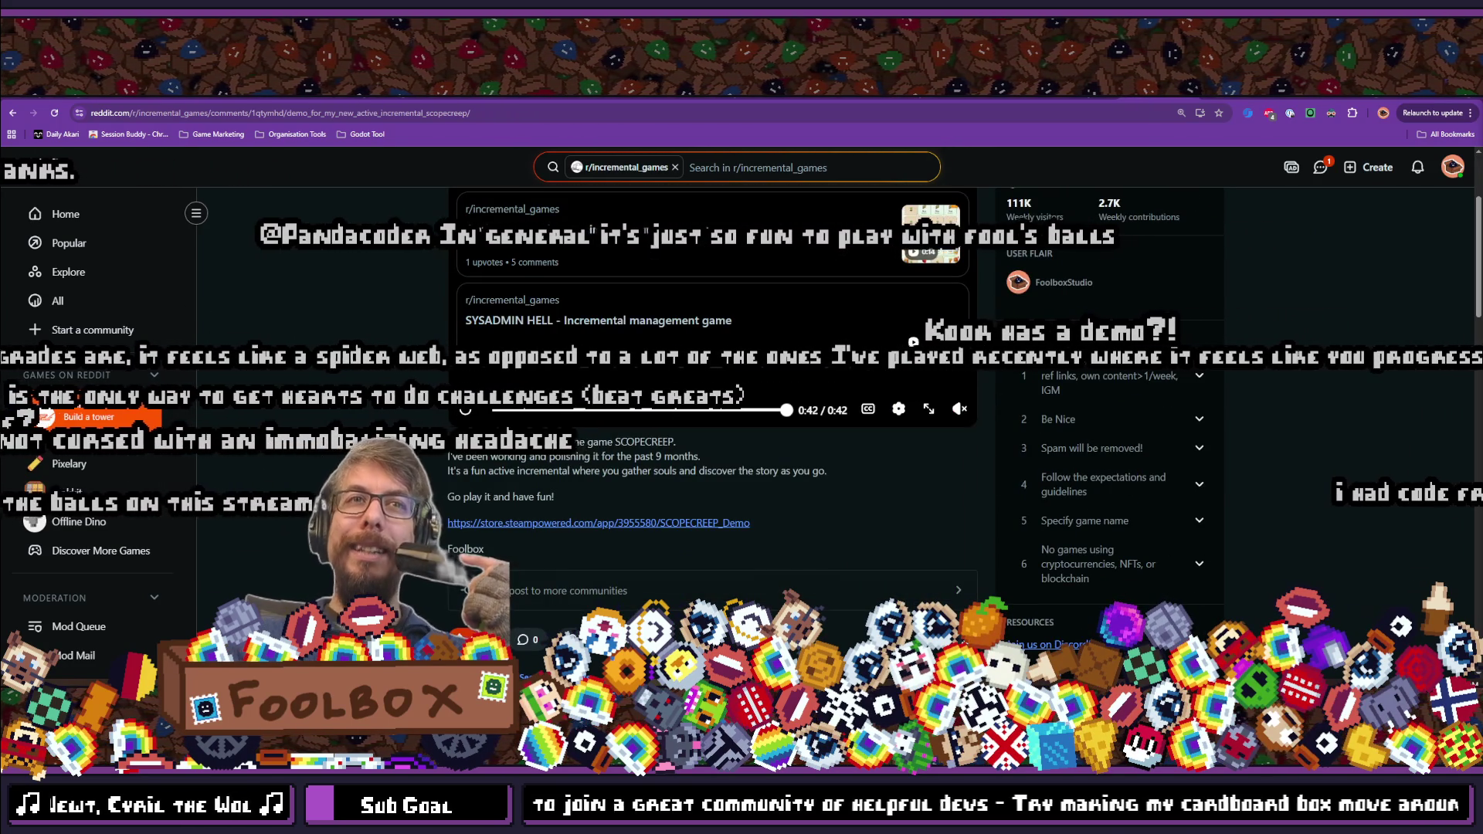
pyautogui.scroll(2, 710, 425)
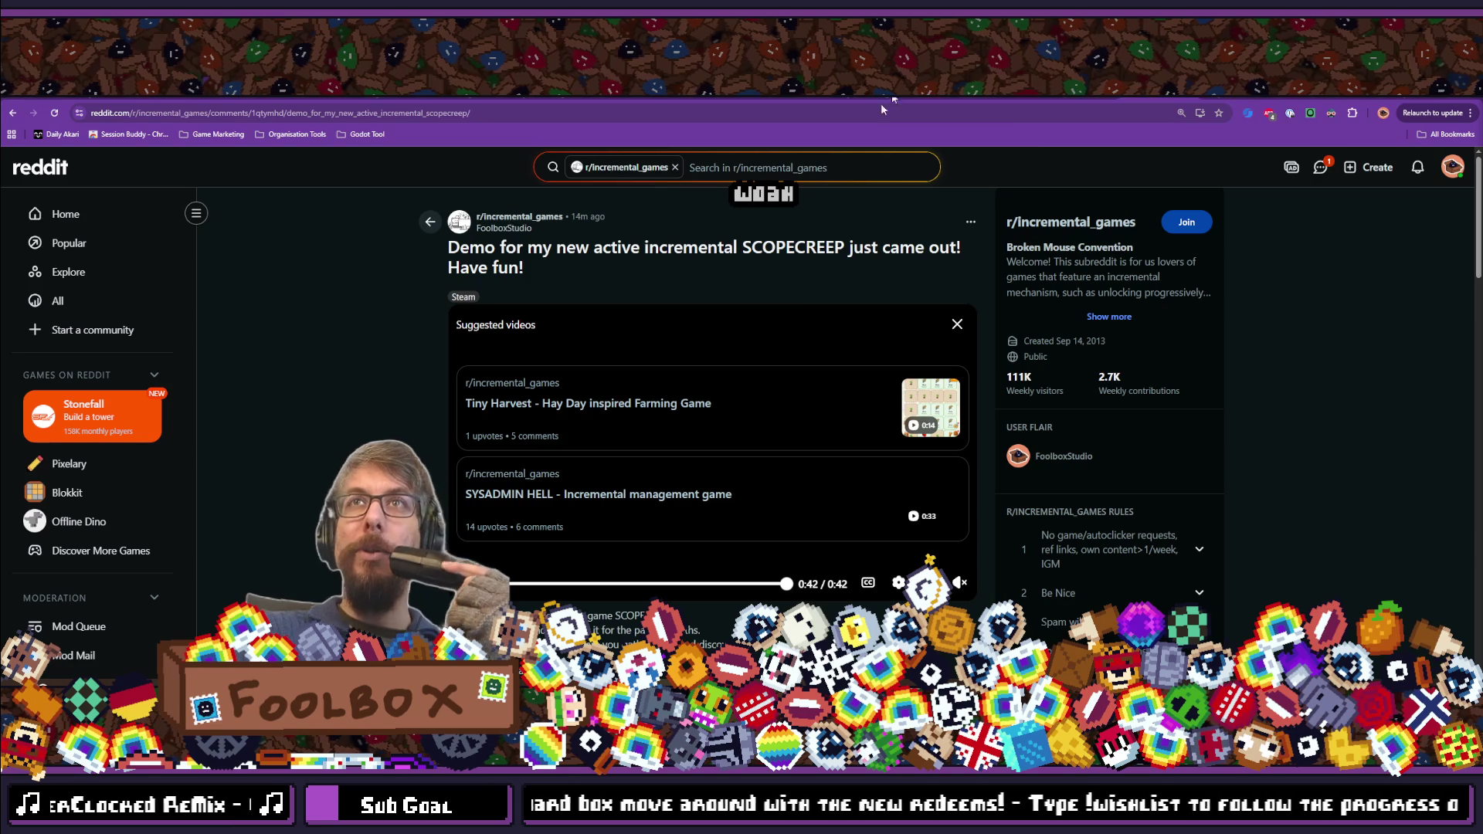
pyautogui.click(1311, 98)
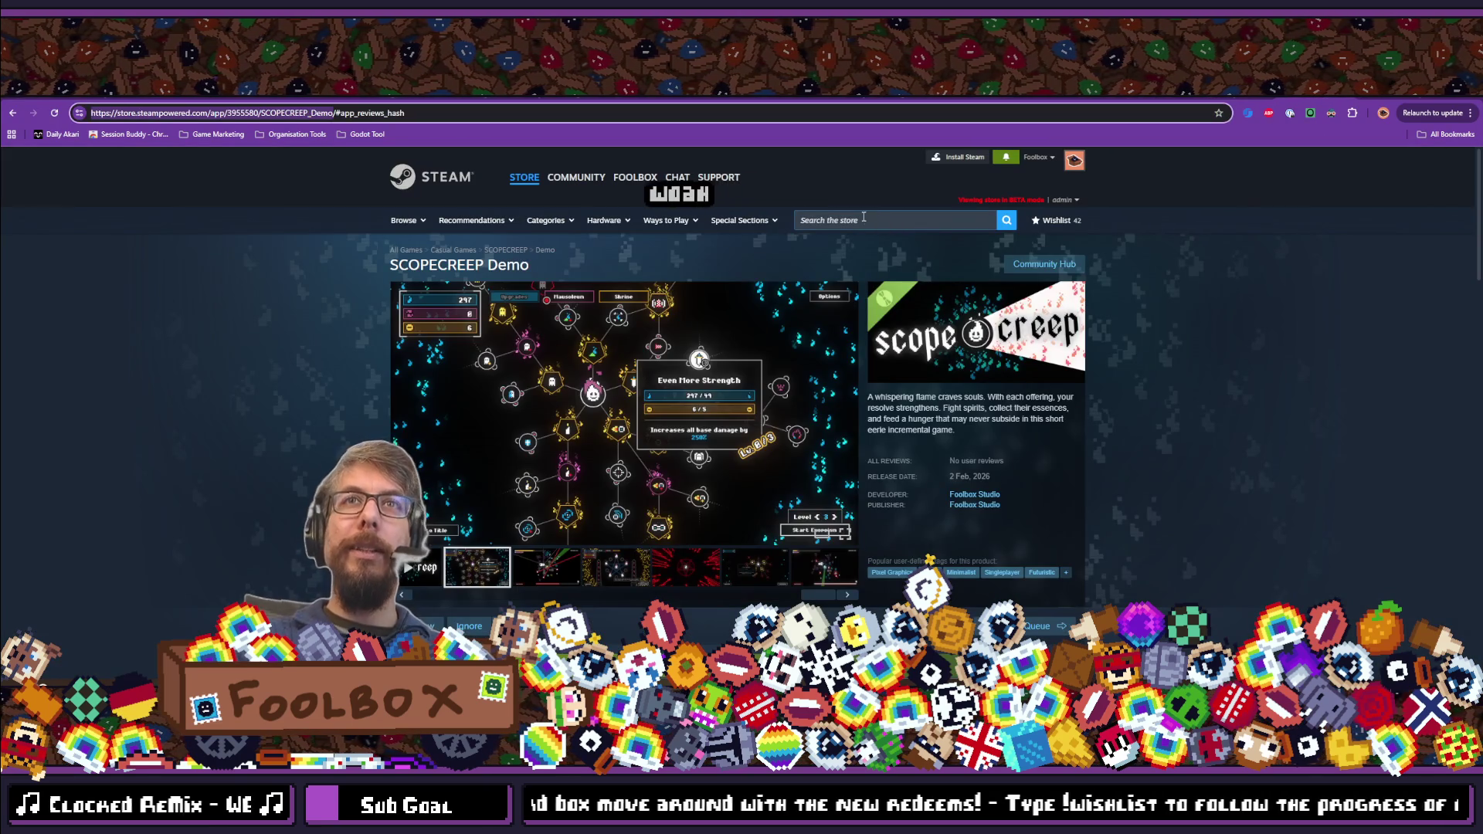
# Search the Steam store for 'kook', dismiss the suggestions, and reload the SCOPECREEP Demo page.
pyautogui.click(863, 219)
pyautogui.write('kook')
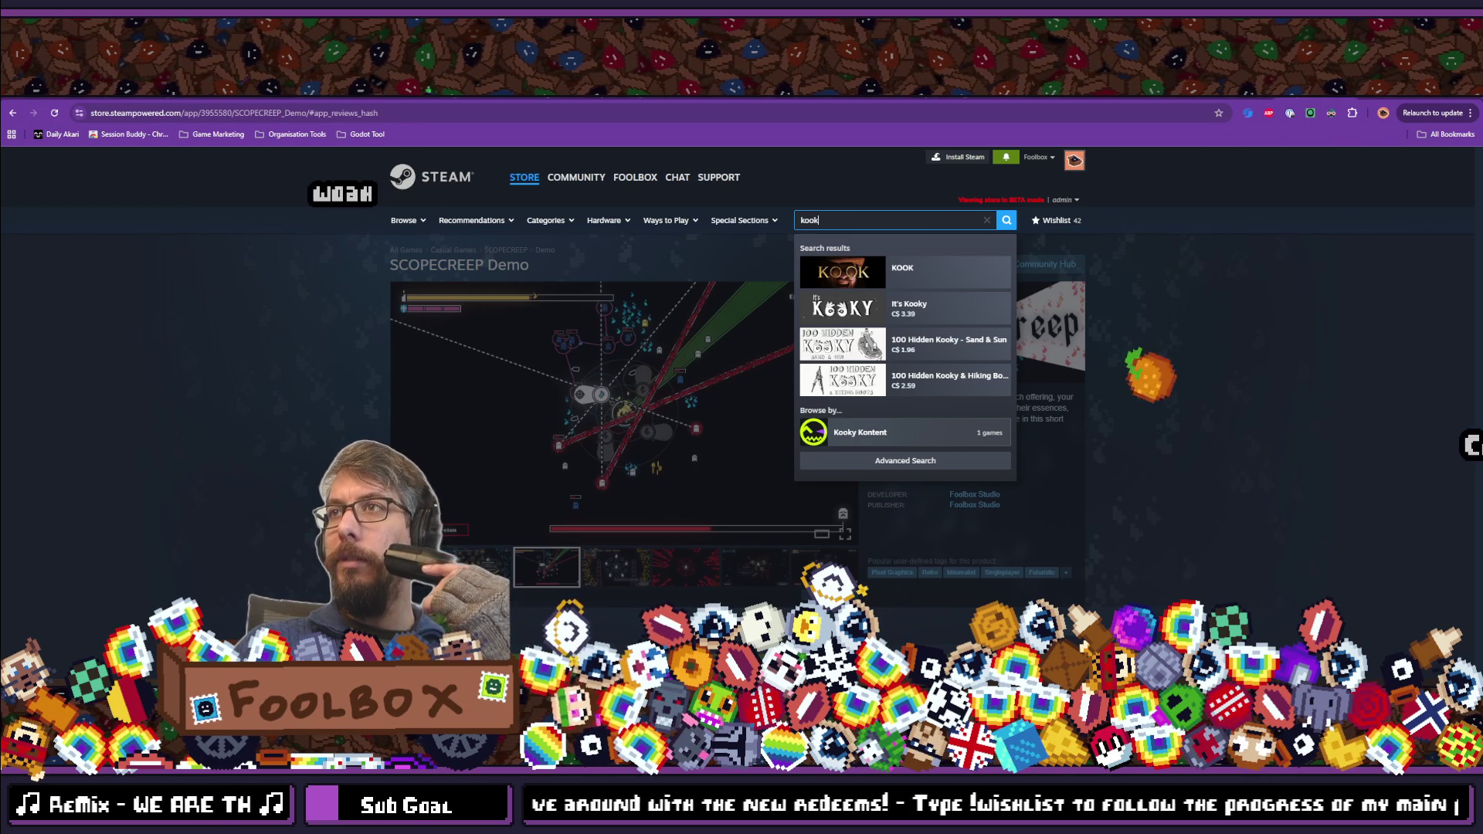
pyautogui.click(1173, 390)
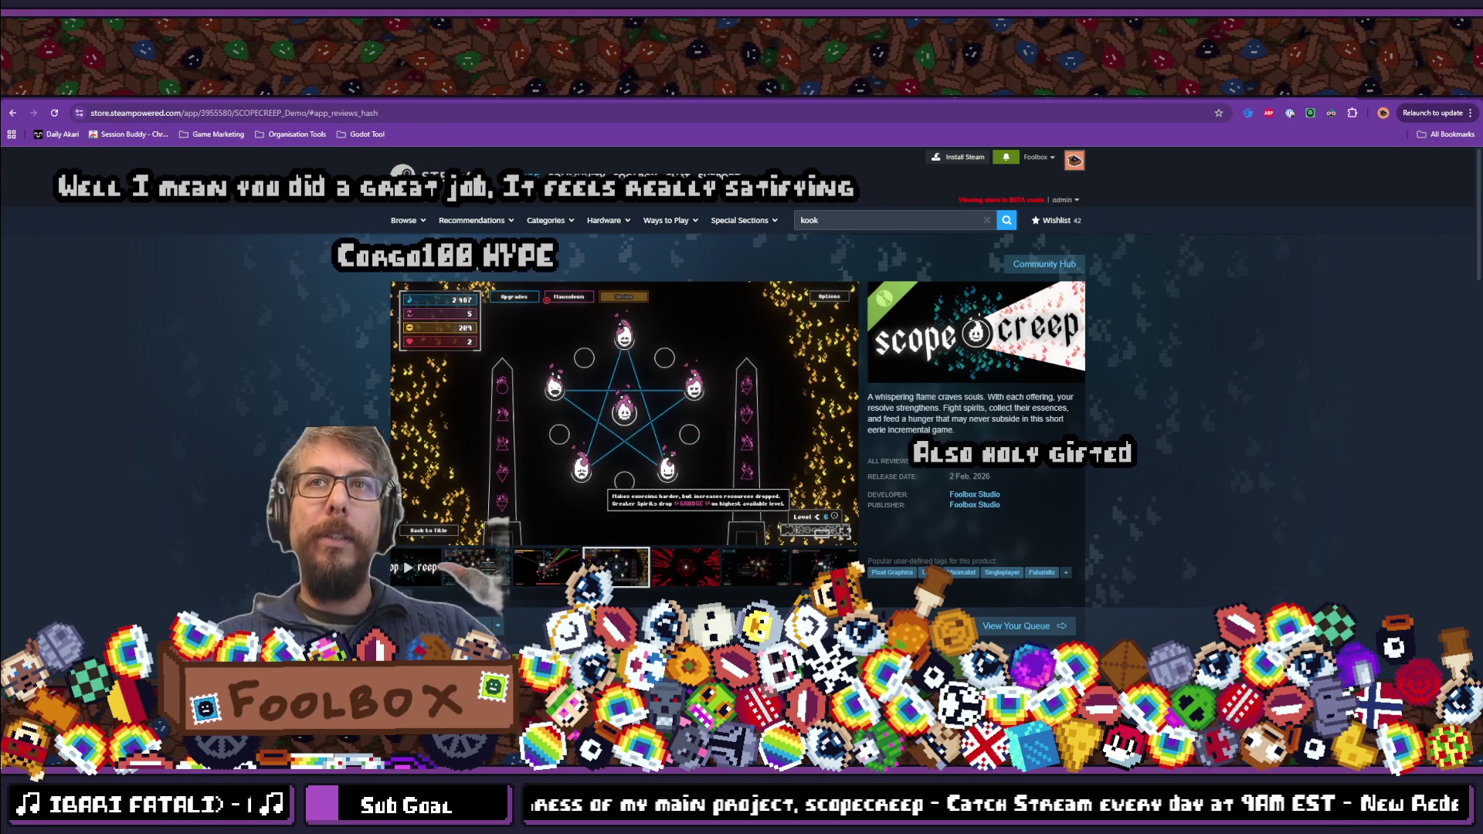
pyautogui.click(55, 114)
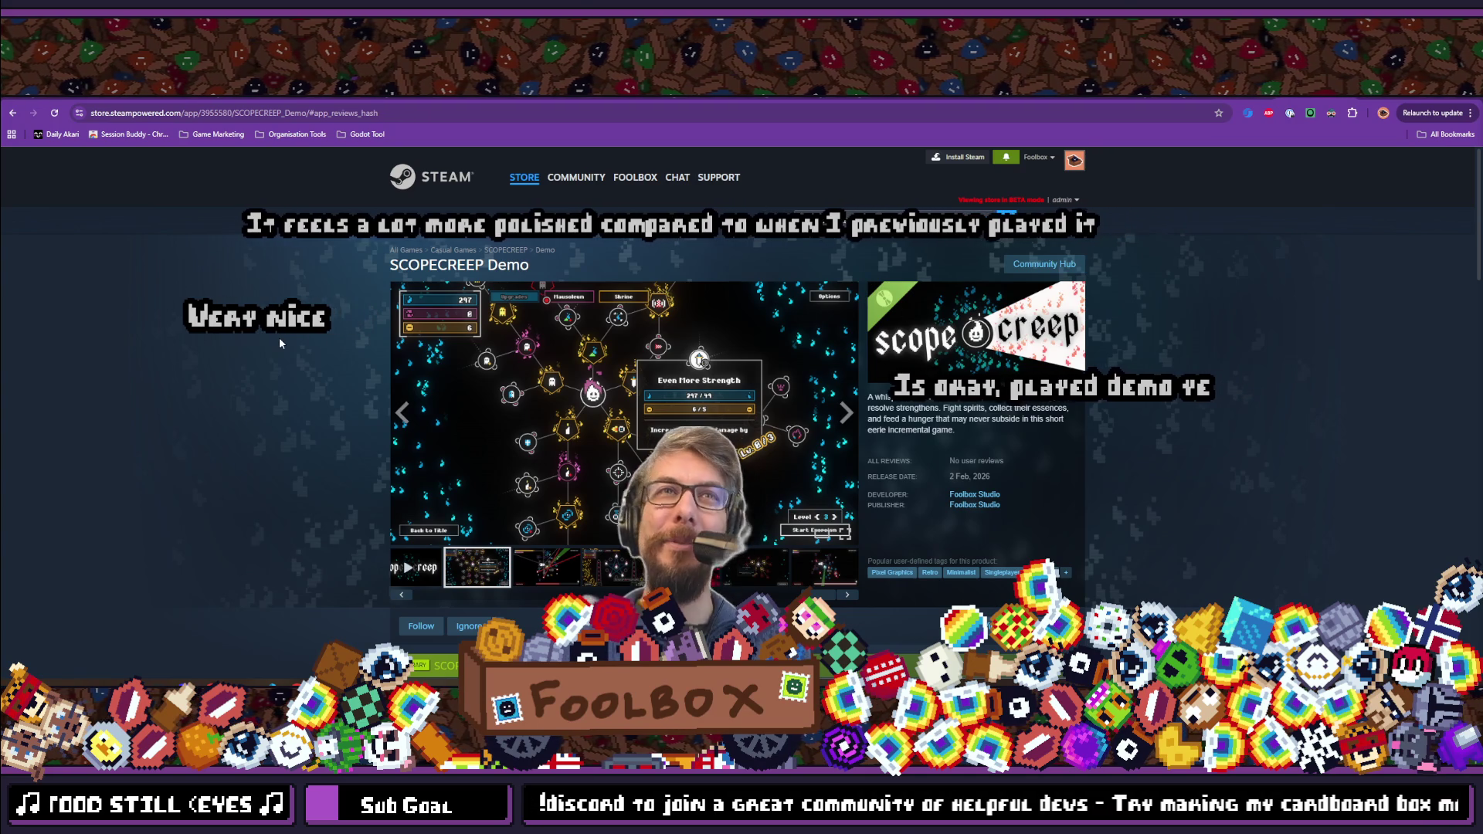
# Scroll down the SCOPECREEP Demo store page to check for reviews and back to the top.
pyautogui.scroll(-2, 280, 336)
pyautogui.scroll(-10, 280, 341)
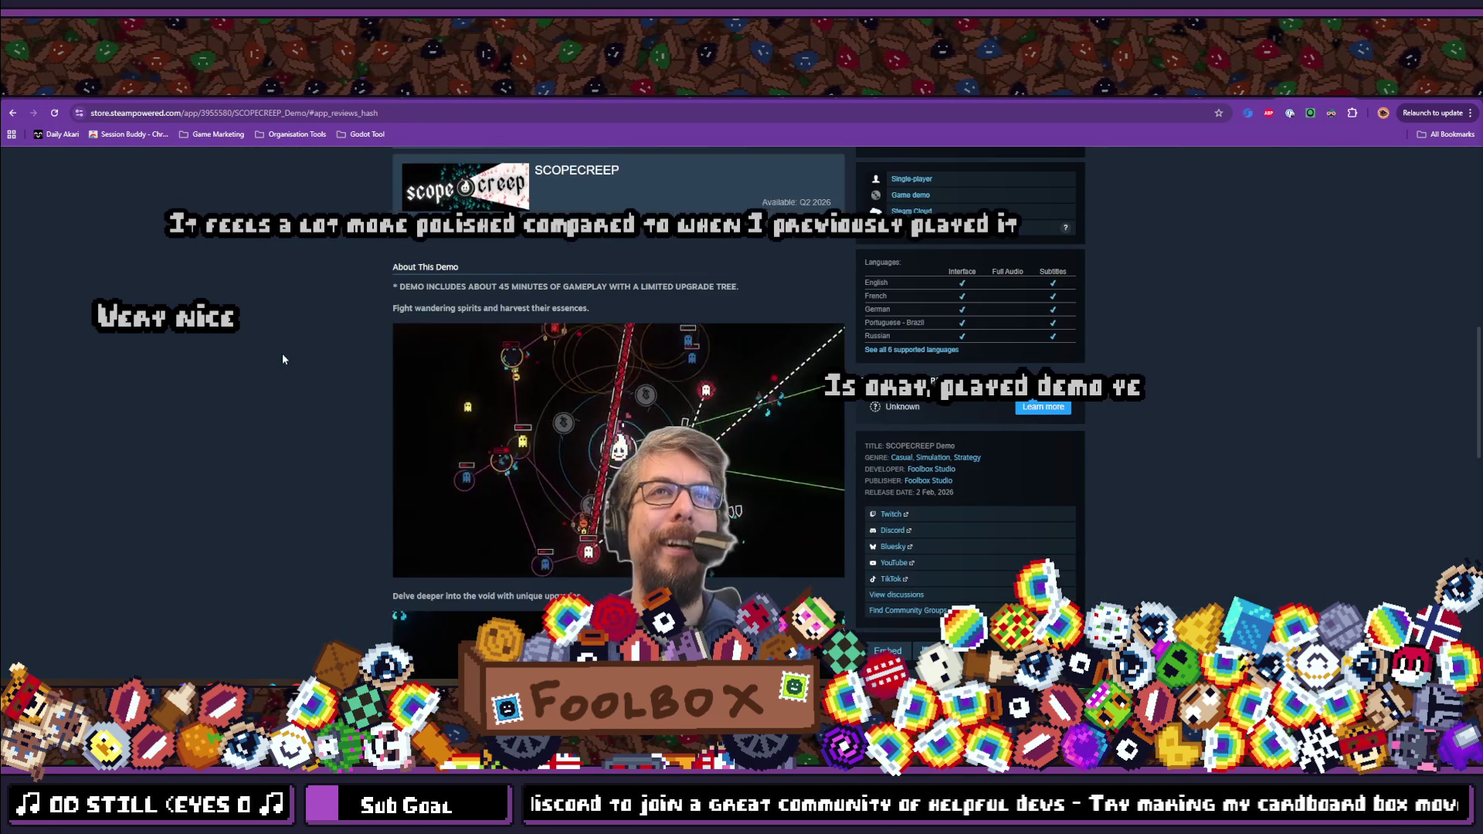
pyautogui.scroll(-4, 283, 358)
pyautogui.scroll(-3, 283, 358)
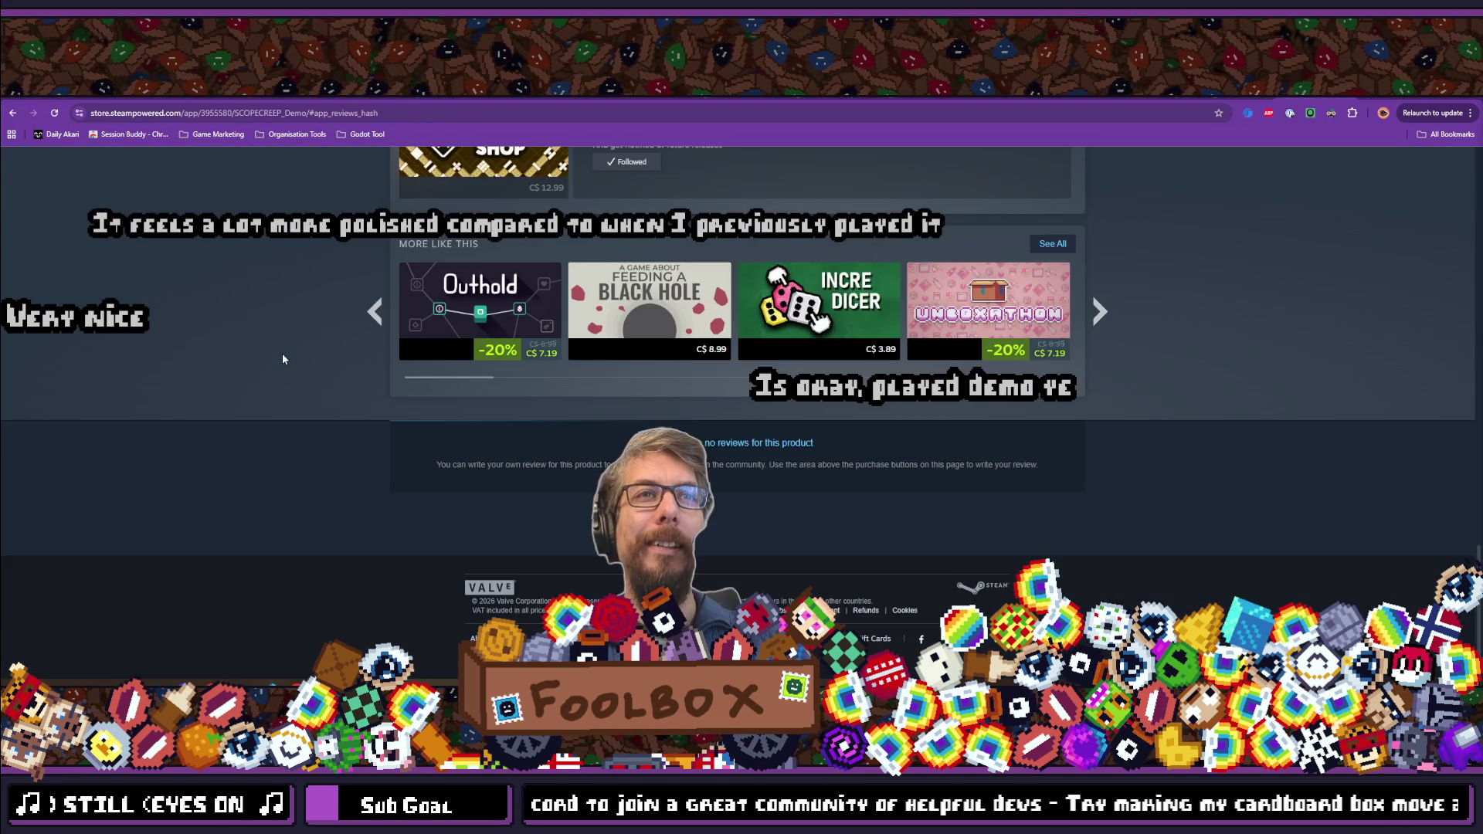
pyautogui.scroll(6, 283, 358)
pyautogui.scroll(12, 282, 358)
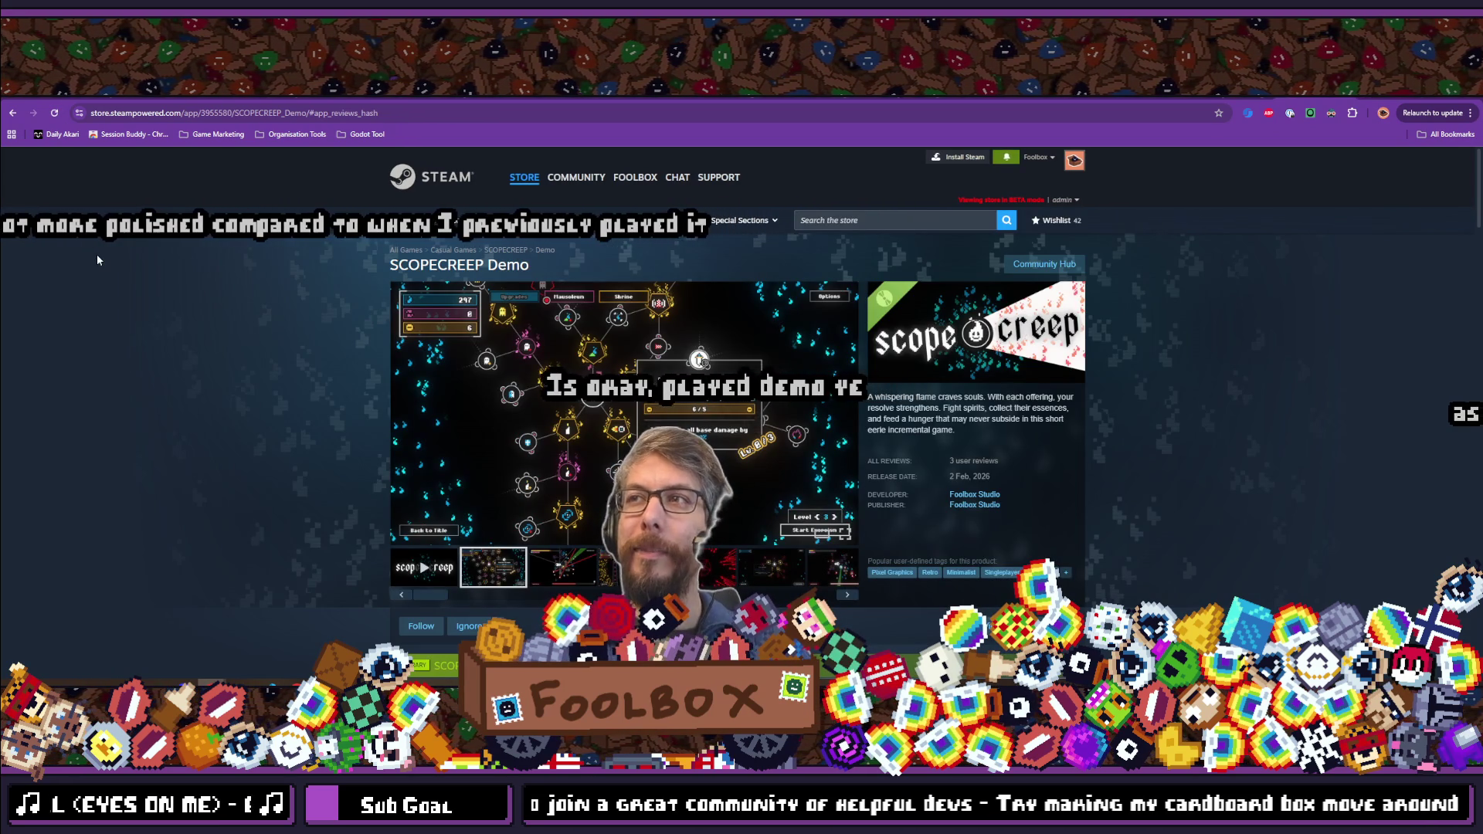
pyautogui.scroll(-5, 155, 455)
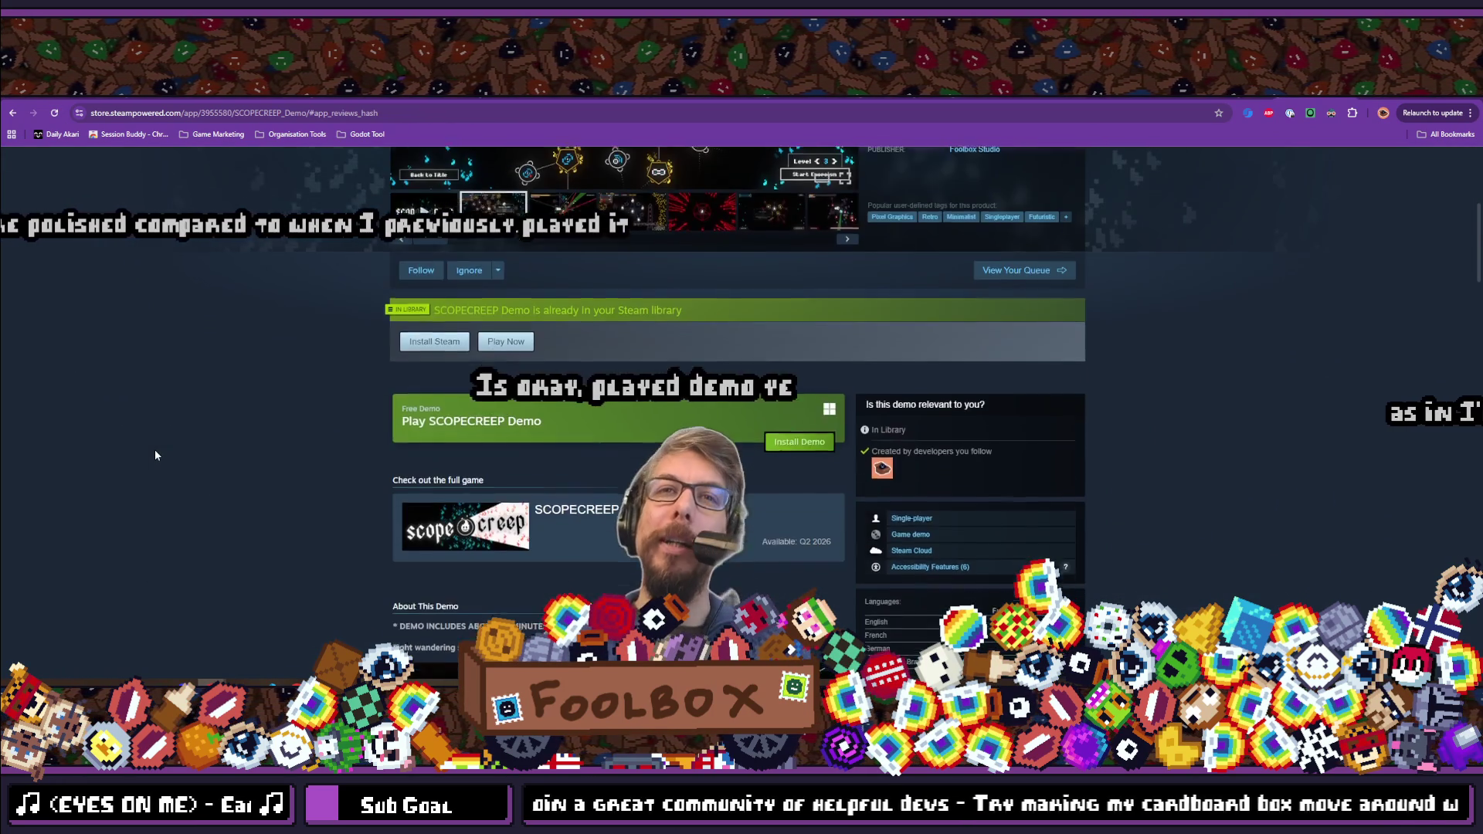
pyautogui.scroll(-15, 155, 456)
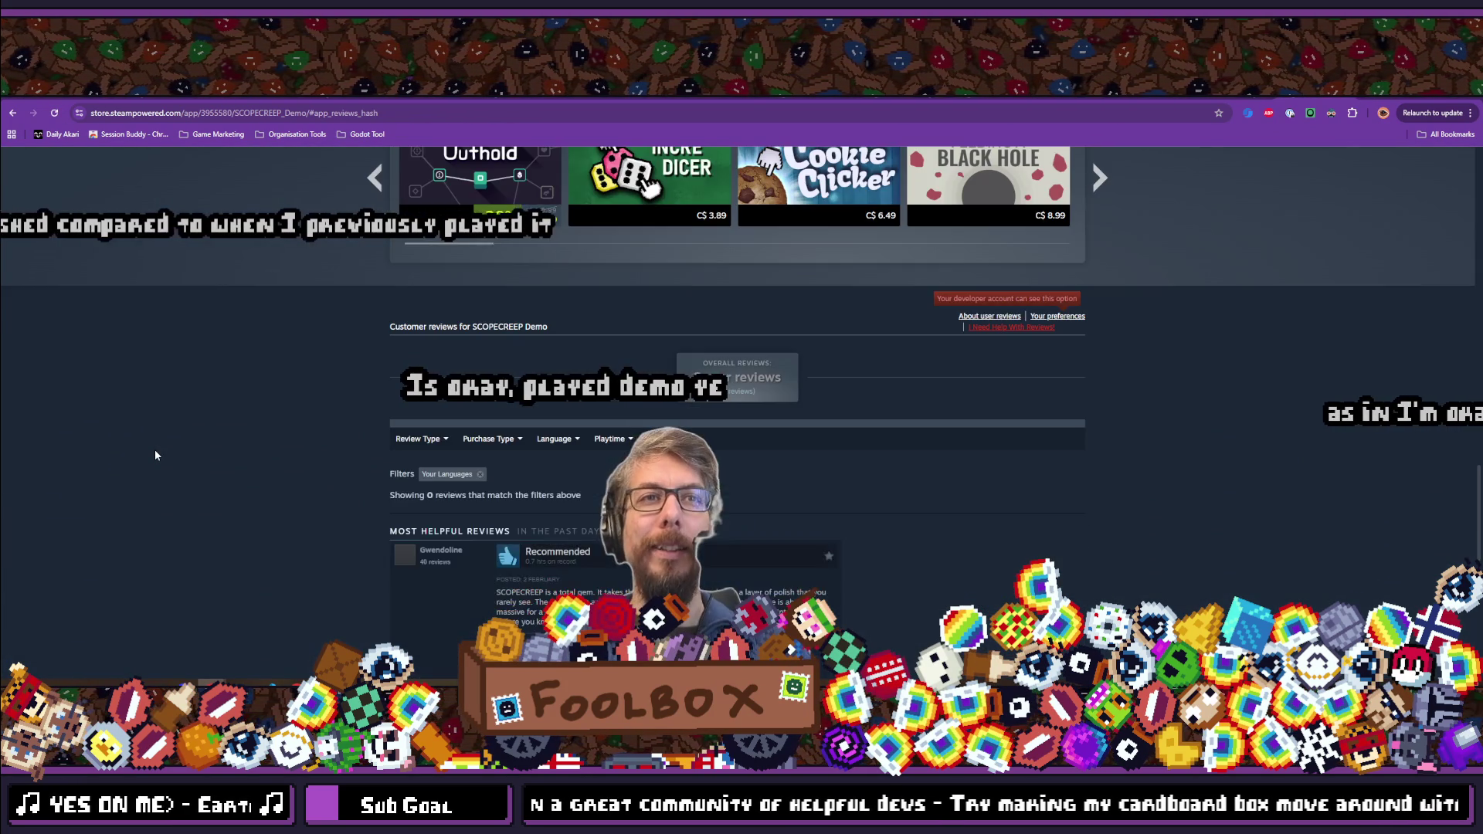
pyautogui.scroll(-6, 155, 455)
pyautogui.scroll(5, 156, 456)
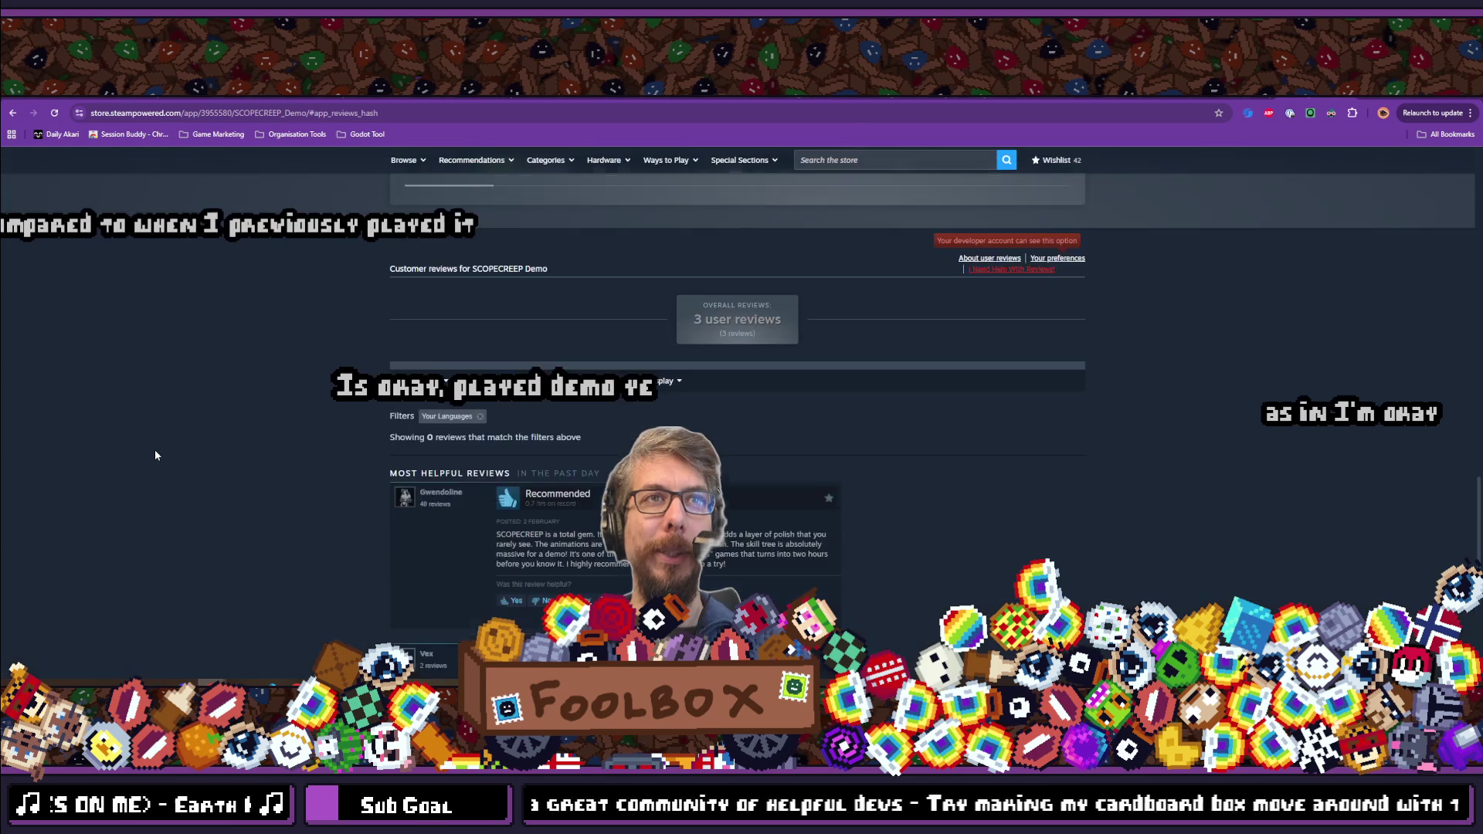
pyautogui.scroll(4, 155, 455)
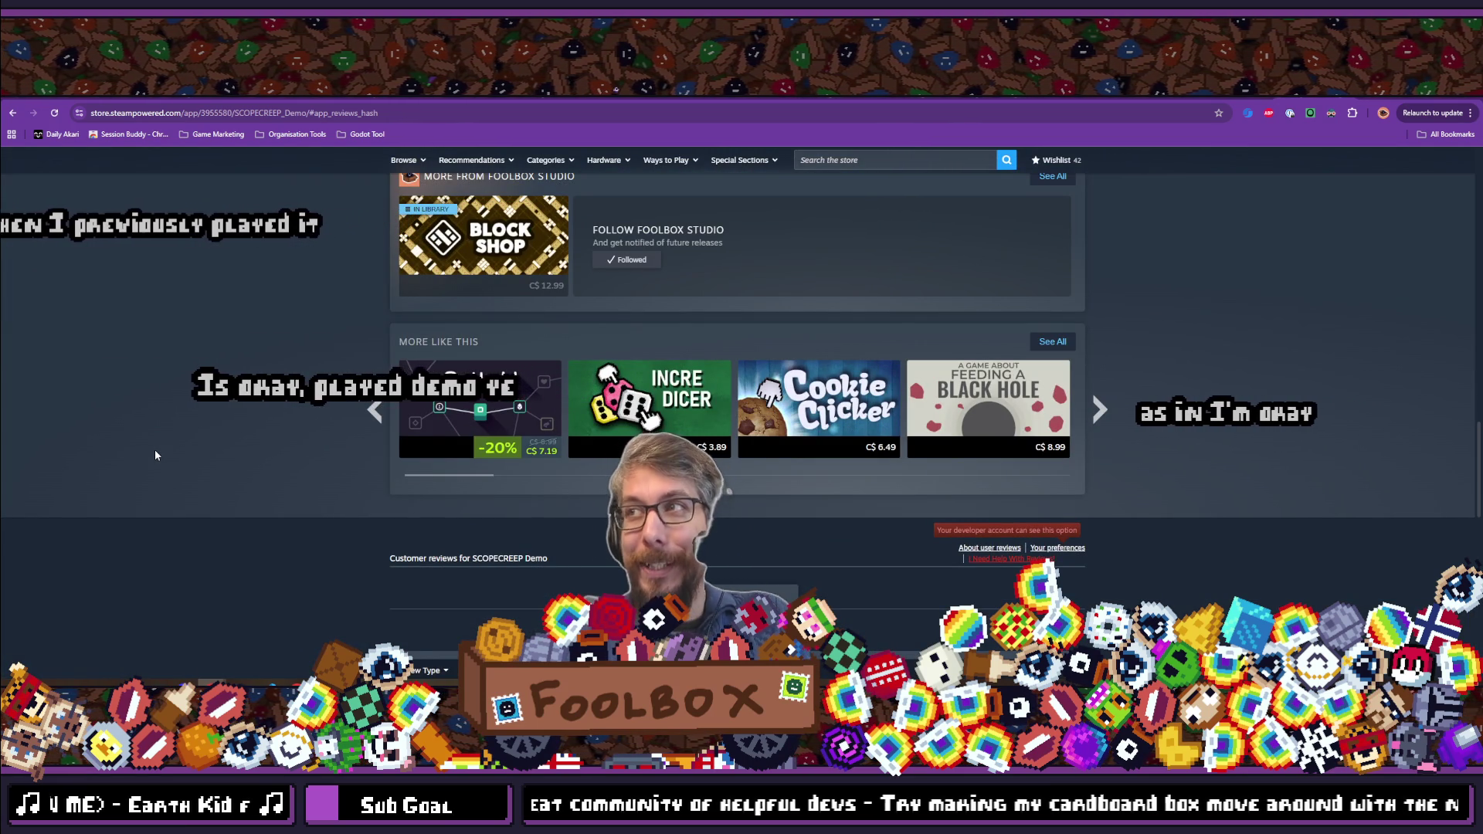
pyautogui.scroll(15, 155, 455)
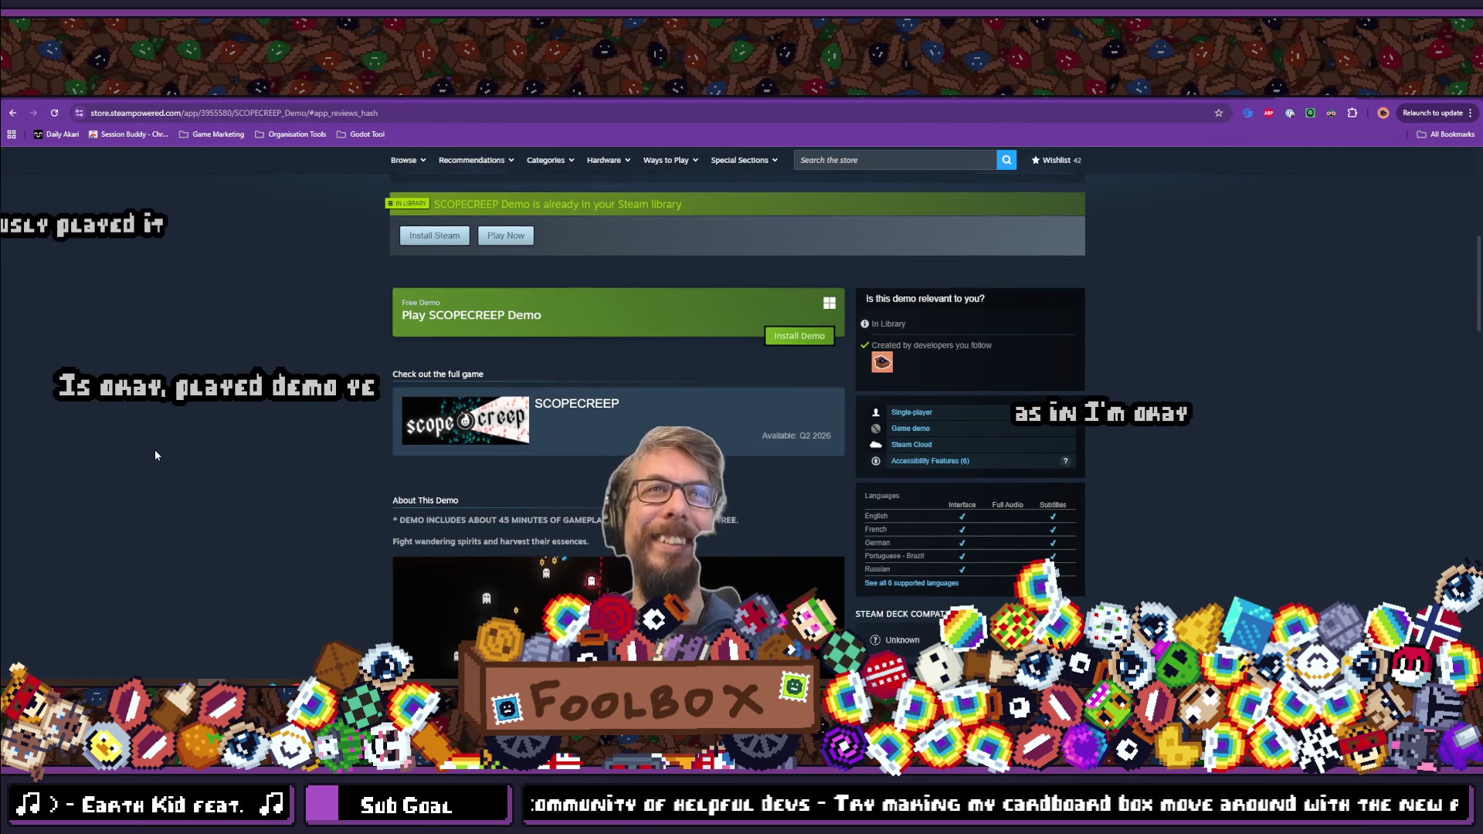
pyautogui.scroll(6, 155, 455)
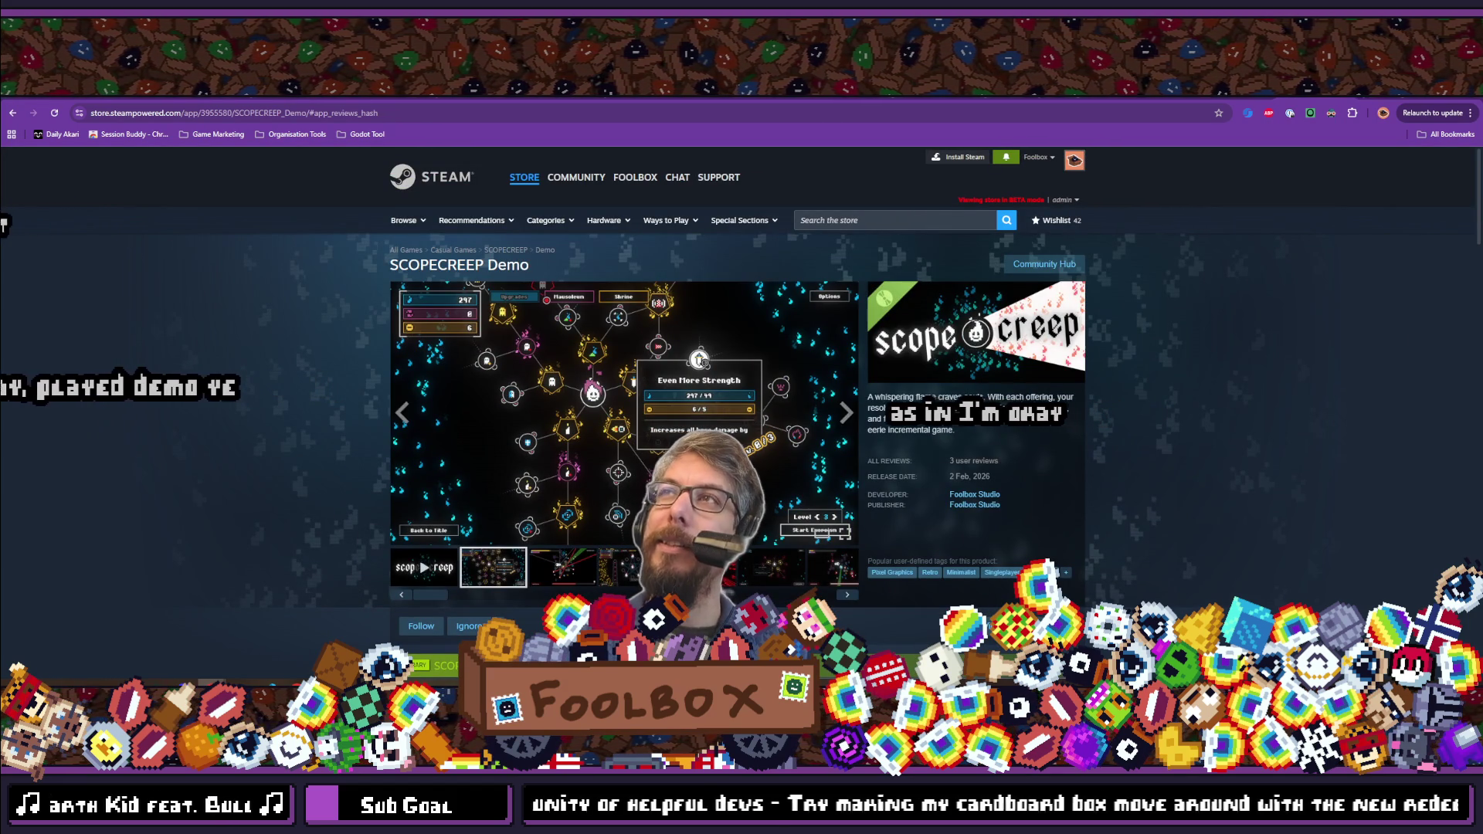
pyautogui.scroll(-5, 1035, 377)
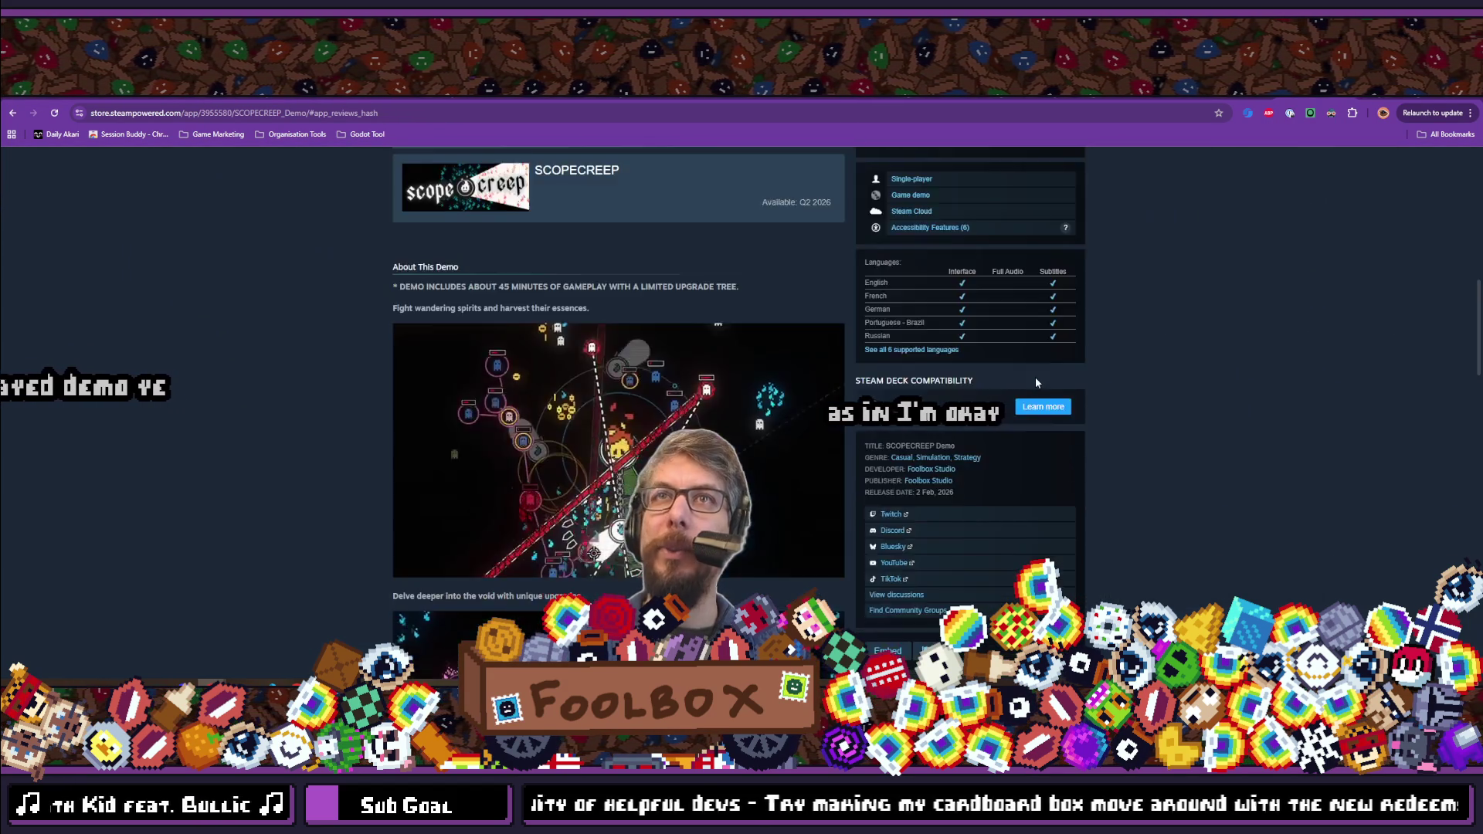
pyautogui.scroll(5, 1035, 377)
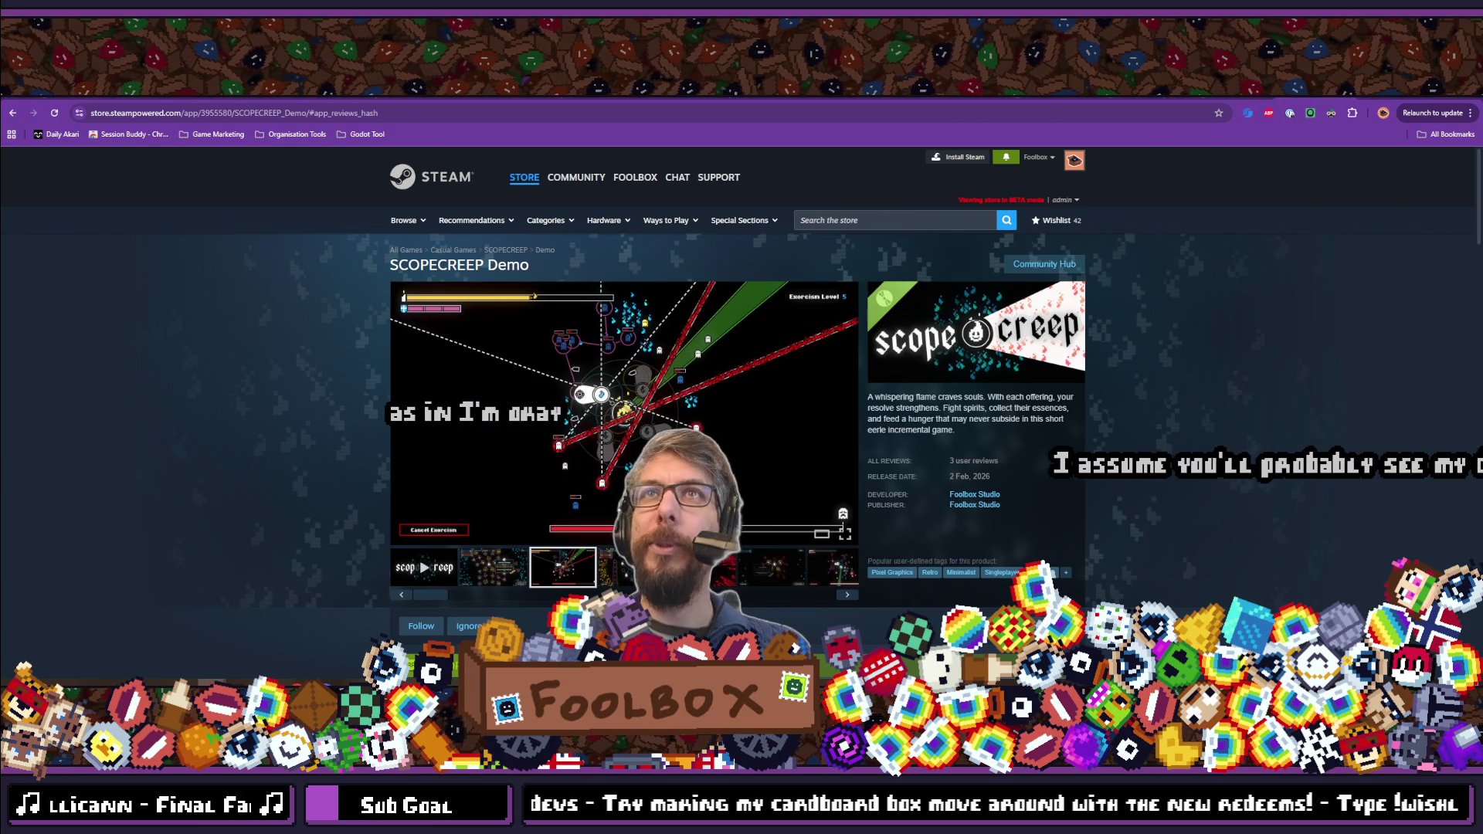
# Open the r/incremental_games SCOPECREEP demo post and read the first comment, highlighting its text.
pyautogui.click(625, 98)
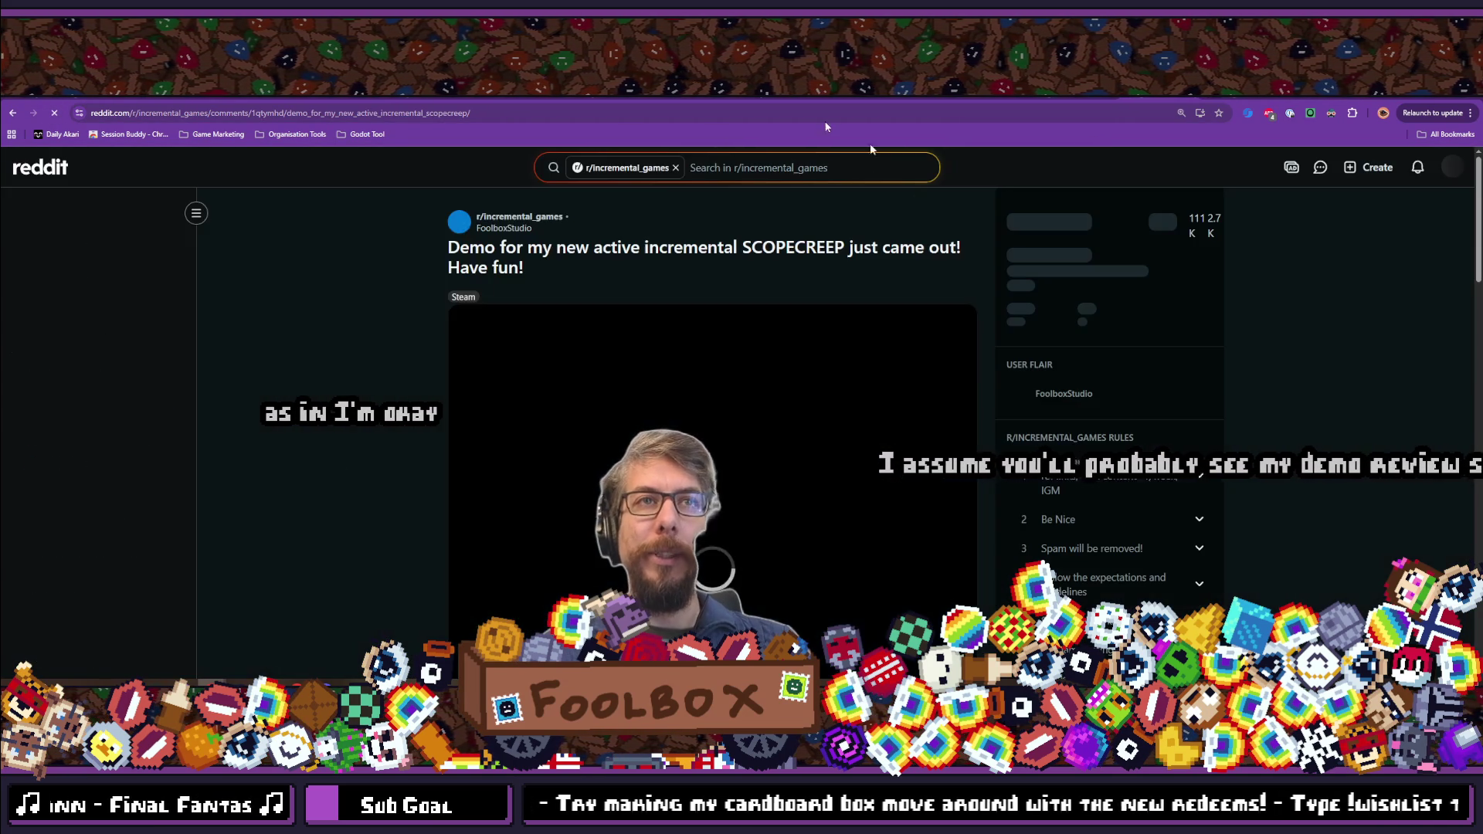
pyautogui.scroll(-4, 556, 374)
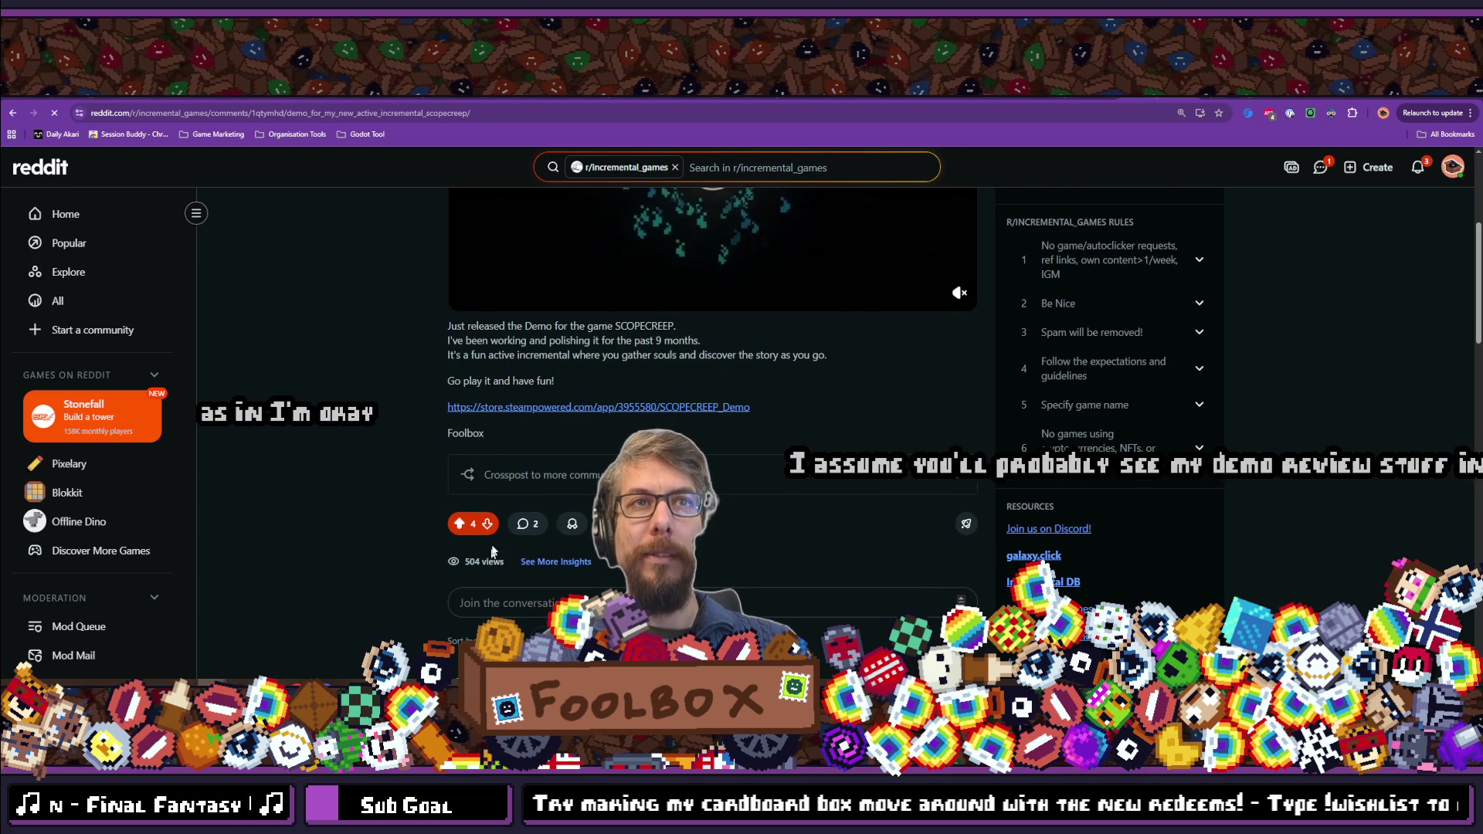
pyautogui.scroll(-3, 574, 468)
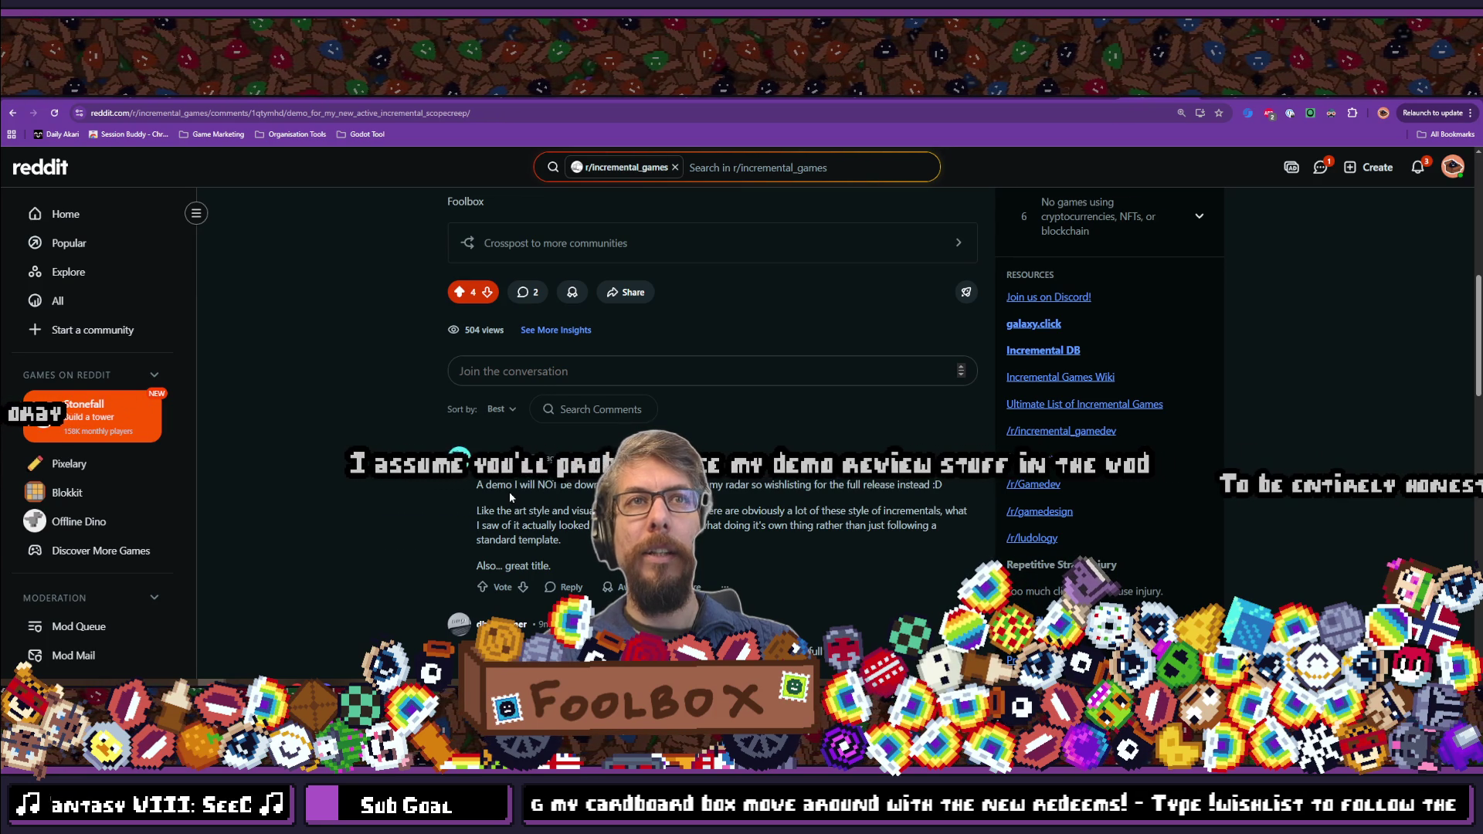
pyautogui.moveTo(506, 485); pyautogui.dragTo(562, 486)
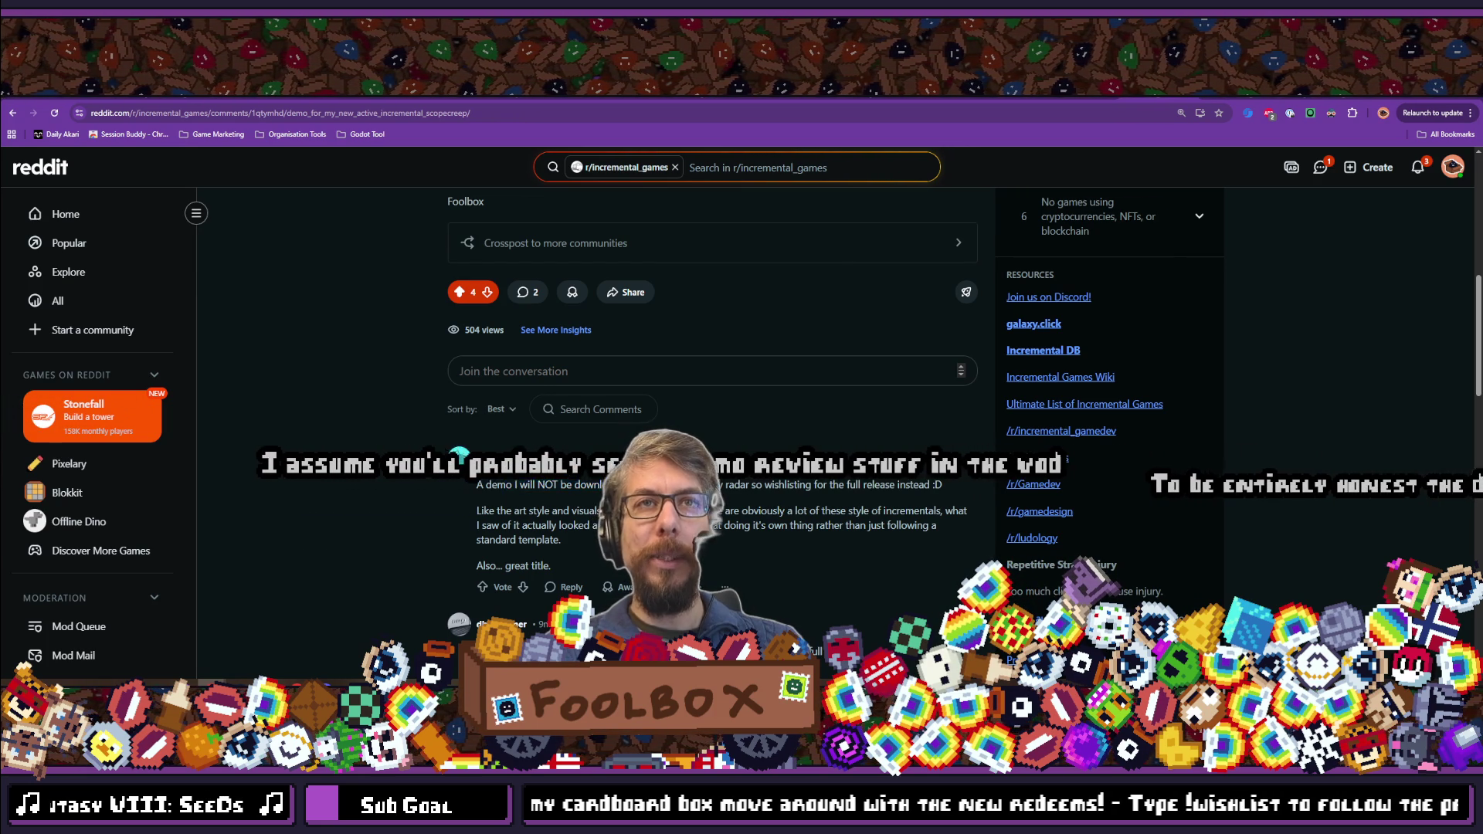
pyautogui.doubleClick(747, 485)
pyautogui.click(531, 520)
pyautogui.moveTo(476, 510)
pyautogui.mouseDown()
pyautogui.moveTo(563, 541)
pyautogui.moveTo(550, 567)
pyautogui.moveTo(473, 485)
pyautogui.mouseUp()
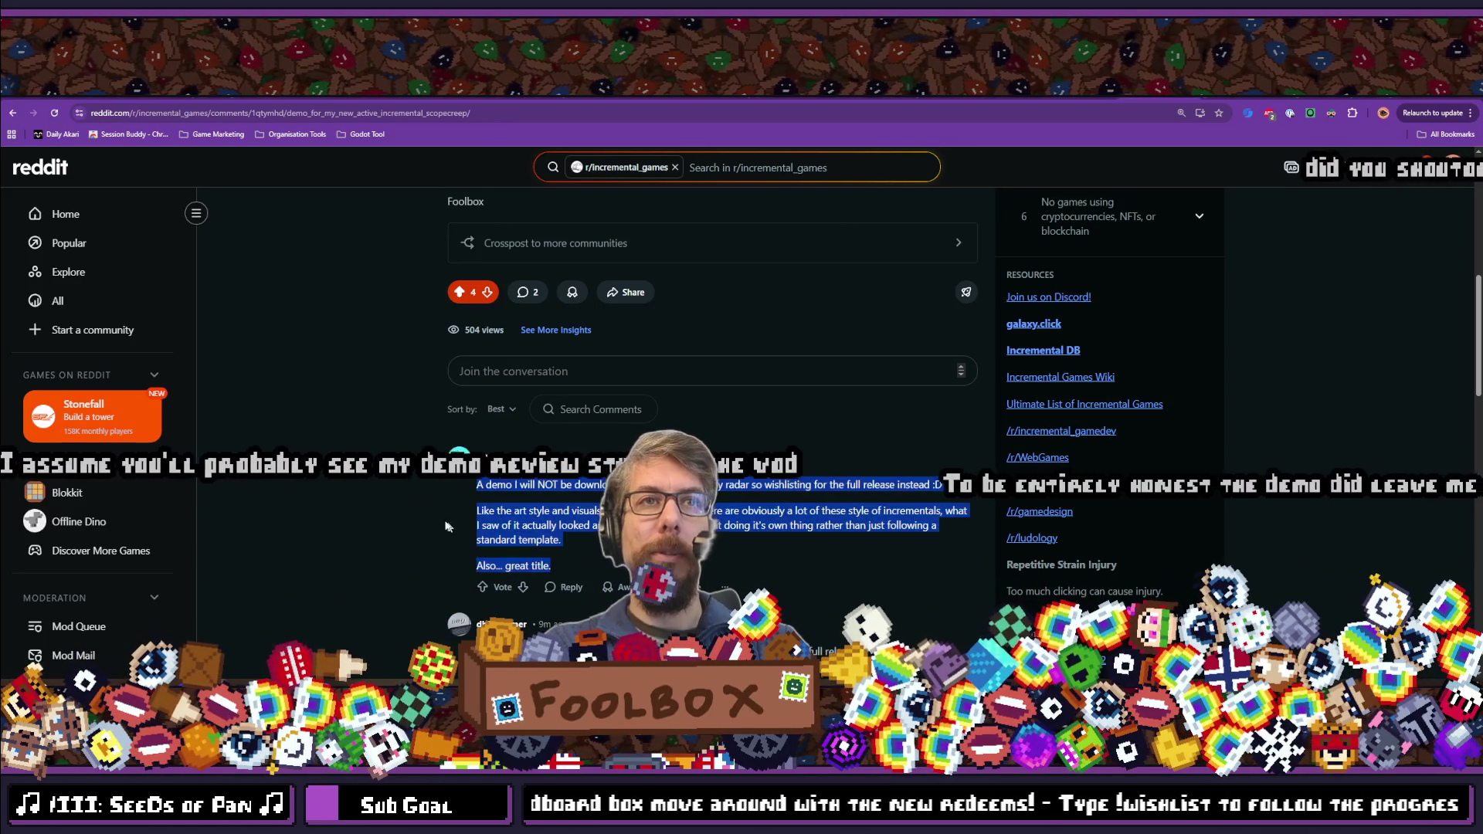
pyautogui.click(468, 518)
# Upvote the first comment and then the second comment on the post.
pyautogui.scroll(-1, 474, 525)
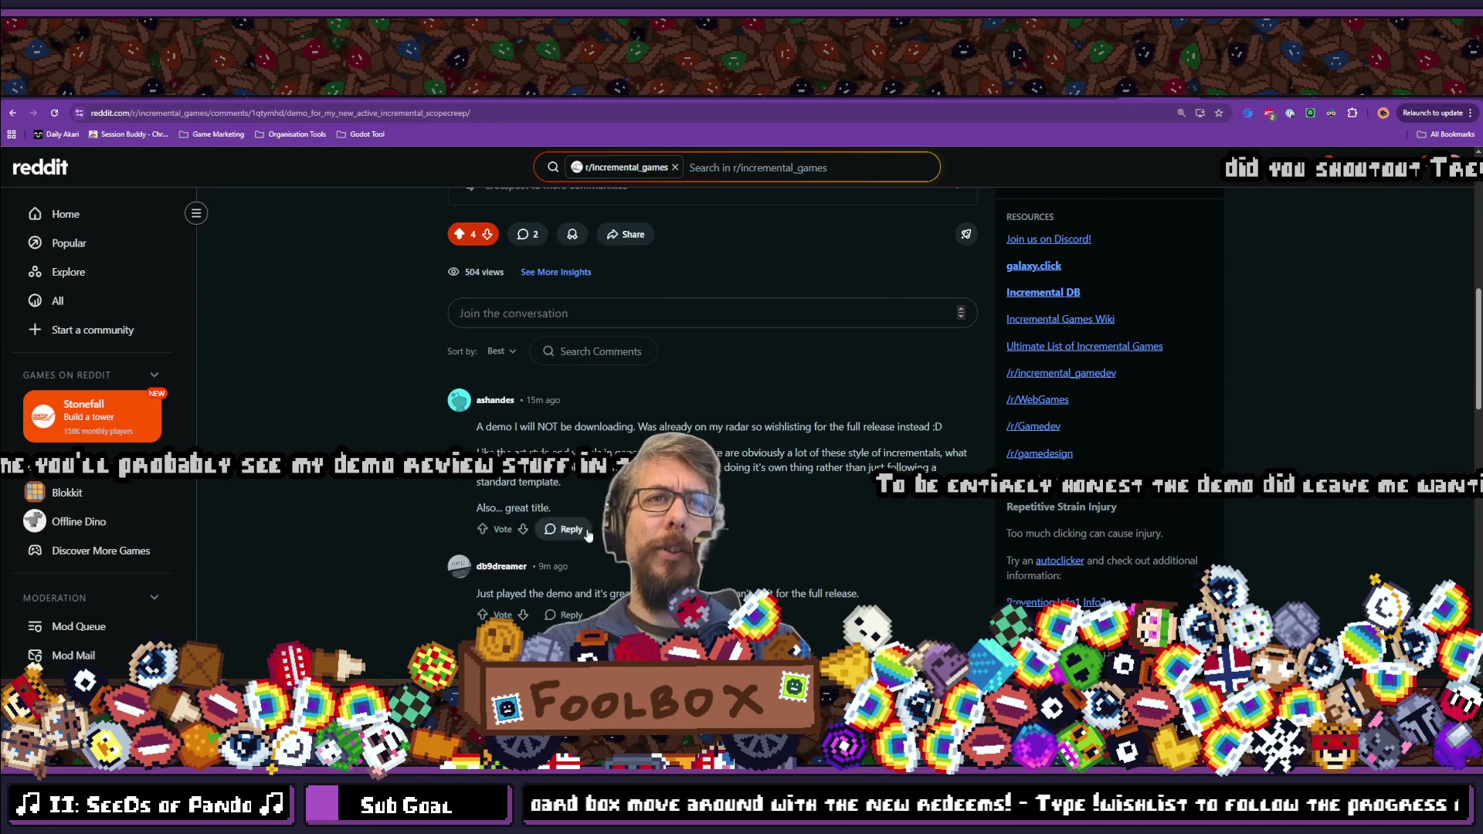
pyautogui.click(483, 530)
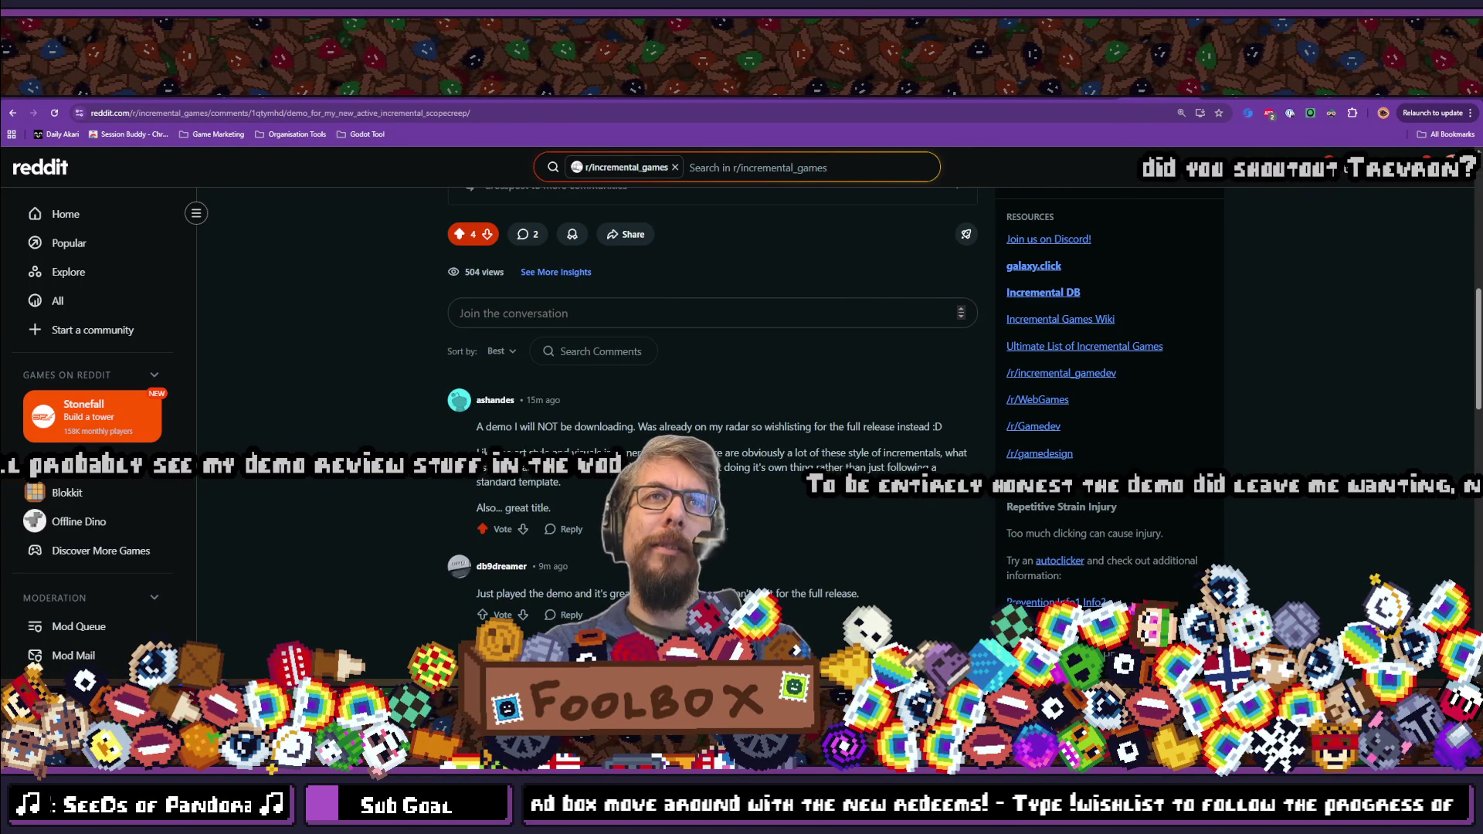
pyautogui.scroll(-3, 507, 573)
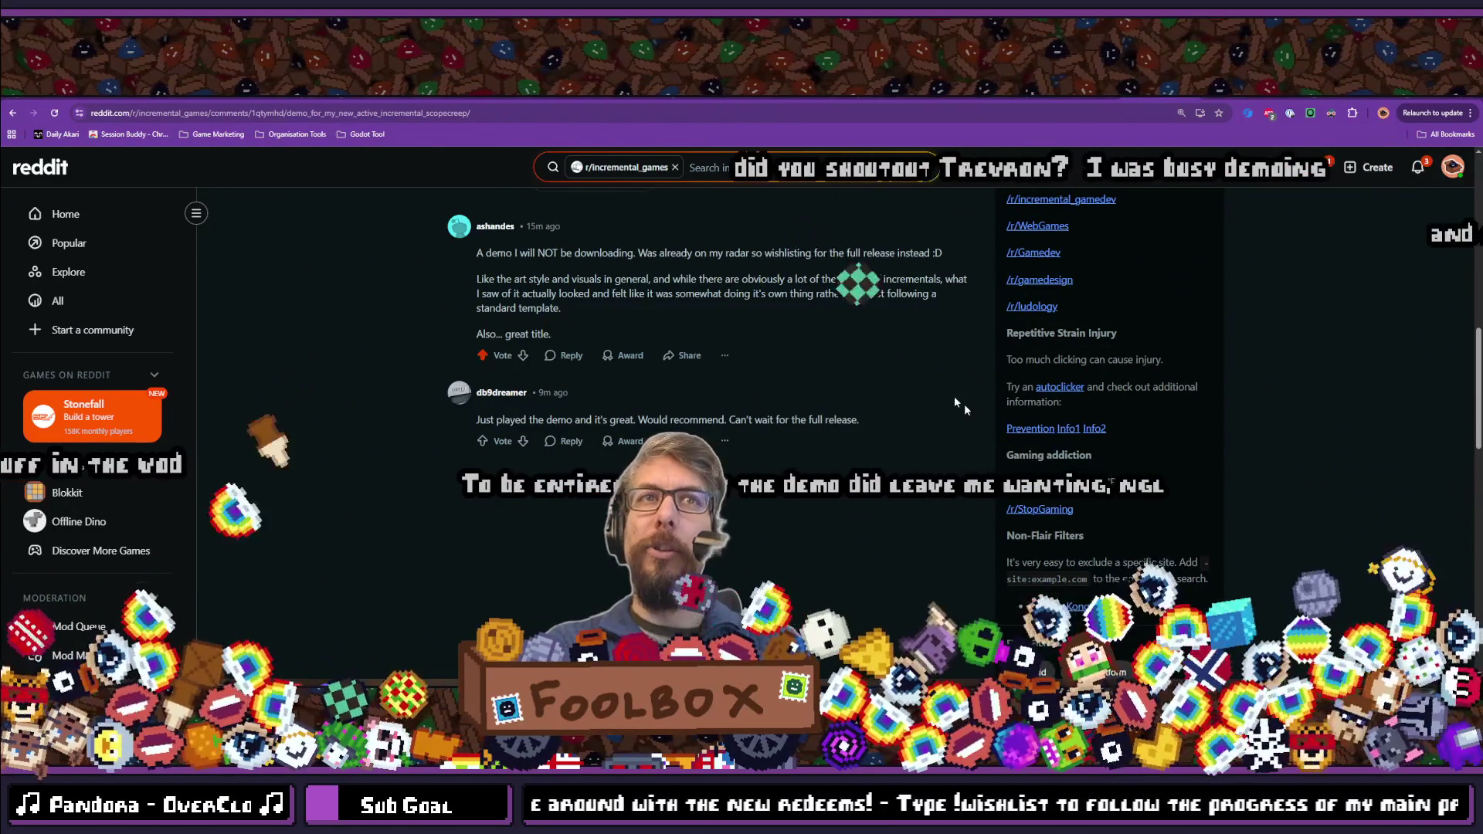
pyautogui.click(482, 441)
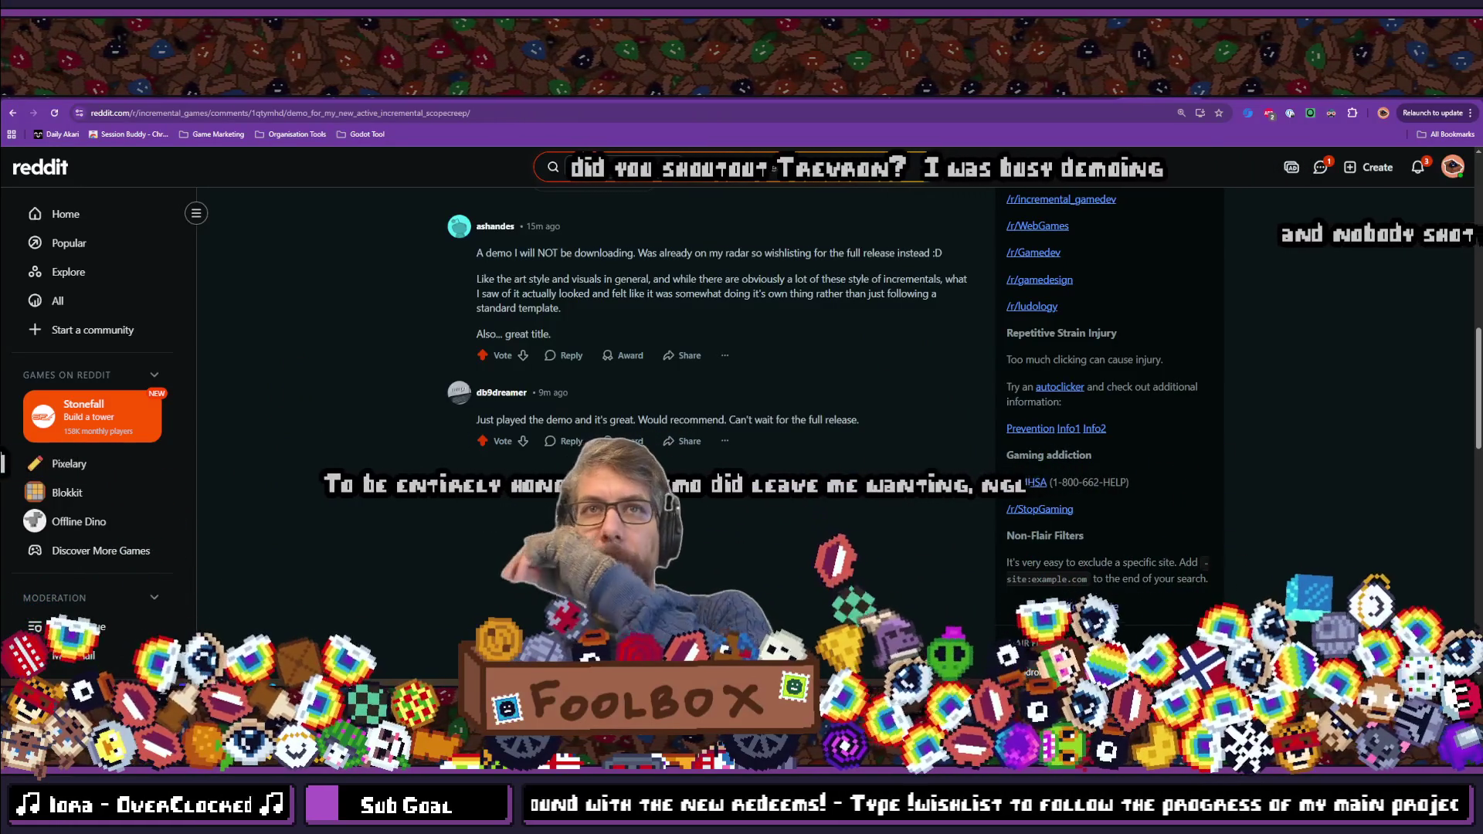
pyautogui.scroll(2, 567, 455)
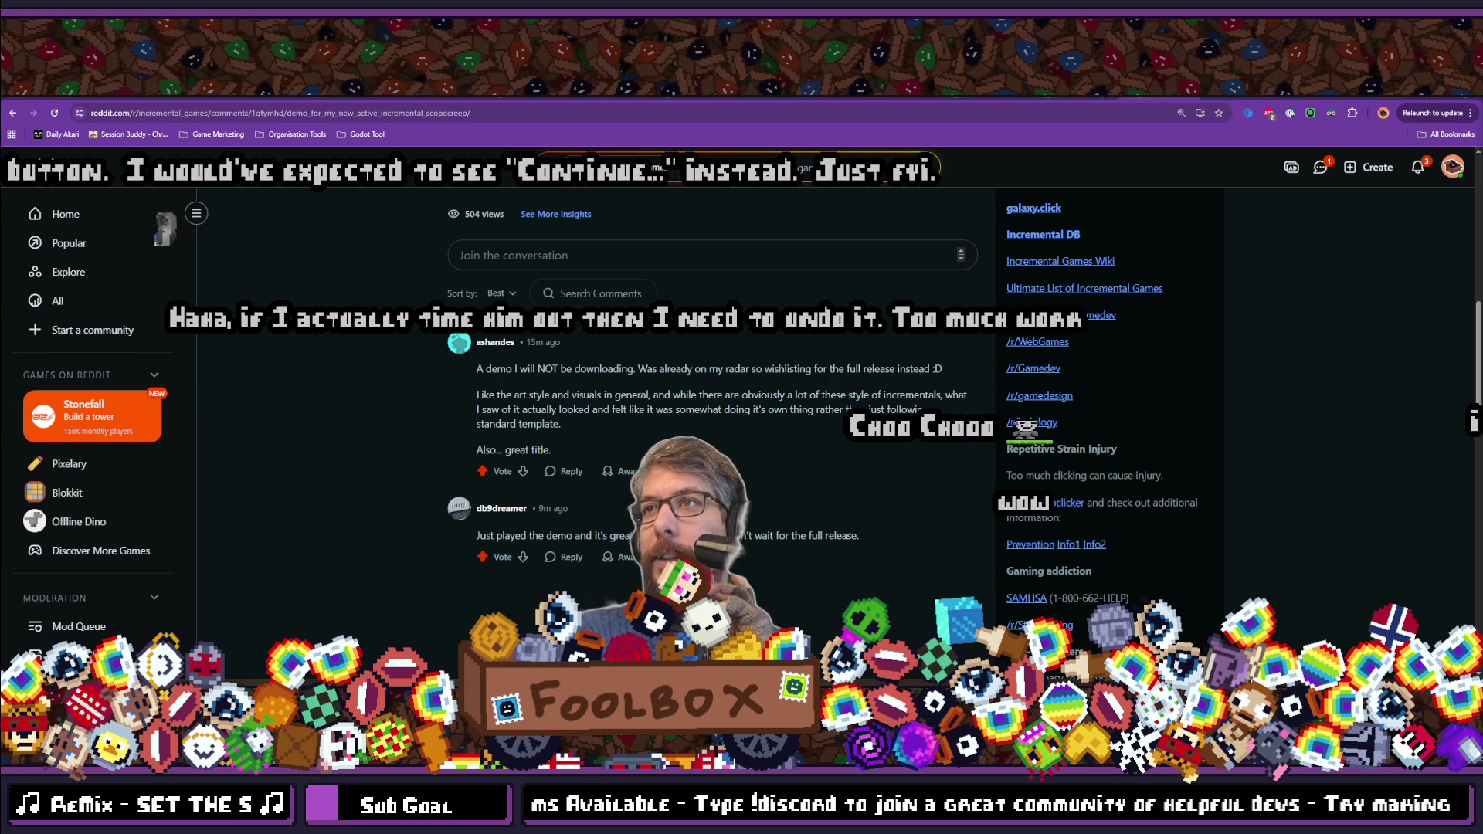
pyautogui.scroll(5, 391, 398)
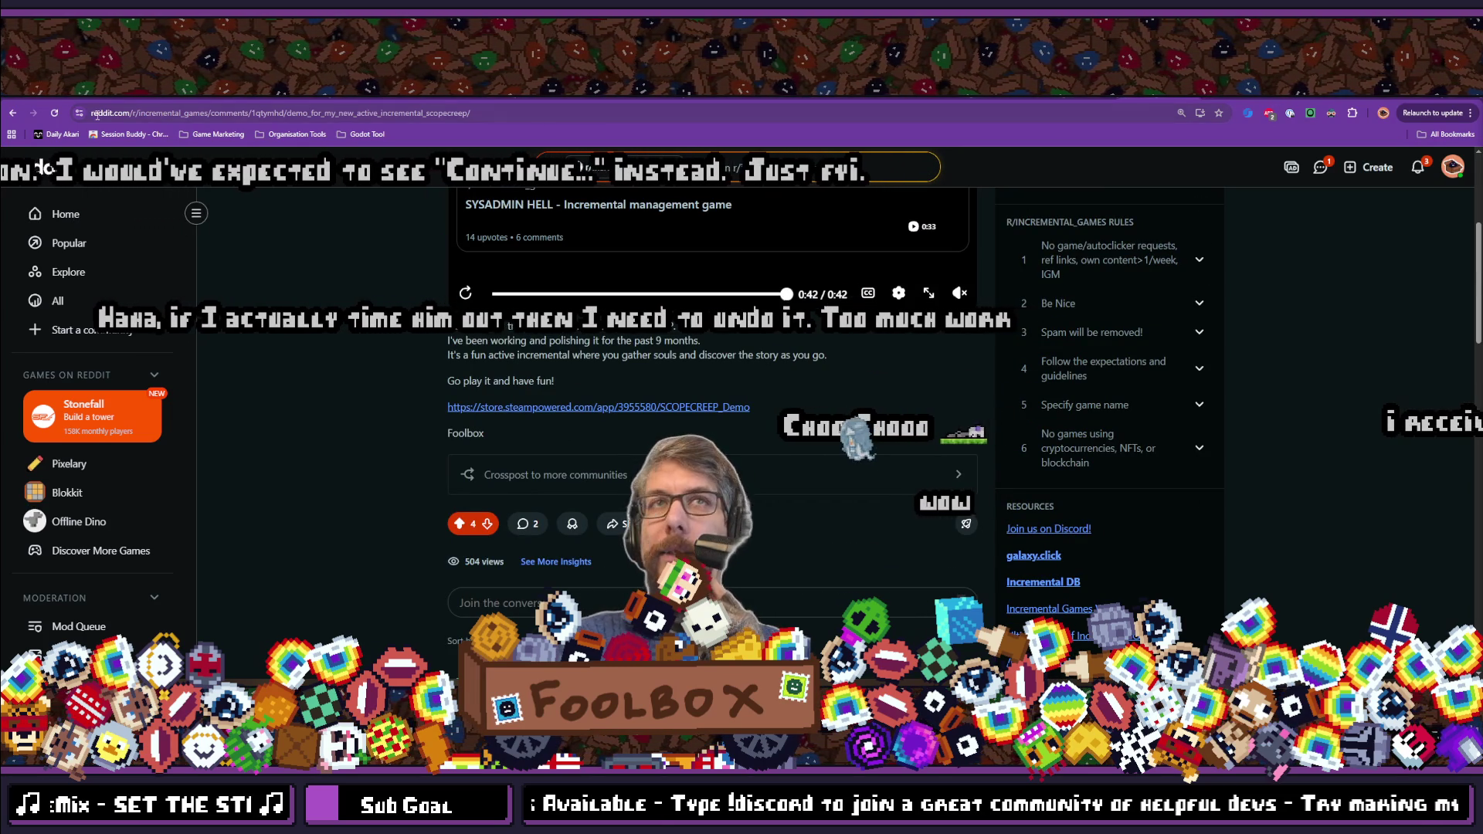
# Return to the Bluesky SCOPECREEP announcement post, reload it, and pause its trailer video.
pyautogui.hotkey('alt', 'Left')
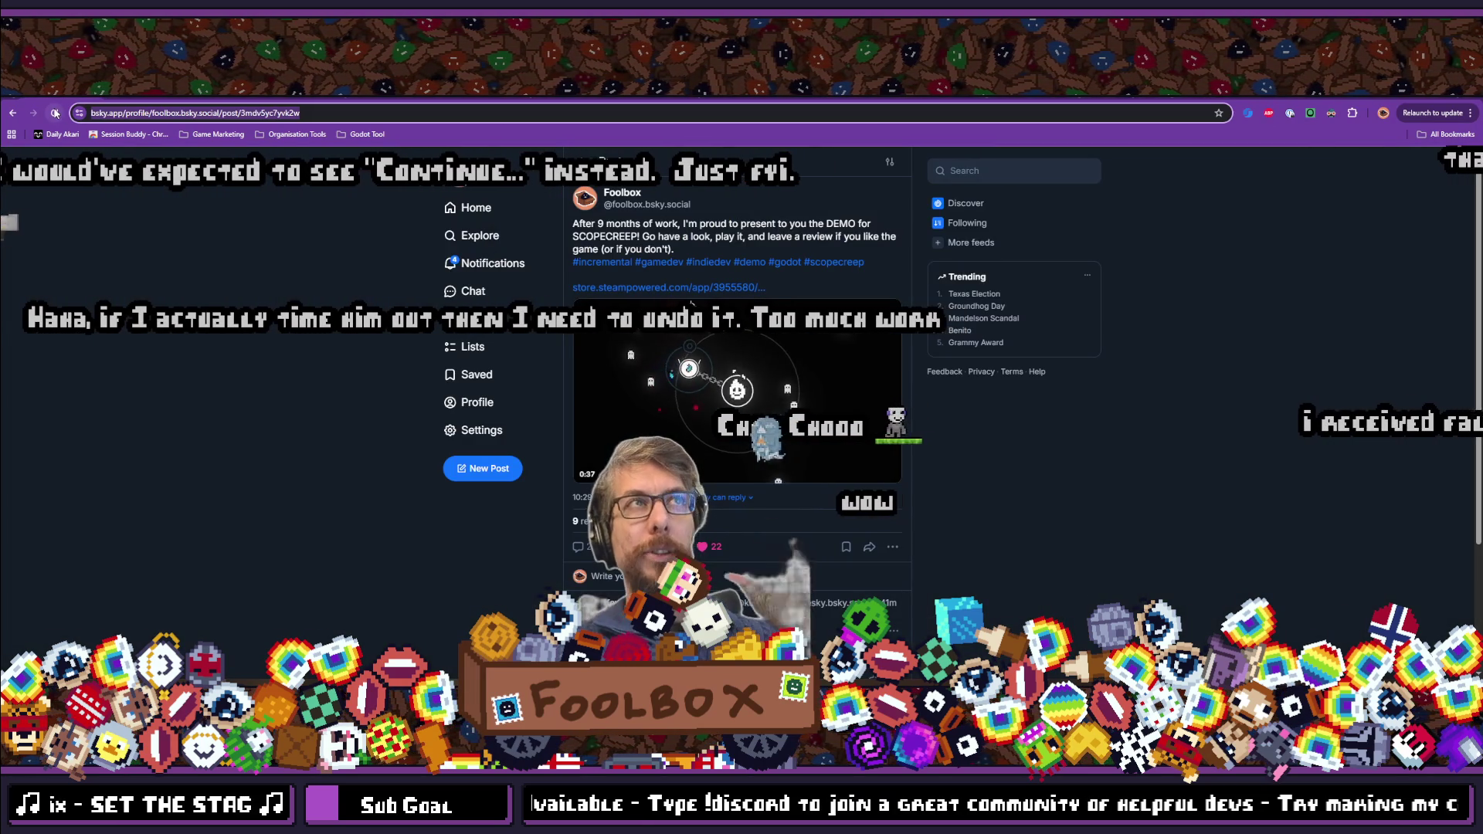
pyautogui.click(56, 114)
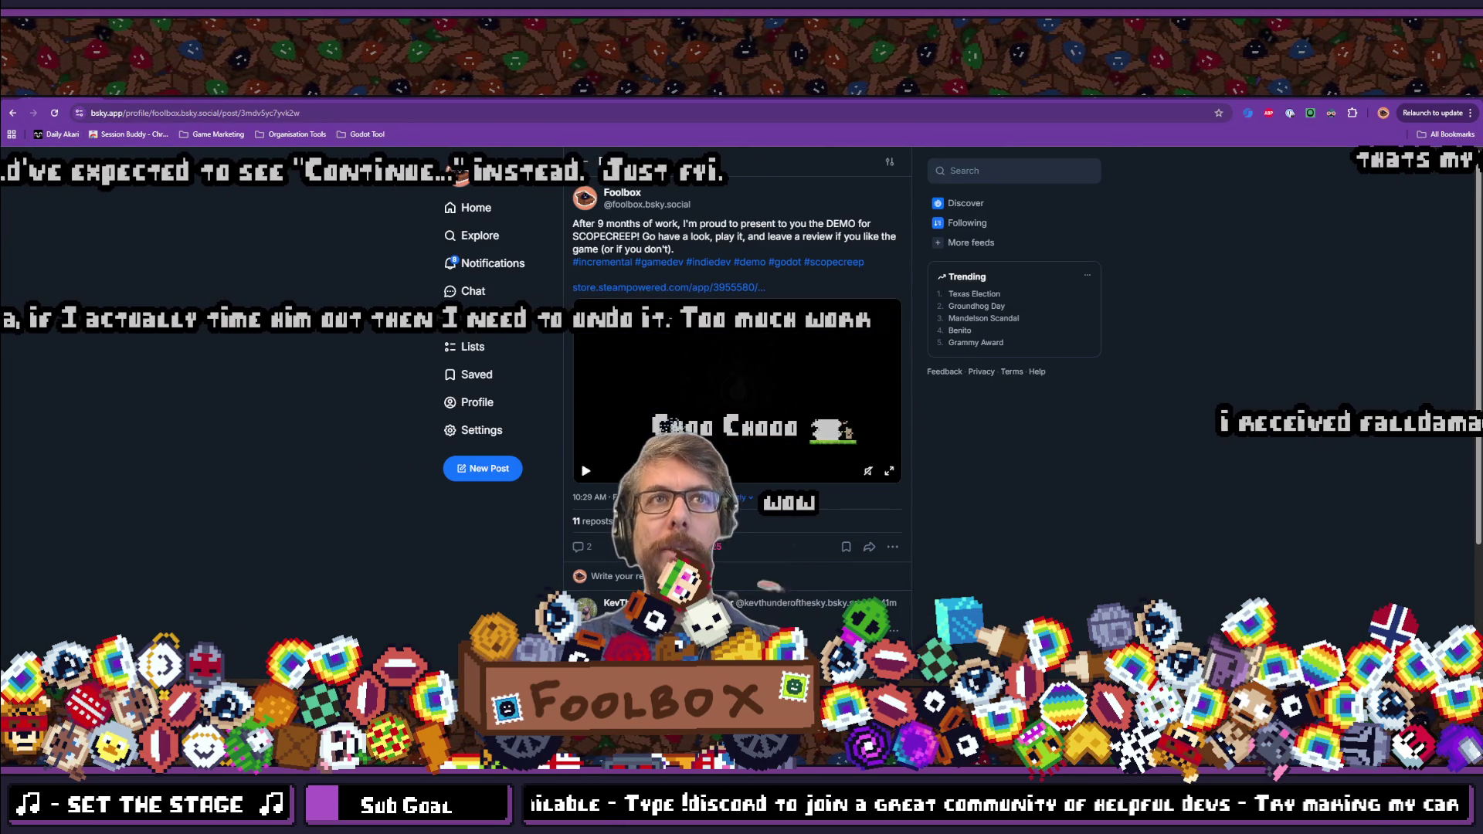
pyautogui.scroll(-2, 292, 392)
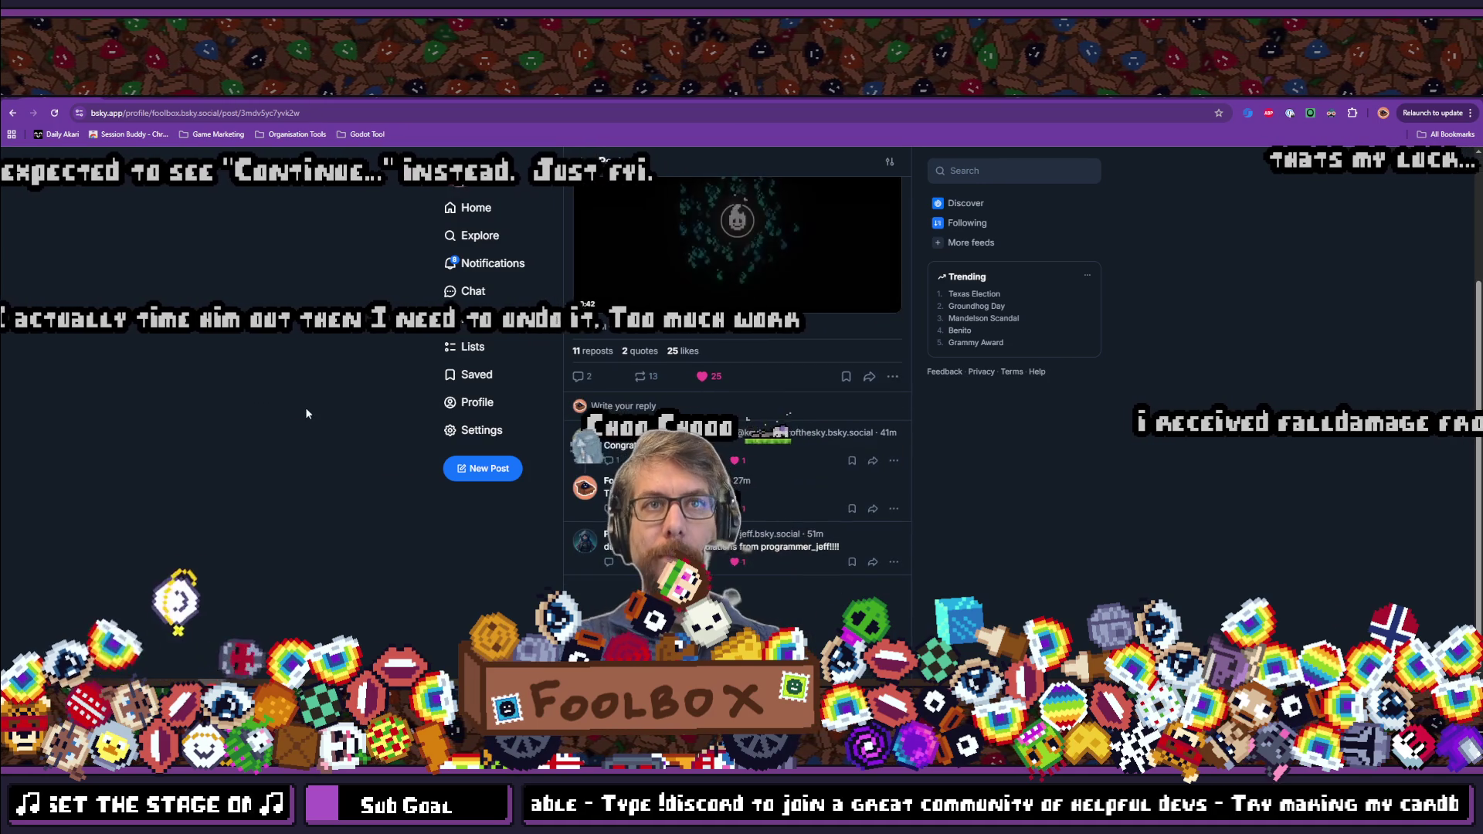
pyautogui.scroll(2, 307, 410)
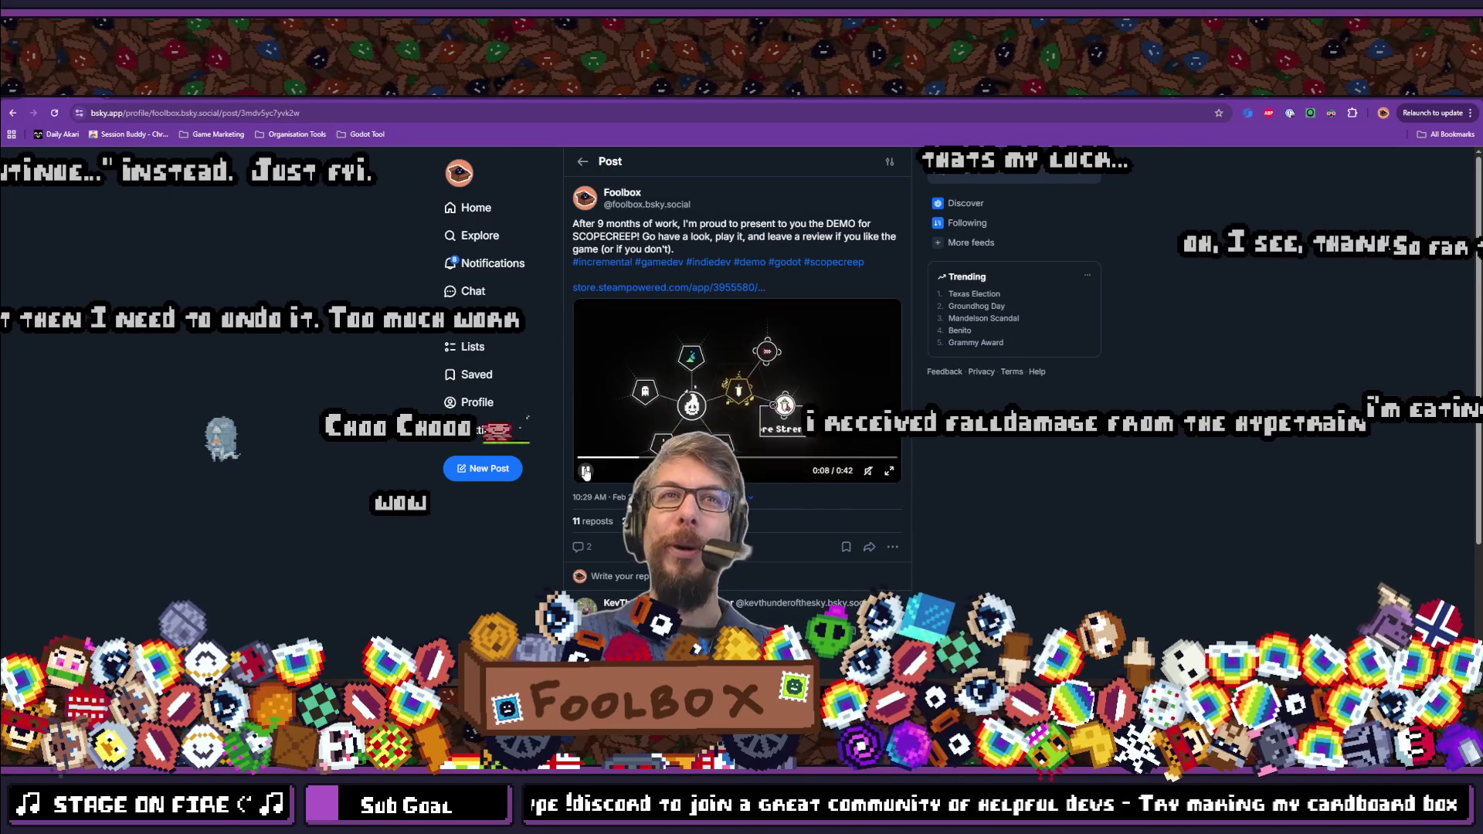
pyautogui.click(586, 473)
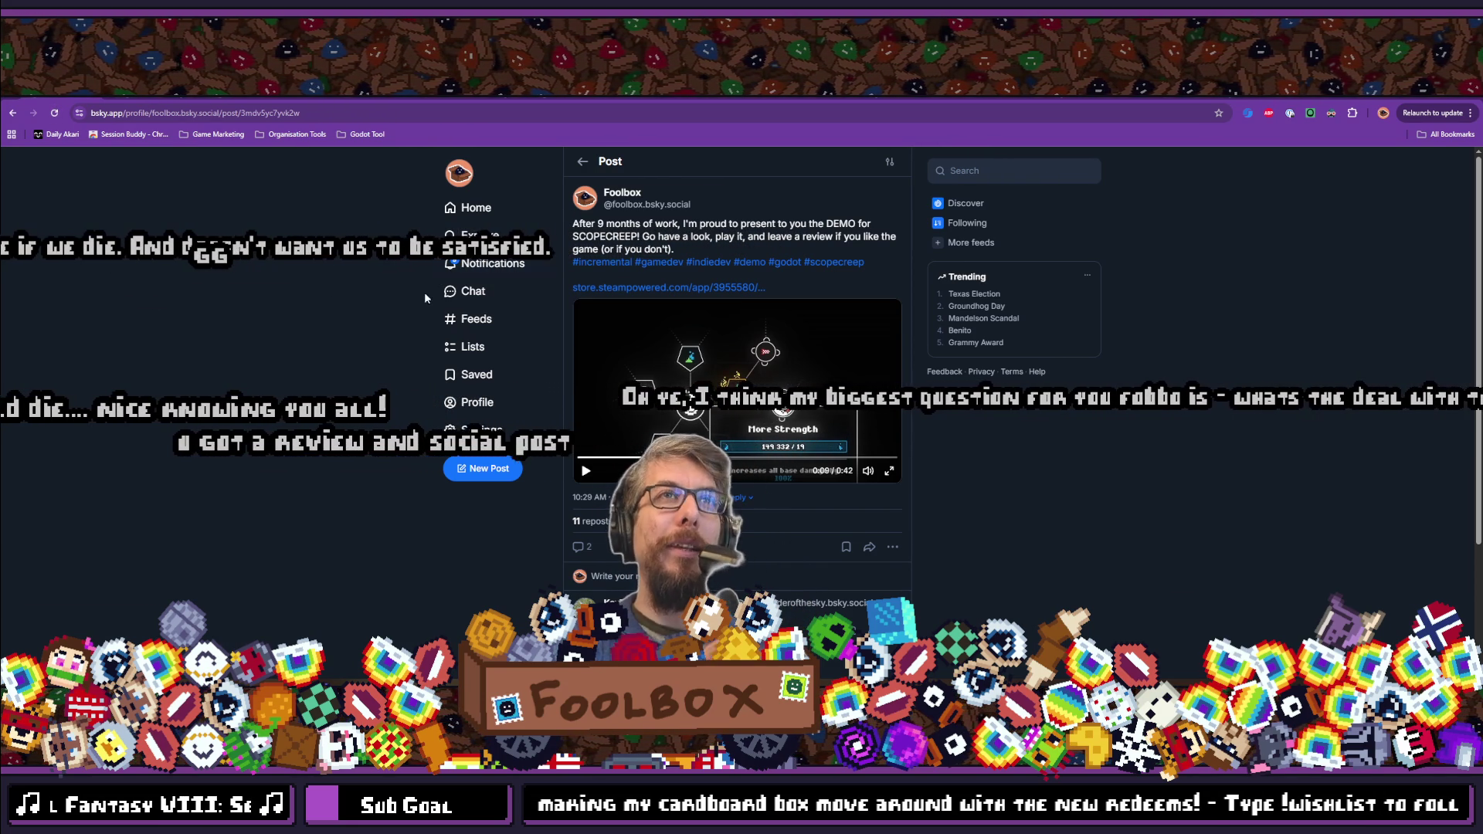
pyautogui.click(487, 264)
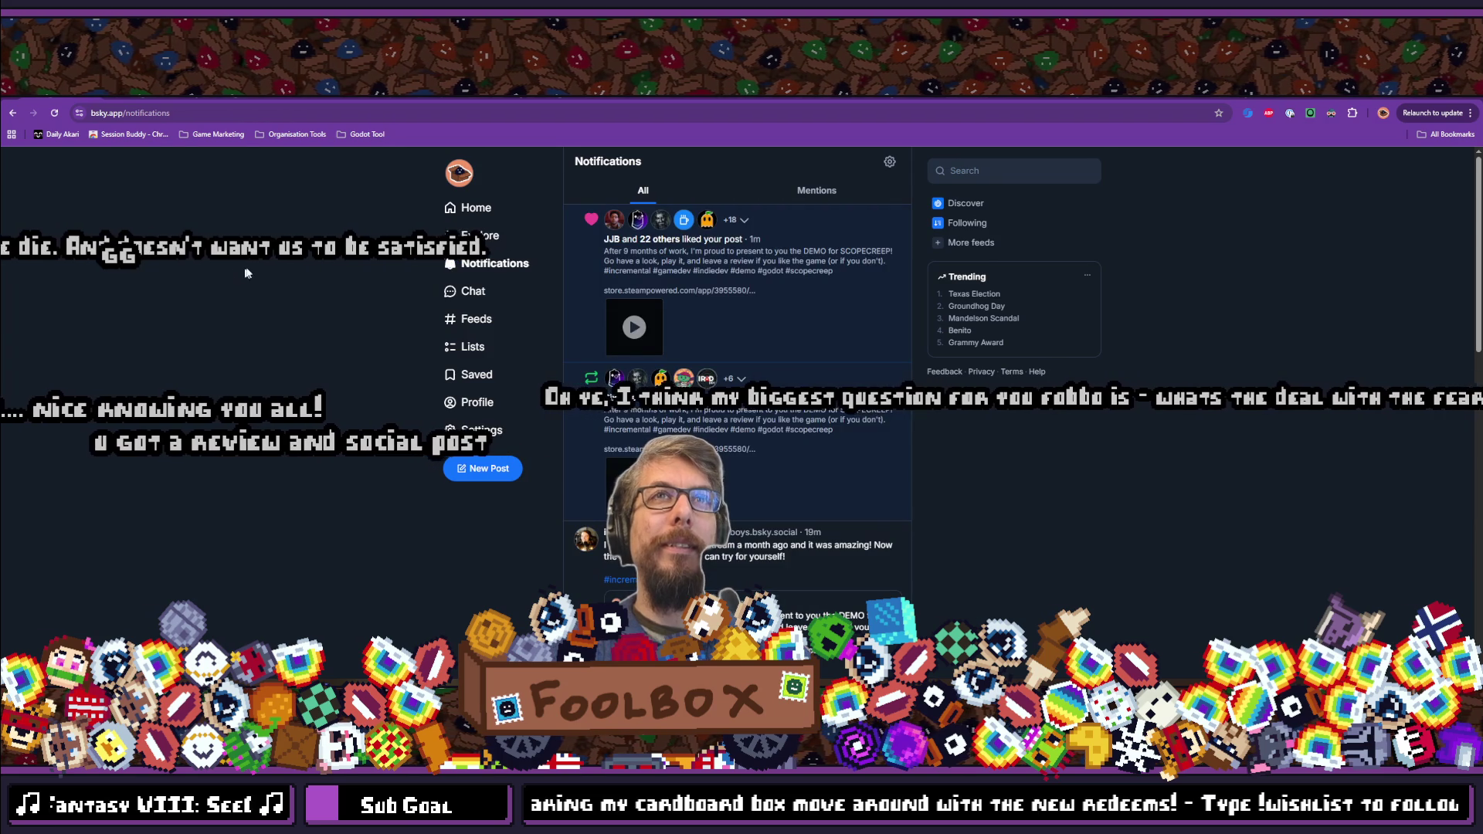
# Reply '<3' to the streamer's notification about playing Scope Creep on stream.
pyautogui.scroll(-2, 707, 294)
pyautogui.scroll(-3, 707, 294)
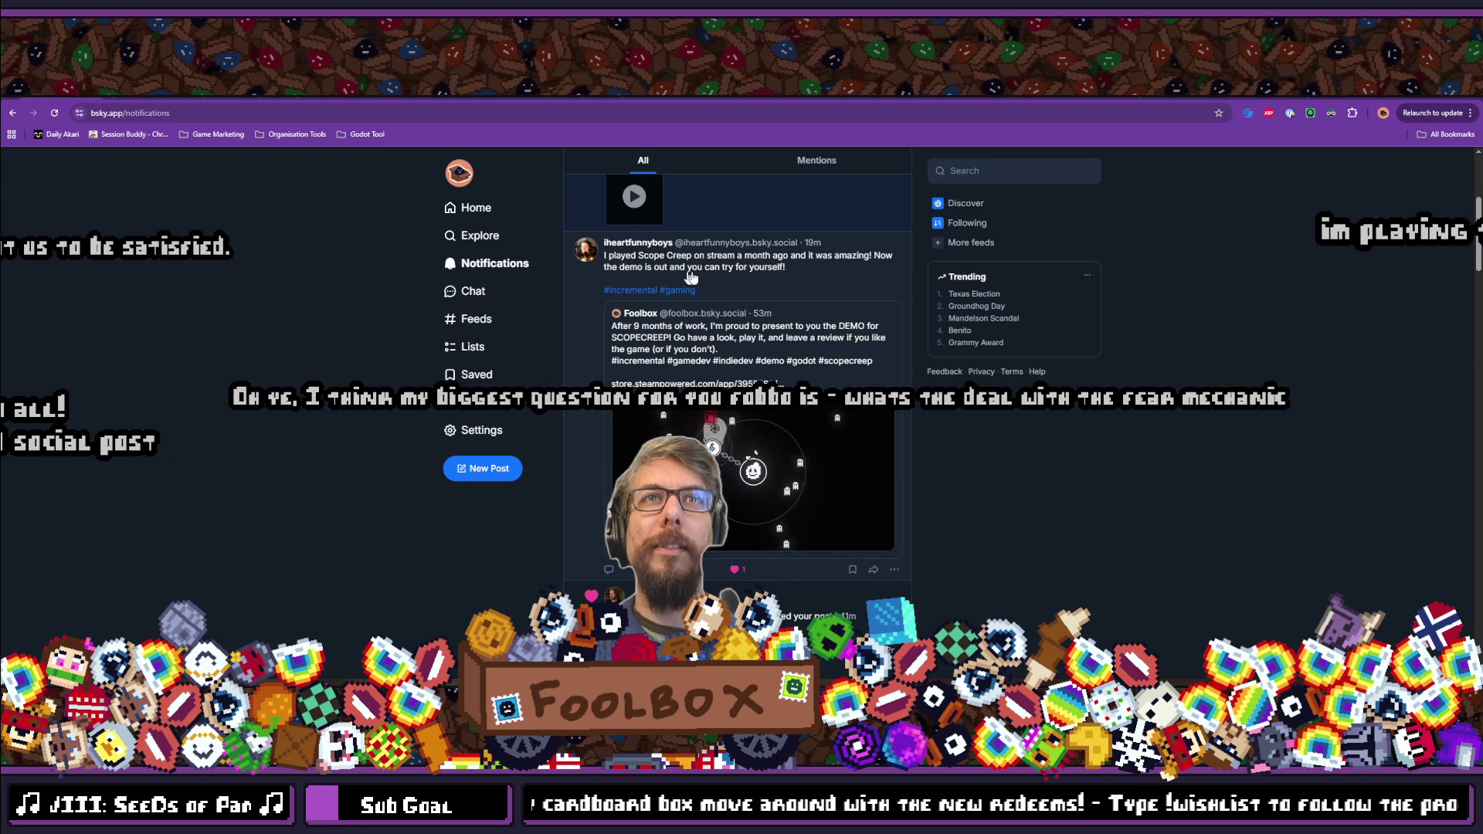
pyautogui.click(610, 570)
pyautogui.write('<3')
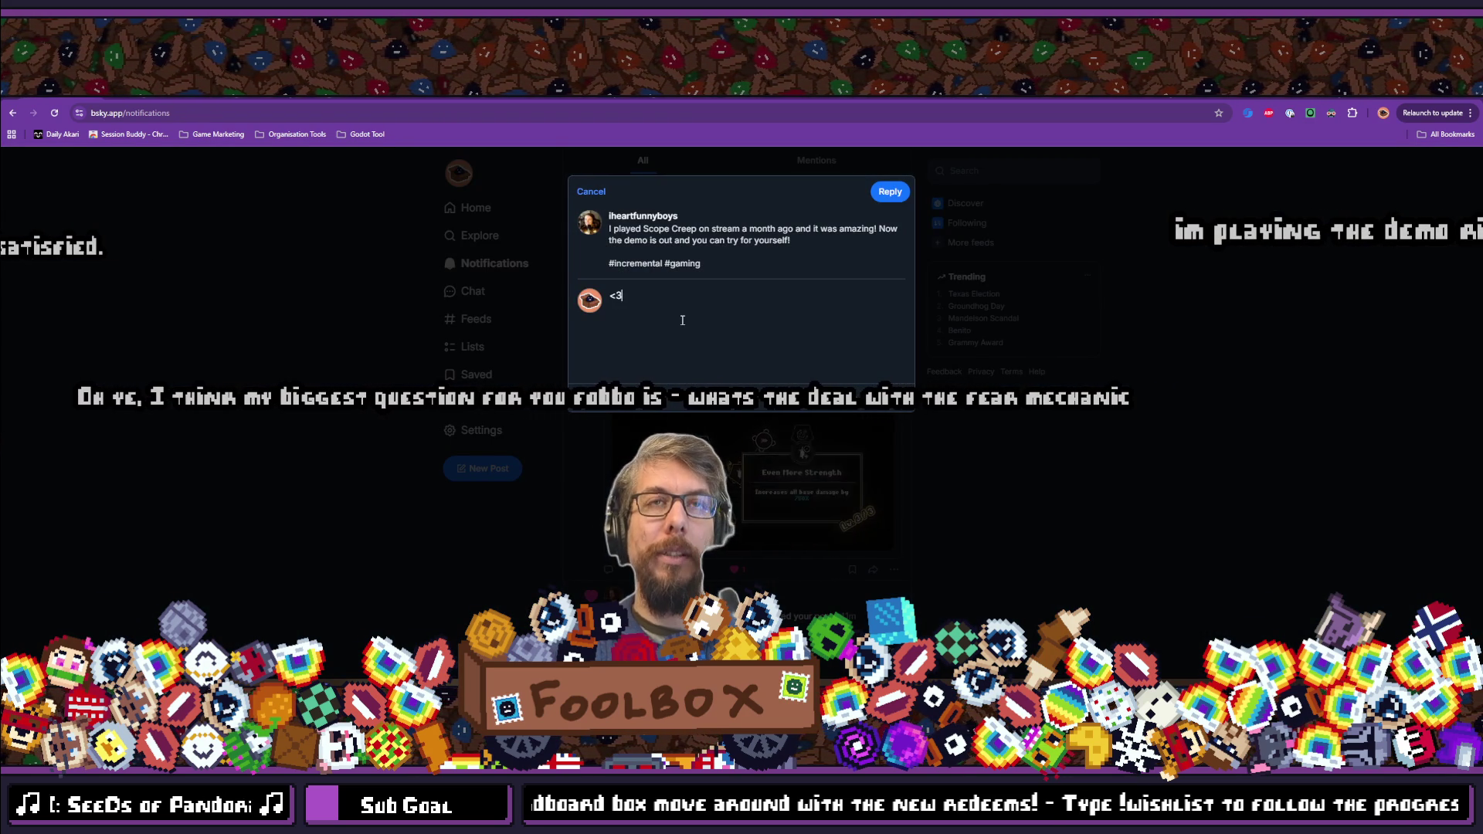
pyautogui.hotkey('ctrl', 'Return')
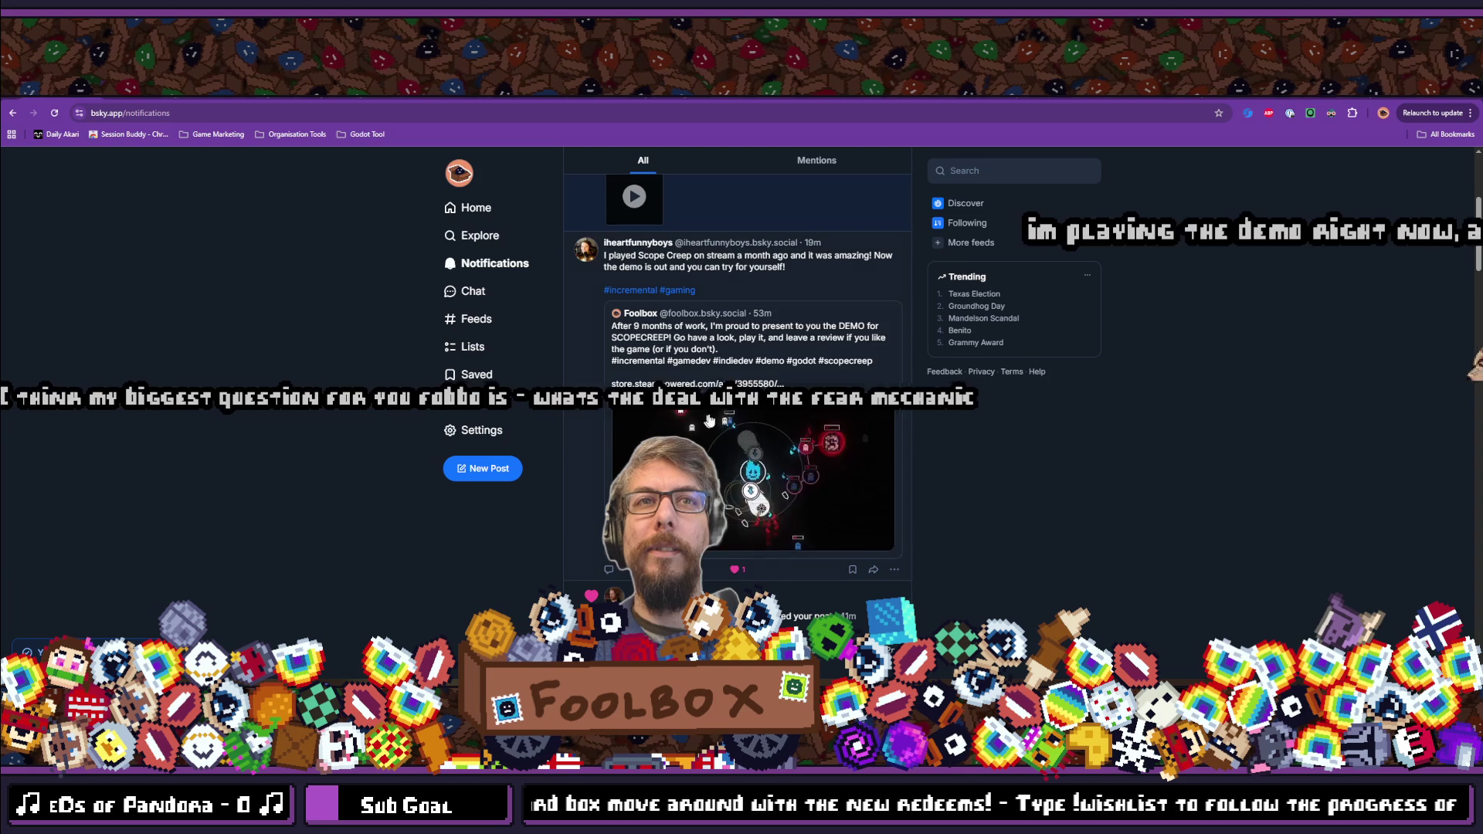
pyautogui.scroll(1, 726, 434)
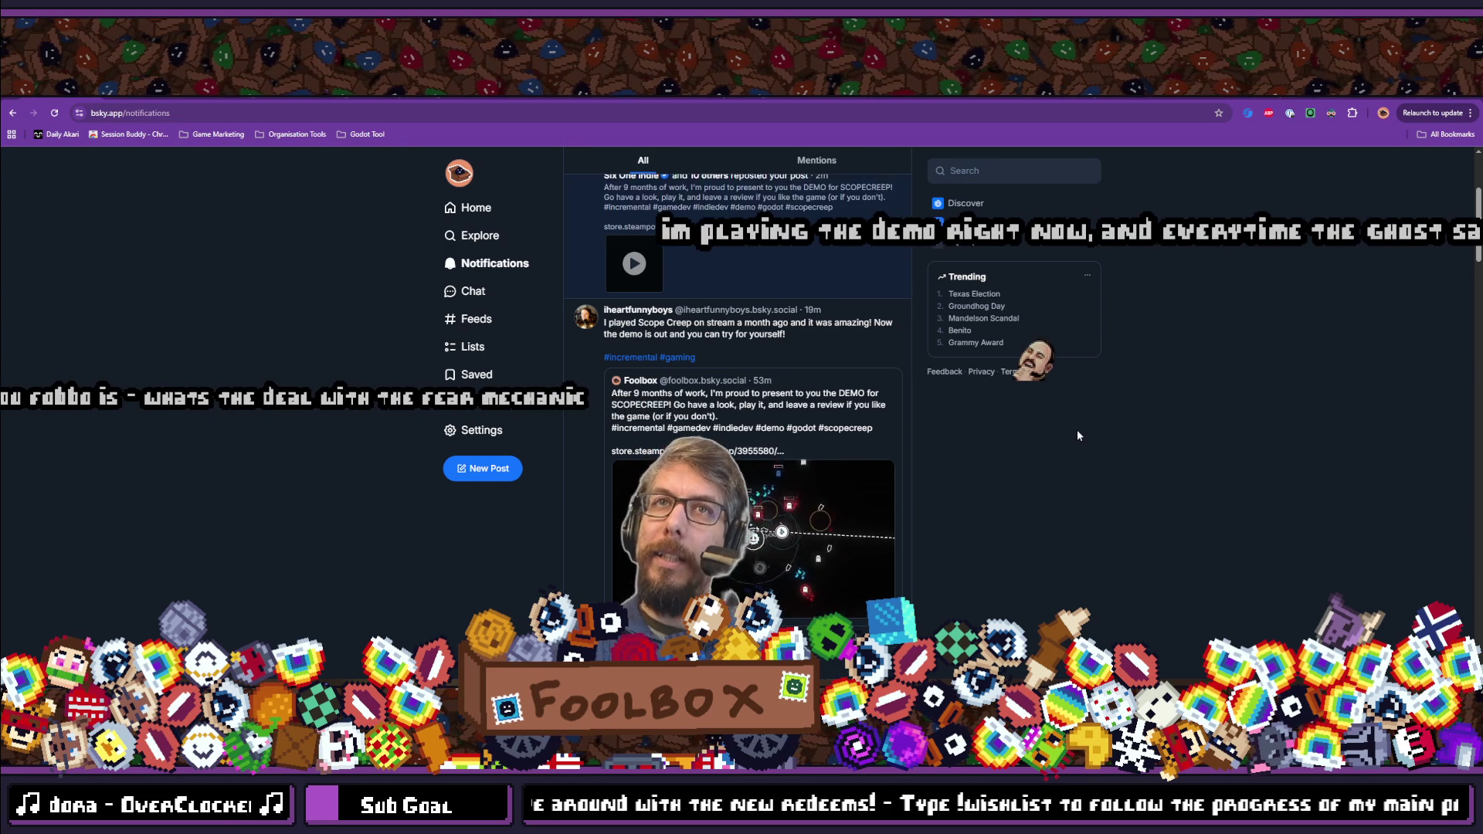
pyautogui.scroll(3, 695, 348)
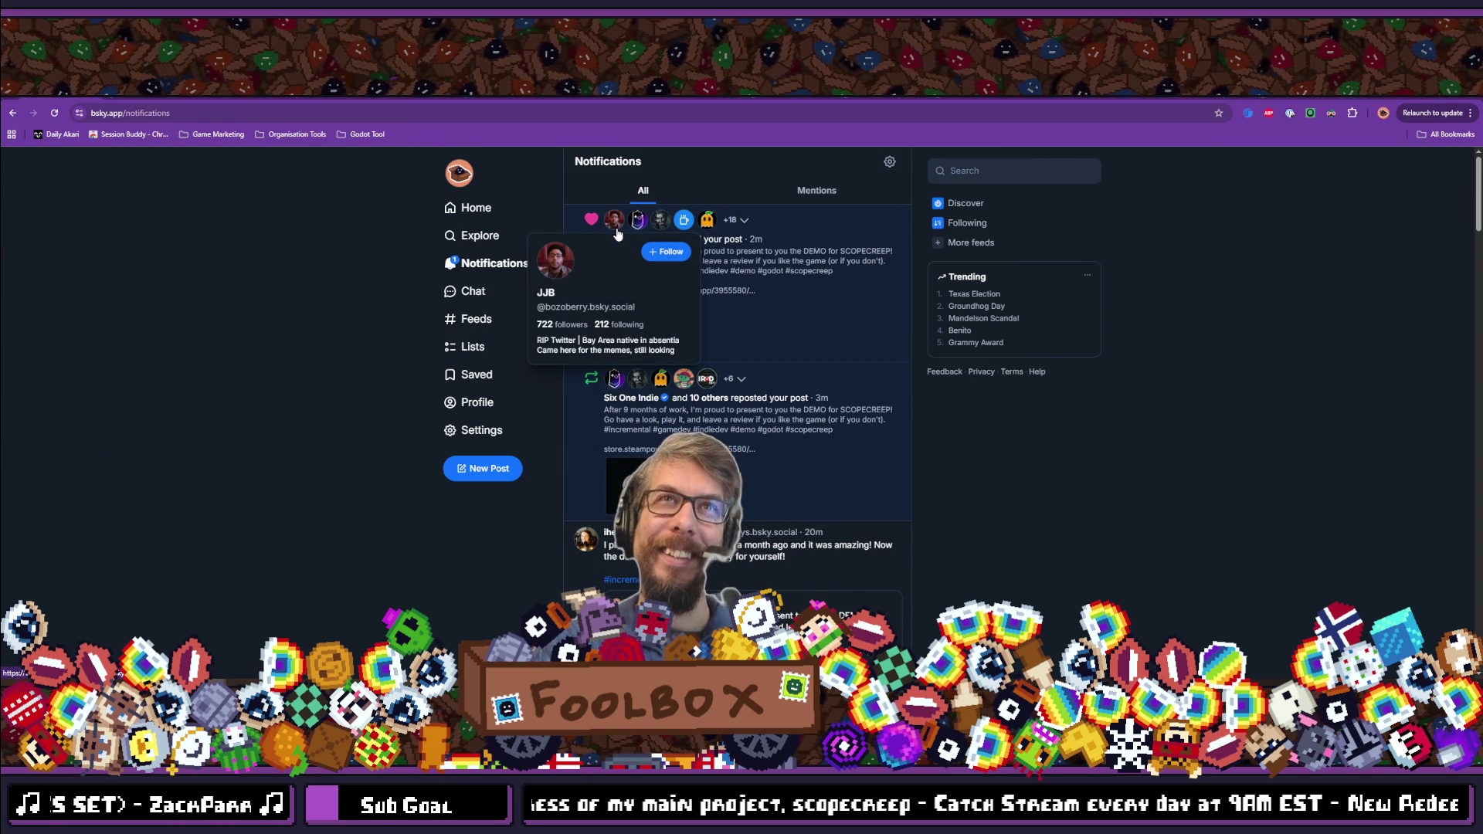
# Refresh the Bluesky notifications for the latest likes and reposts, then minimize Chrome.
pyautogui.click(473, 266)
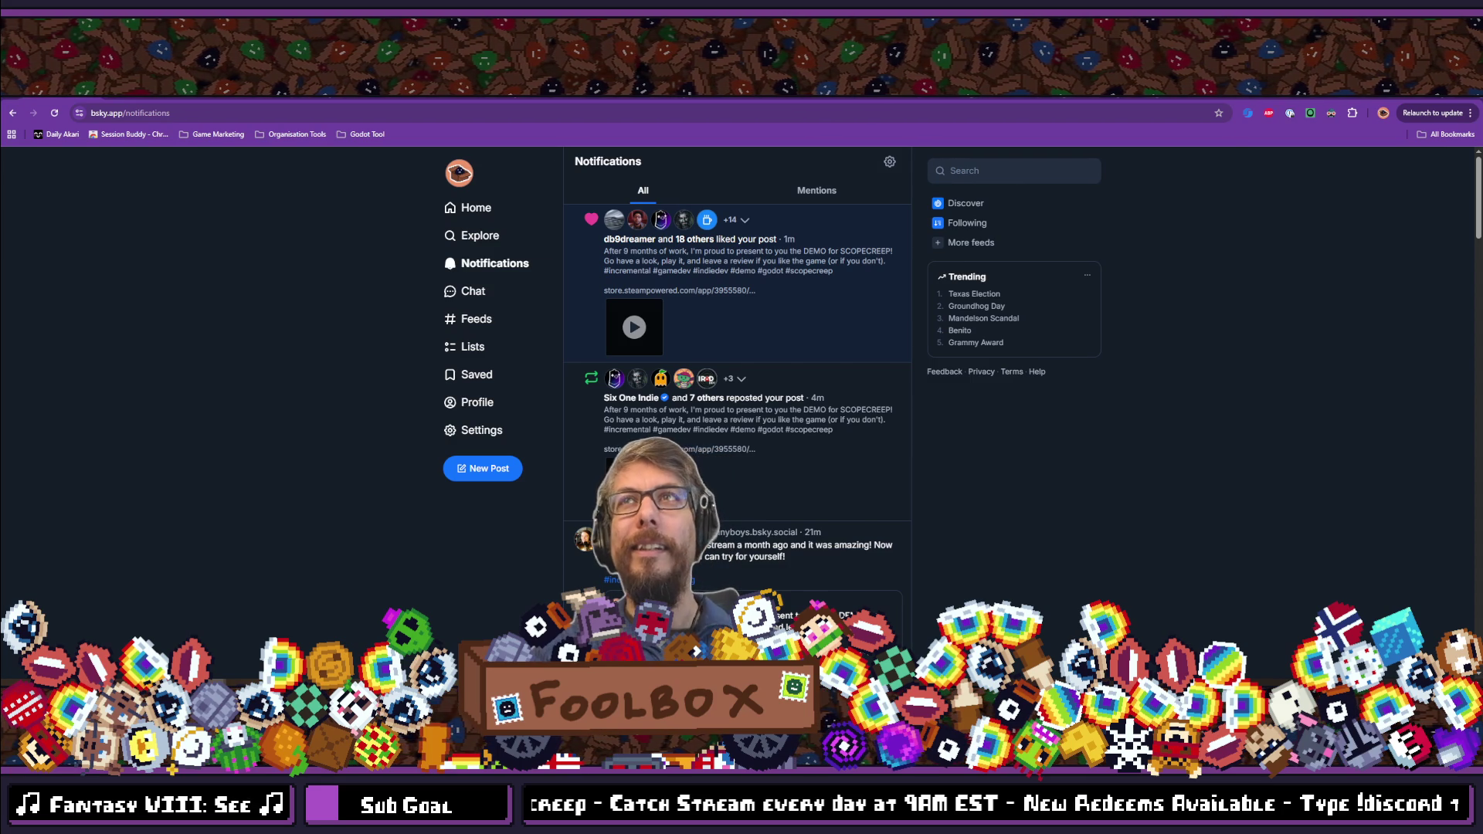
pyautogui.click(1382, 102)
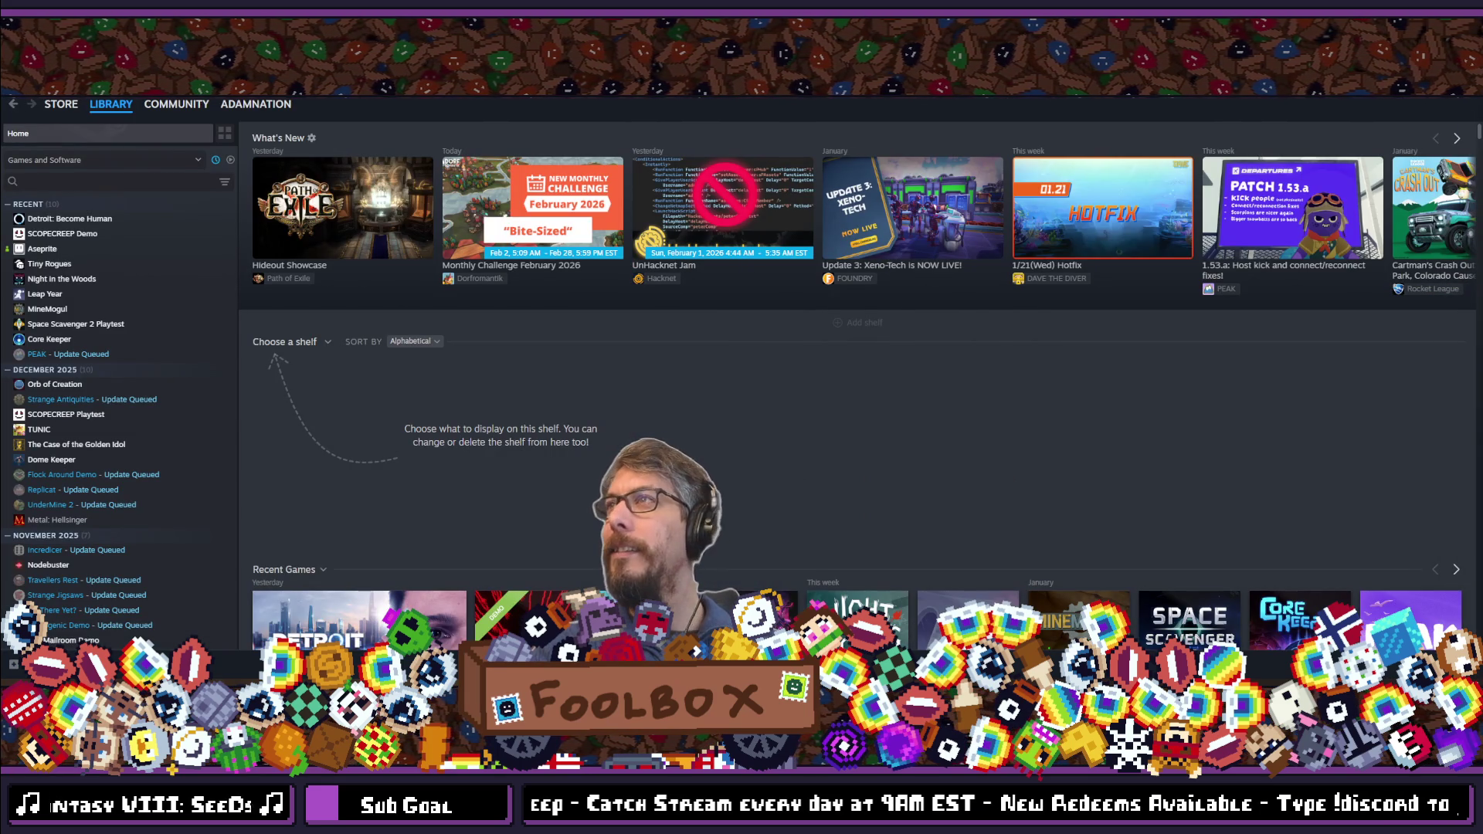
pyautogui.hotkey('alt', 'Tab')
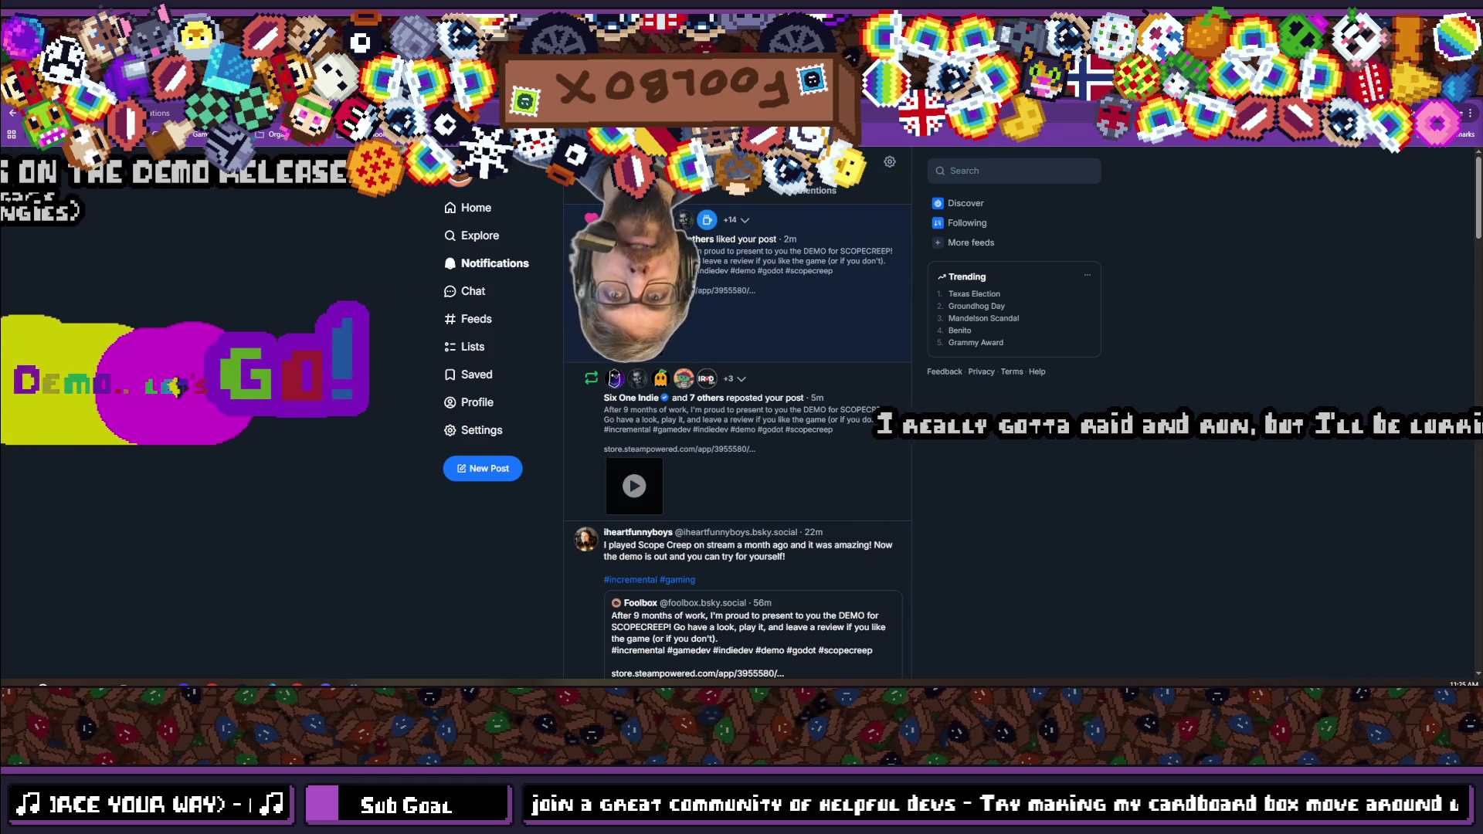
# Open the SCOPECREEP Demo Steam store page and highlight the top Most Helpful review's opening.
pyautogui.click(722, 290)
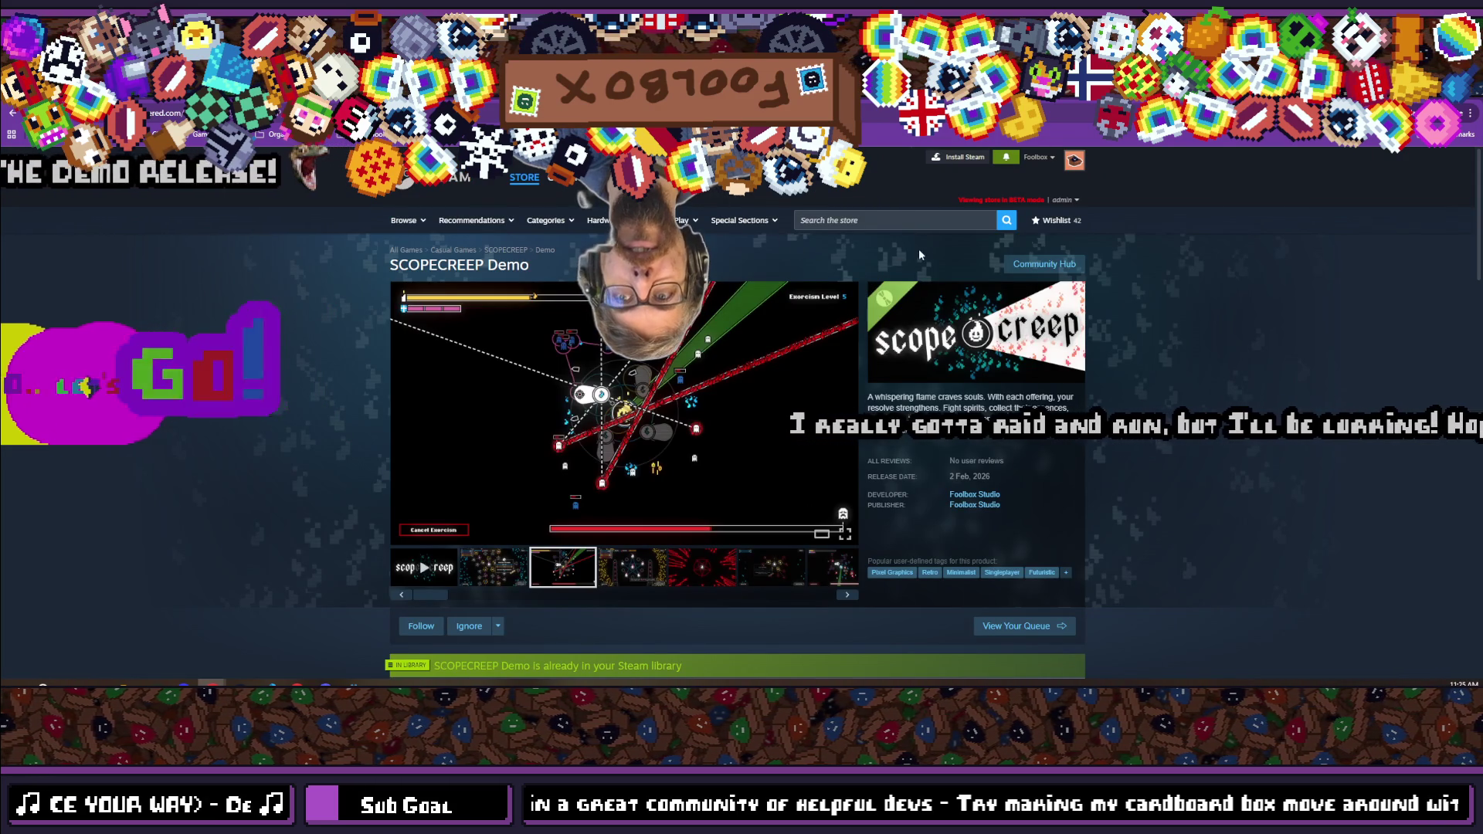
pyautogui.scroll(-4, 436, 363)
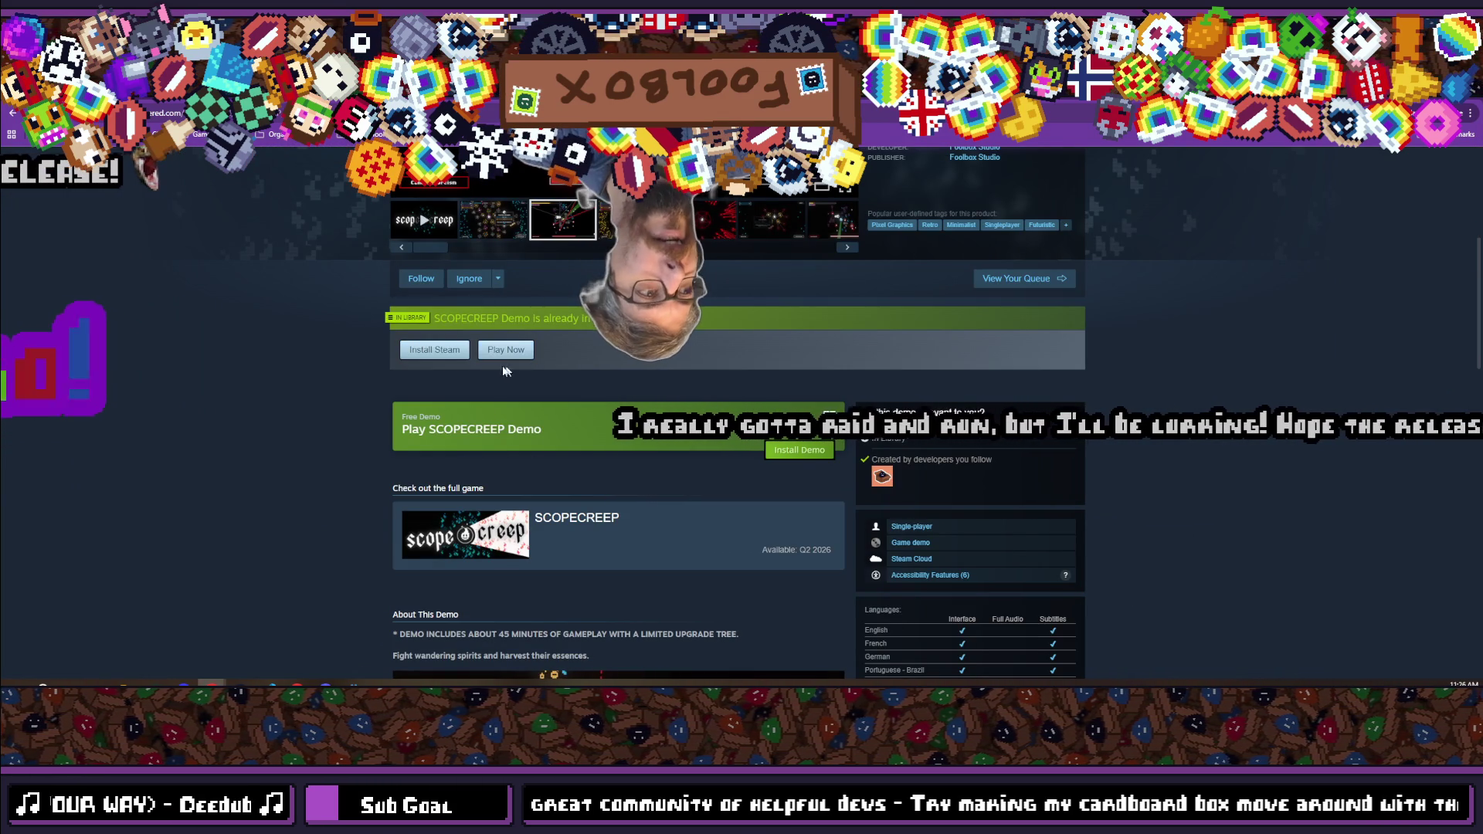
pyautogui.scroll(3, 405, 385)
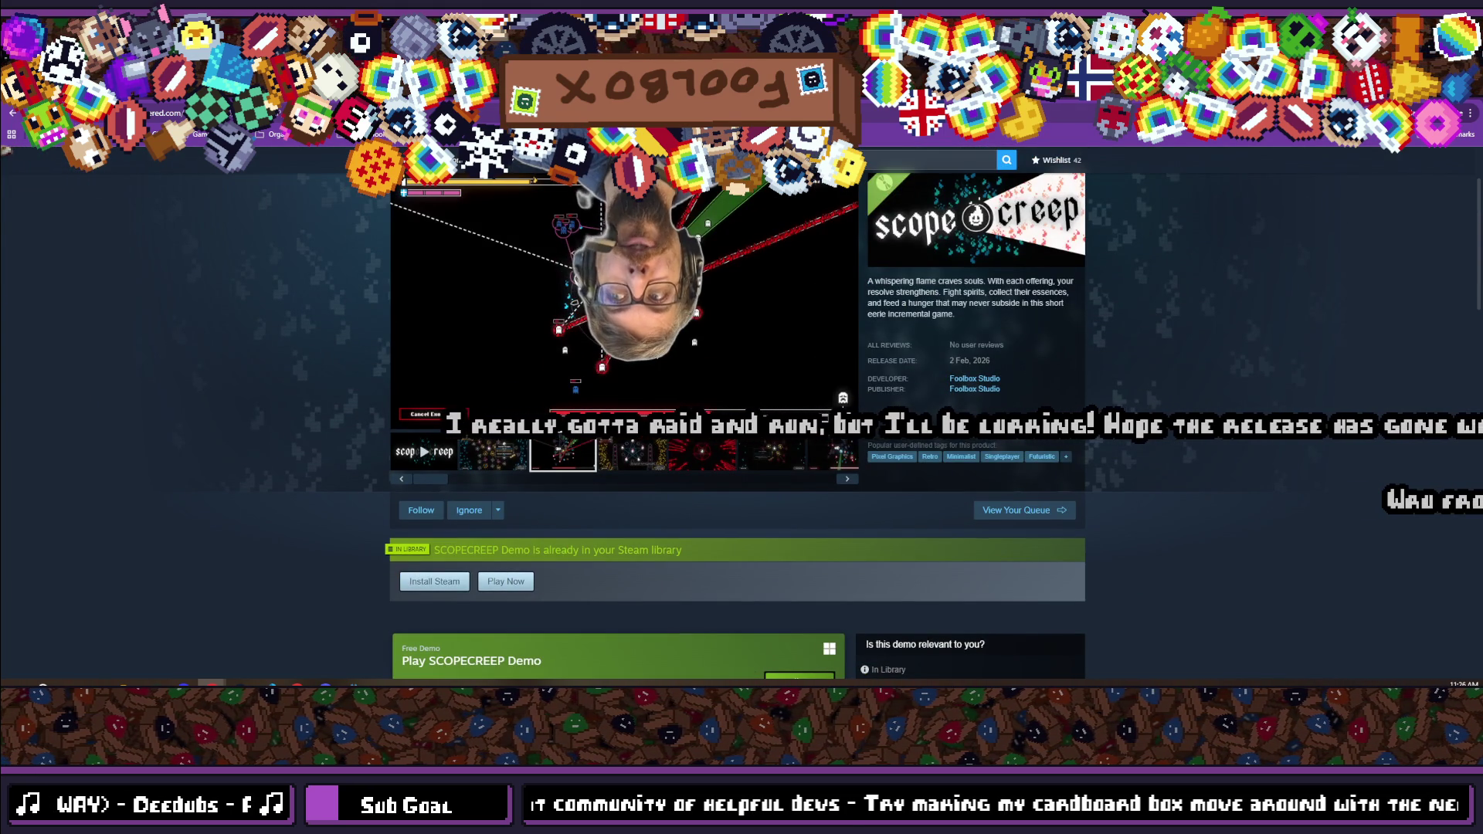
pyautogui.scroll(-5, 806, 439)
pyautogui.scroll(-20, 807, 441)
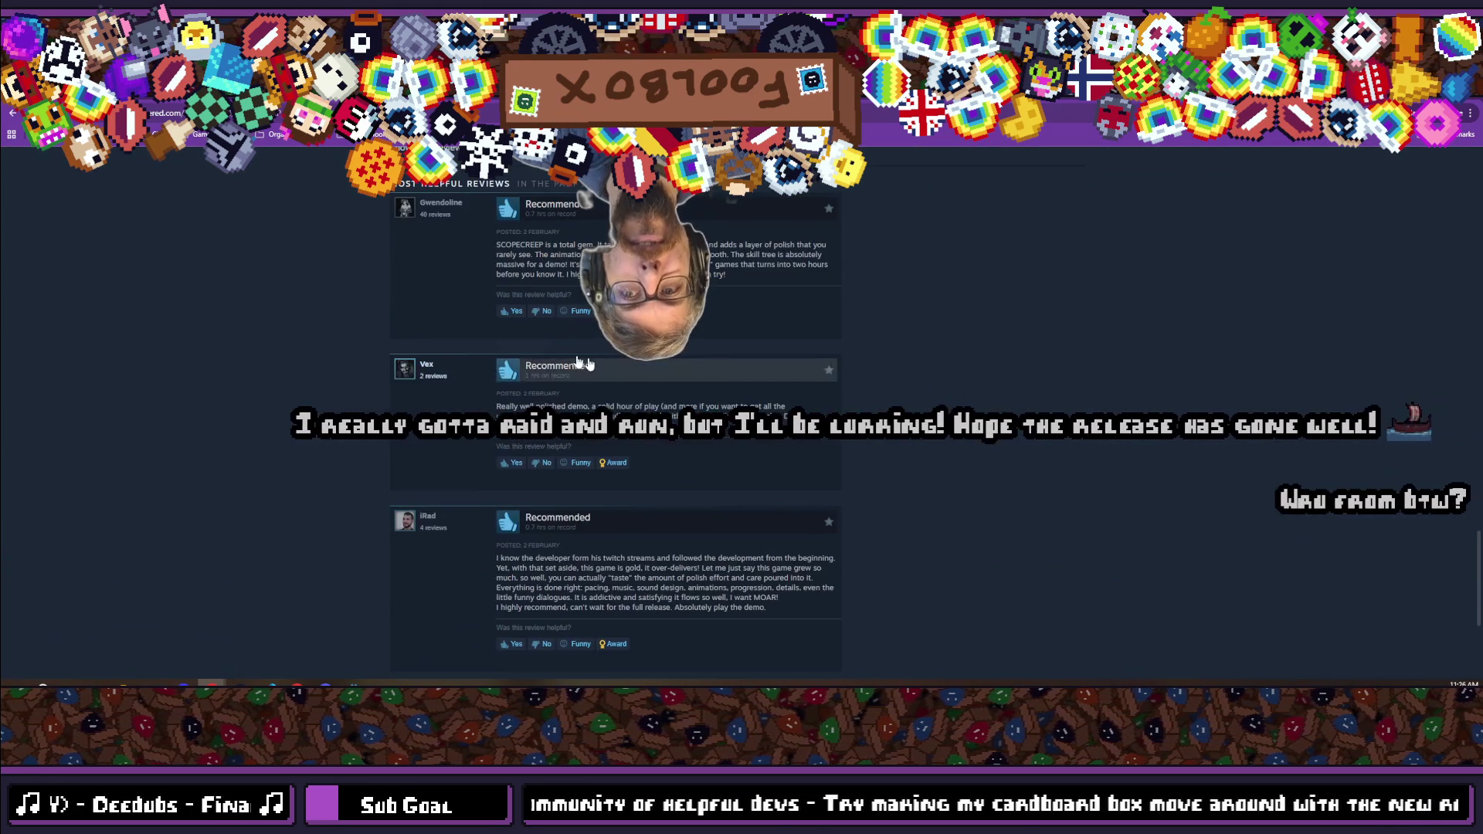
pyautogui.moveTo(584, 363)
pyautogui.mouseDown()
pyautogui.moveTo(603, 245)
pyautogui.moveTo(803, 245)
pyautogui.moveTo(560, 257)
pyautogui.mouseUp()
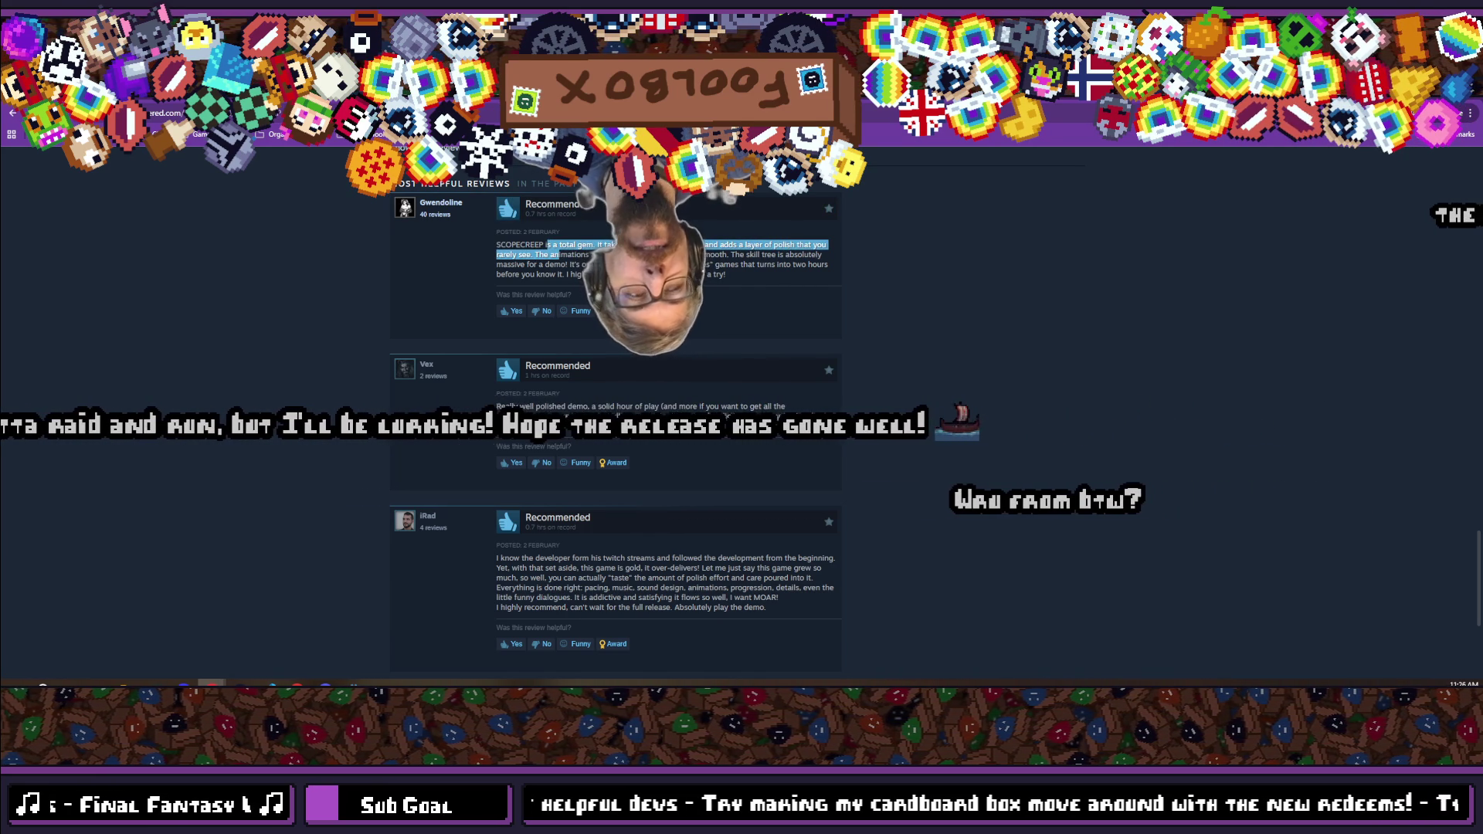
# Read the second and third reviews, highlighting their first lines.
pyautogui.scroll(2, 560, 257)
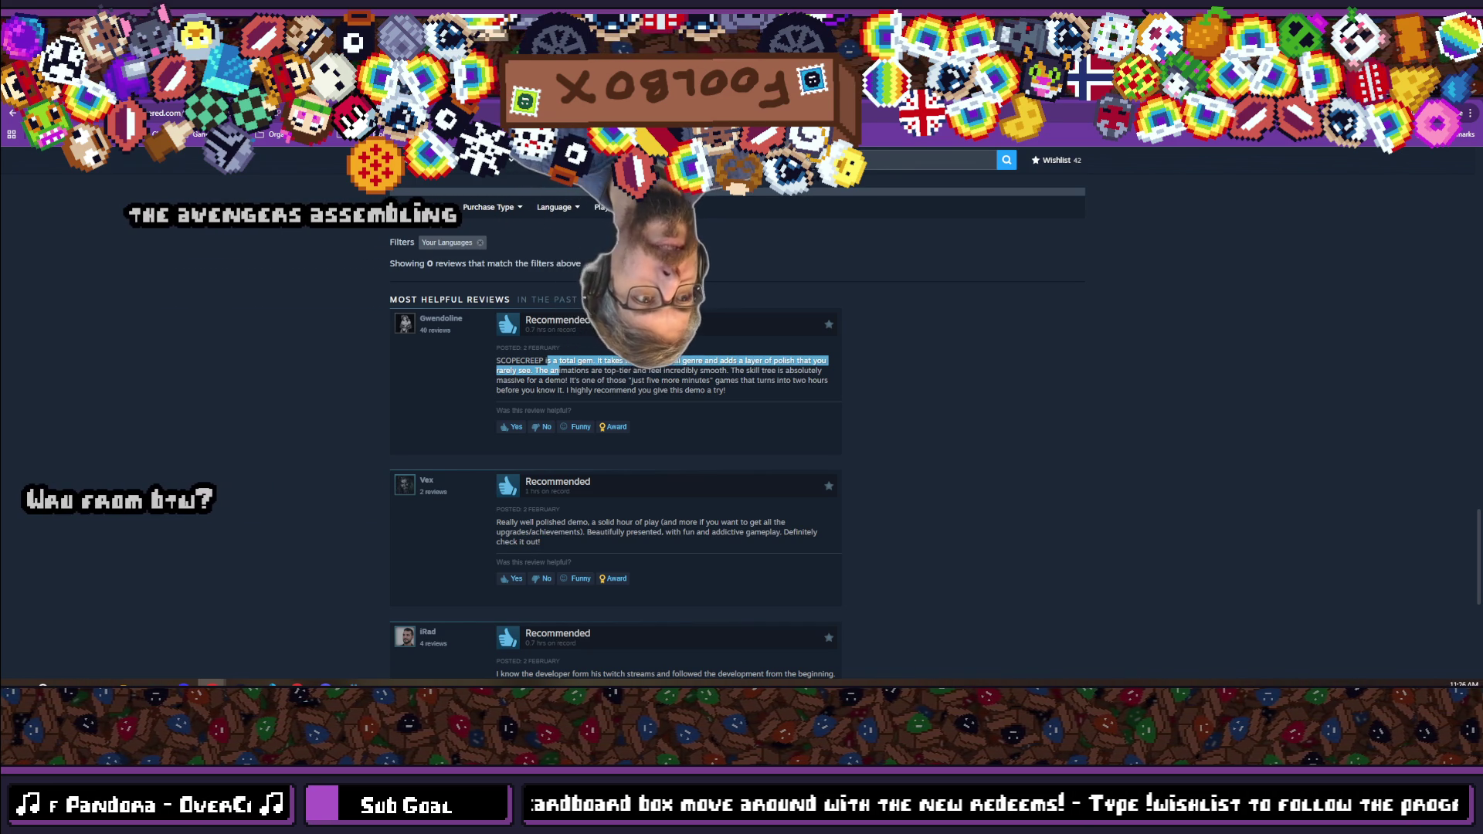
pyautogui.scroll(-2, 480, 397)
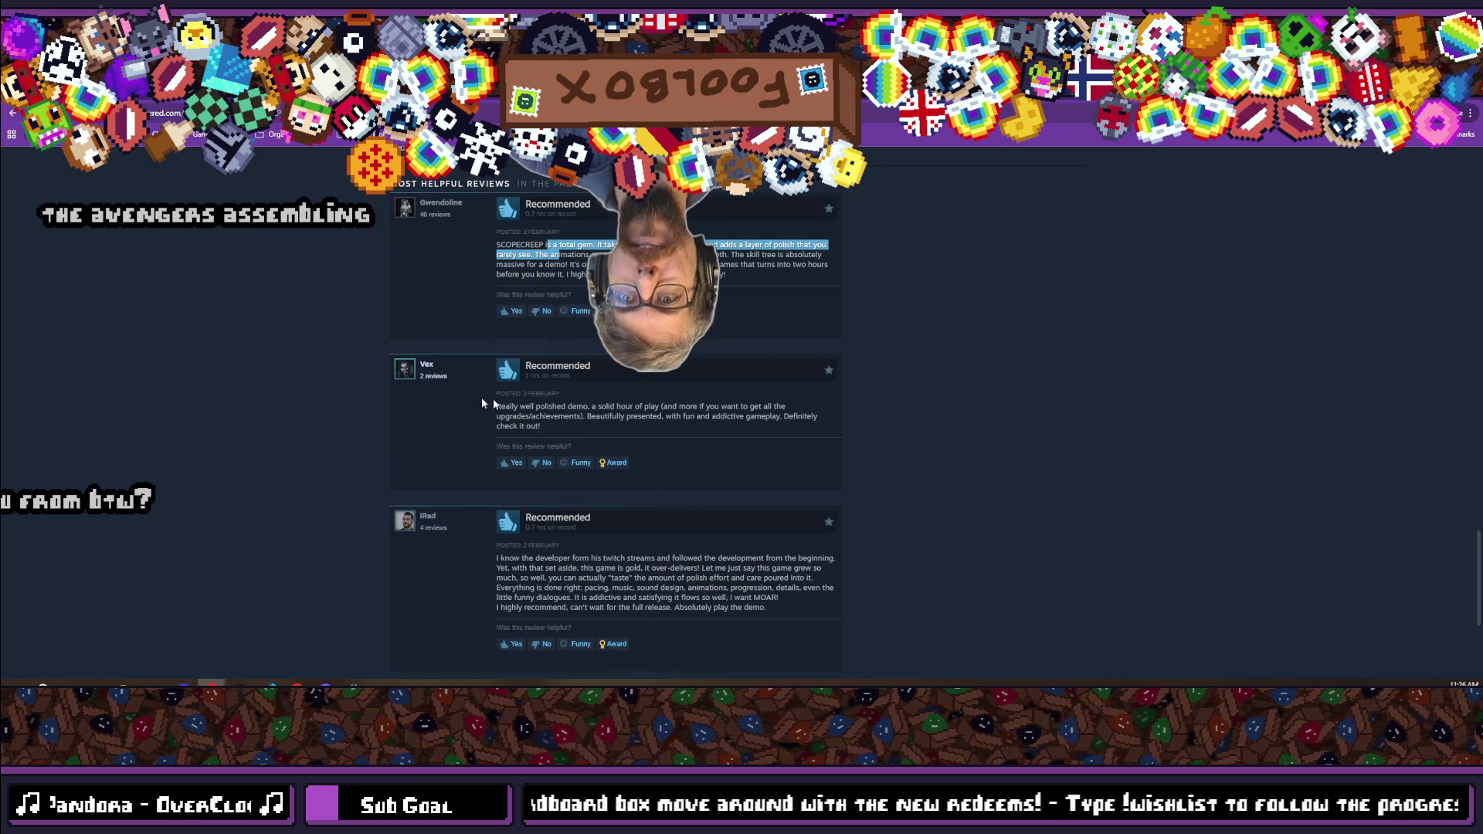
pyautogui.moveTo(497, 409)
pyautogui.mouseDown()
pyautogui.moveTo(776, 409)
pyautogui.moveTo(605, 409)
pyautogui.mouseUp()
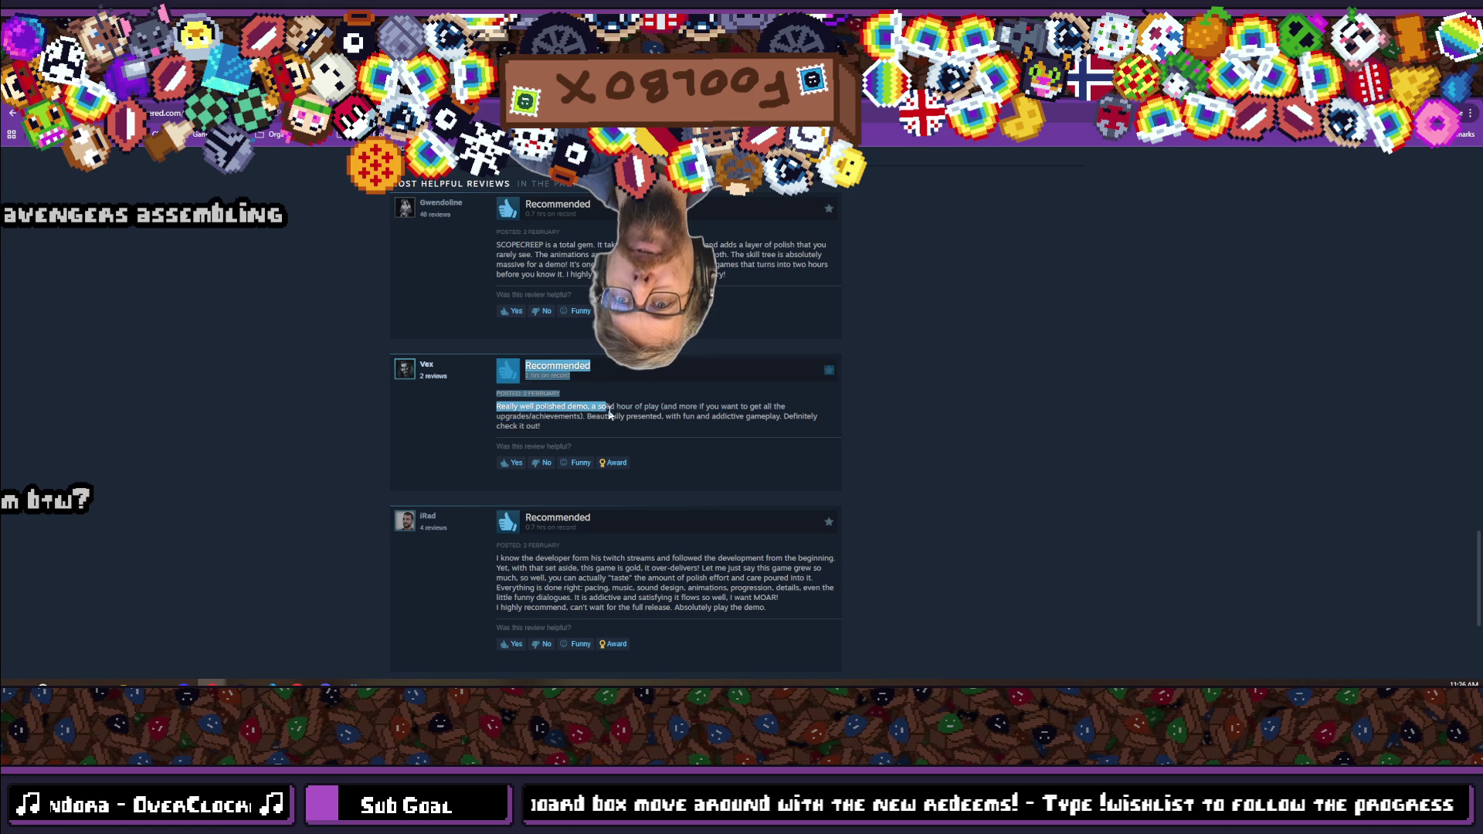
pyautogui.click(595, 409)
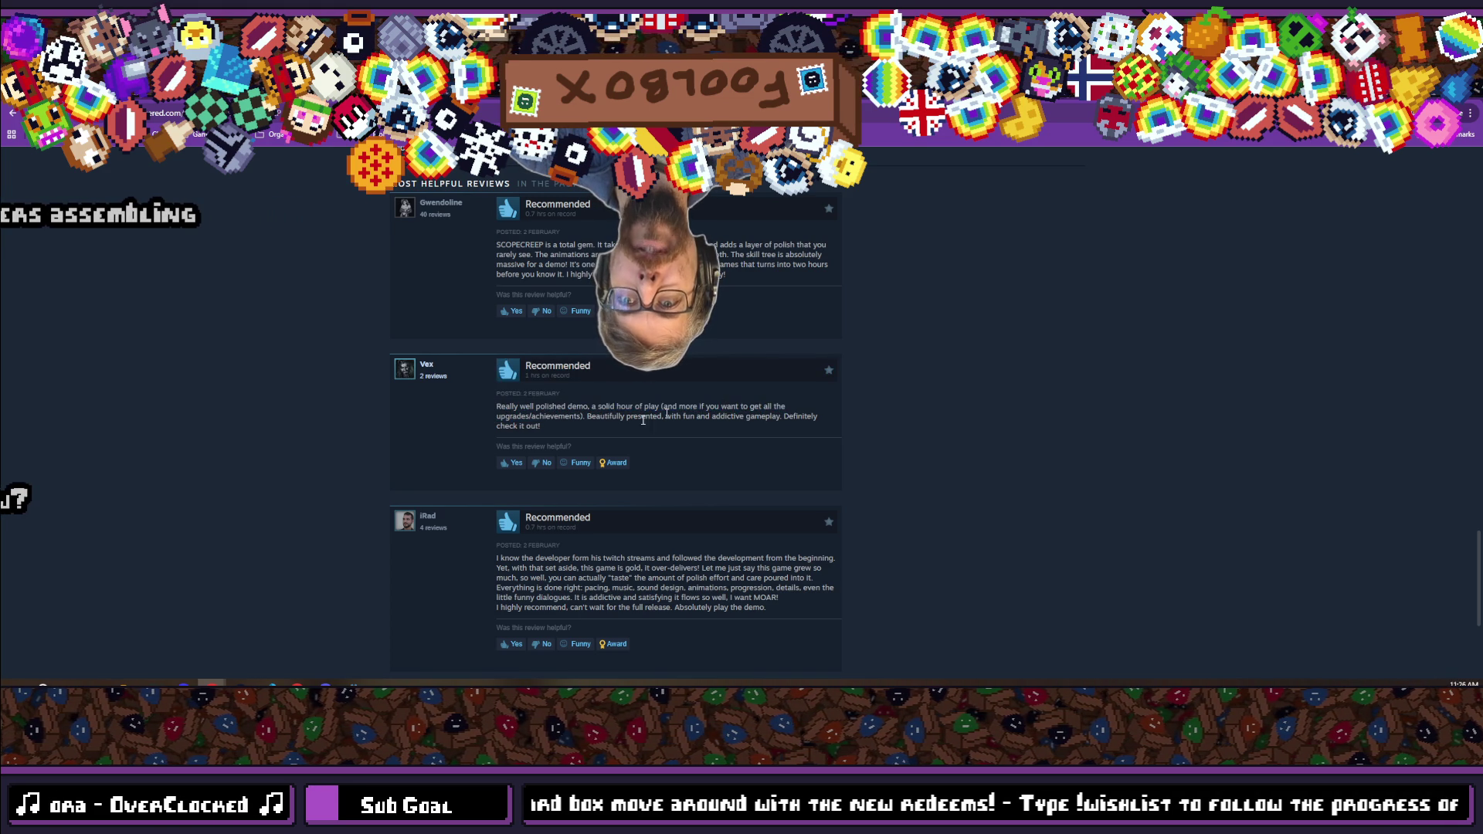
pyautogui.scroll(-3, 477, 437)
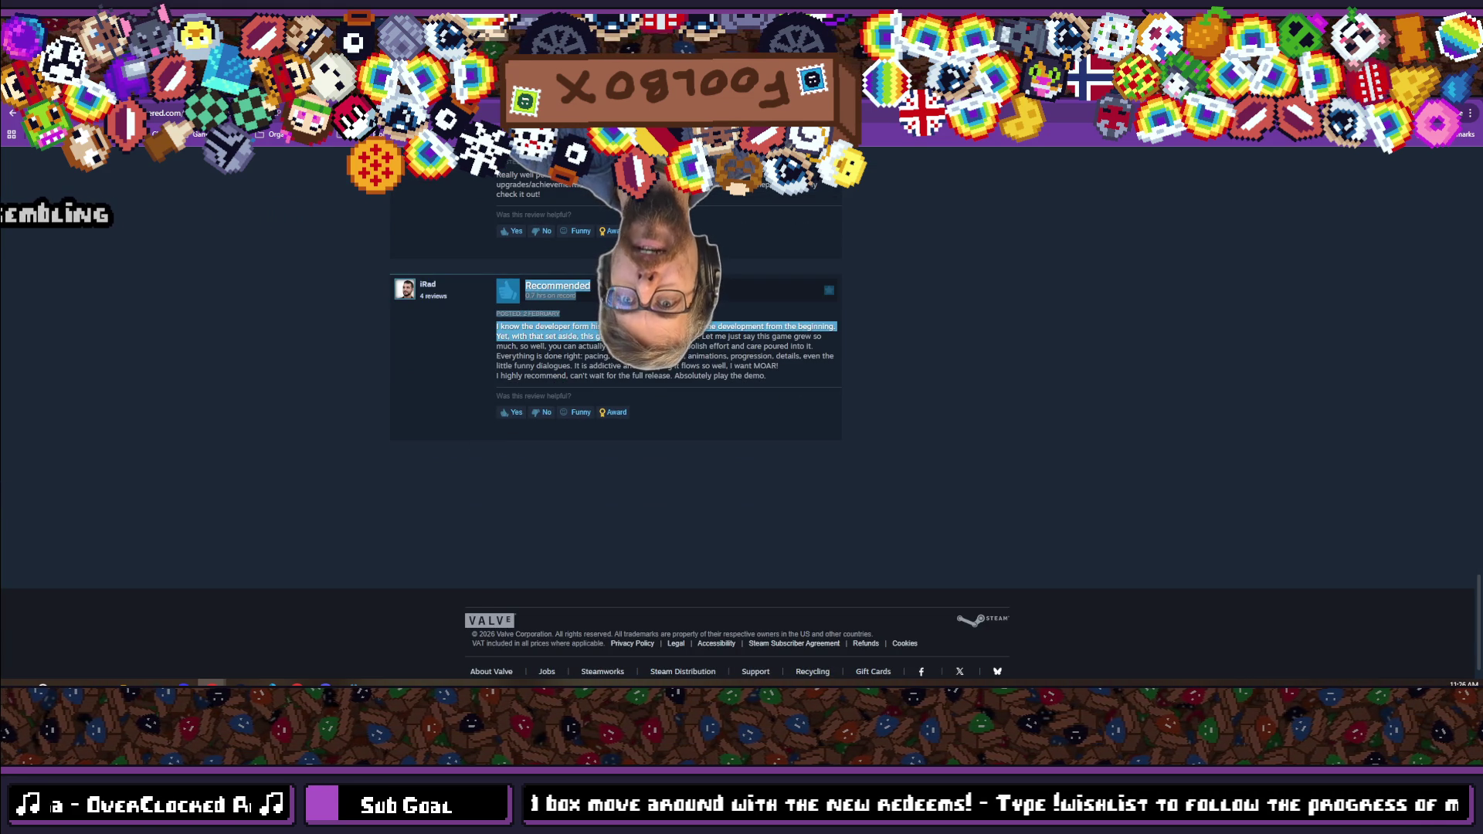
pyautogui.click(656, 327)
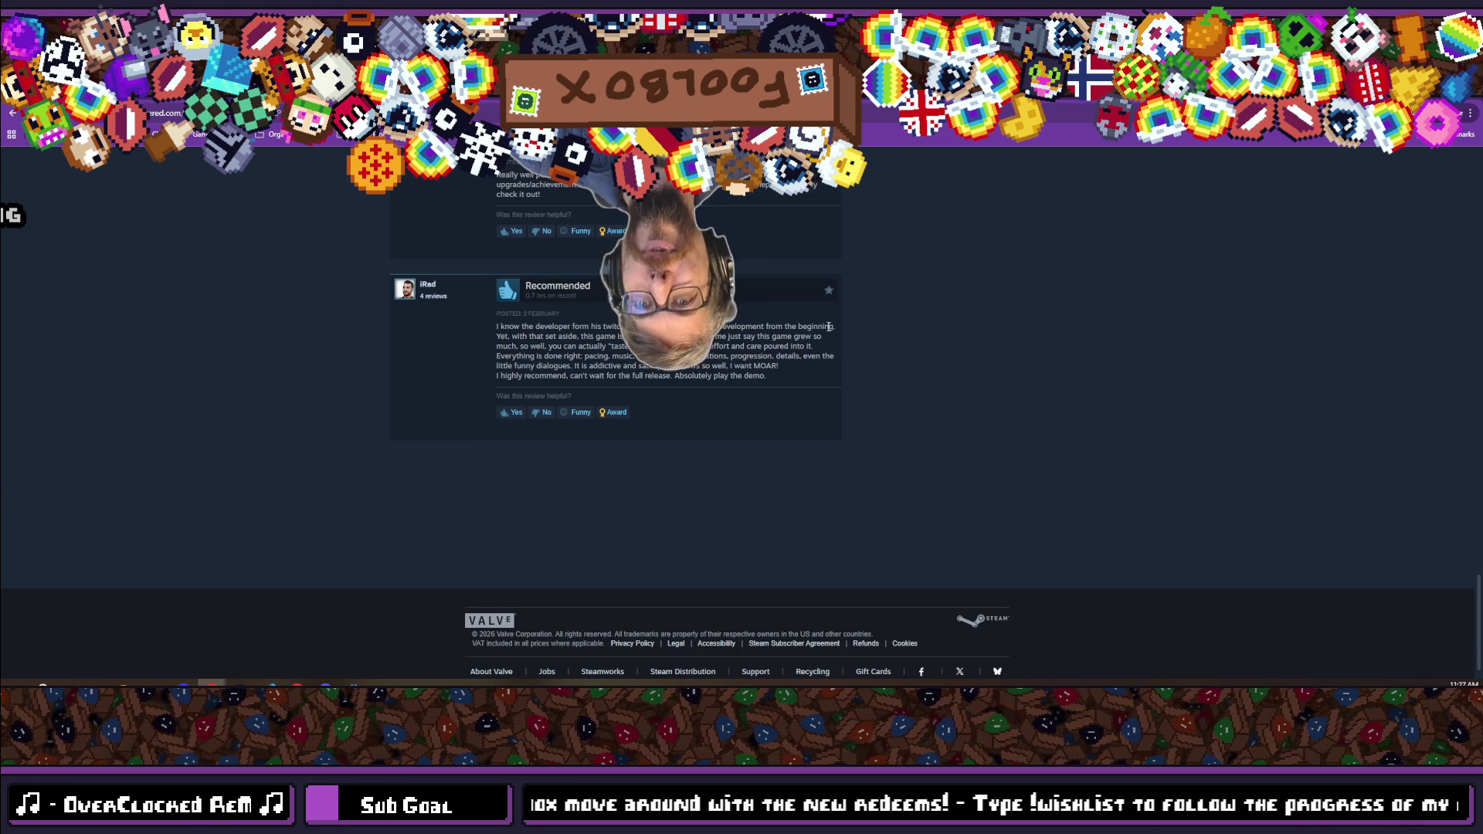
pyautogui.moveTo(568, 340); pyautogui.dragTo(498, 327)
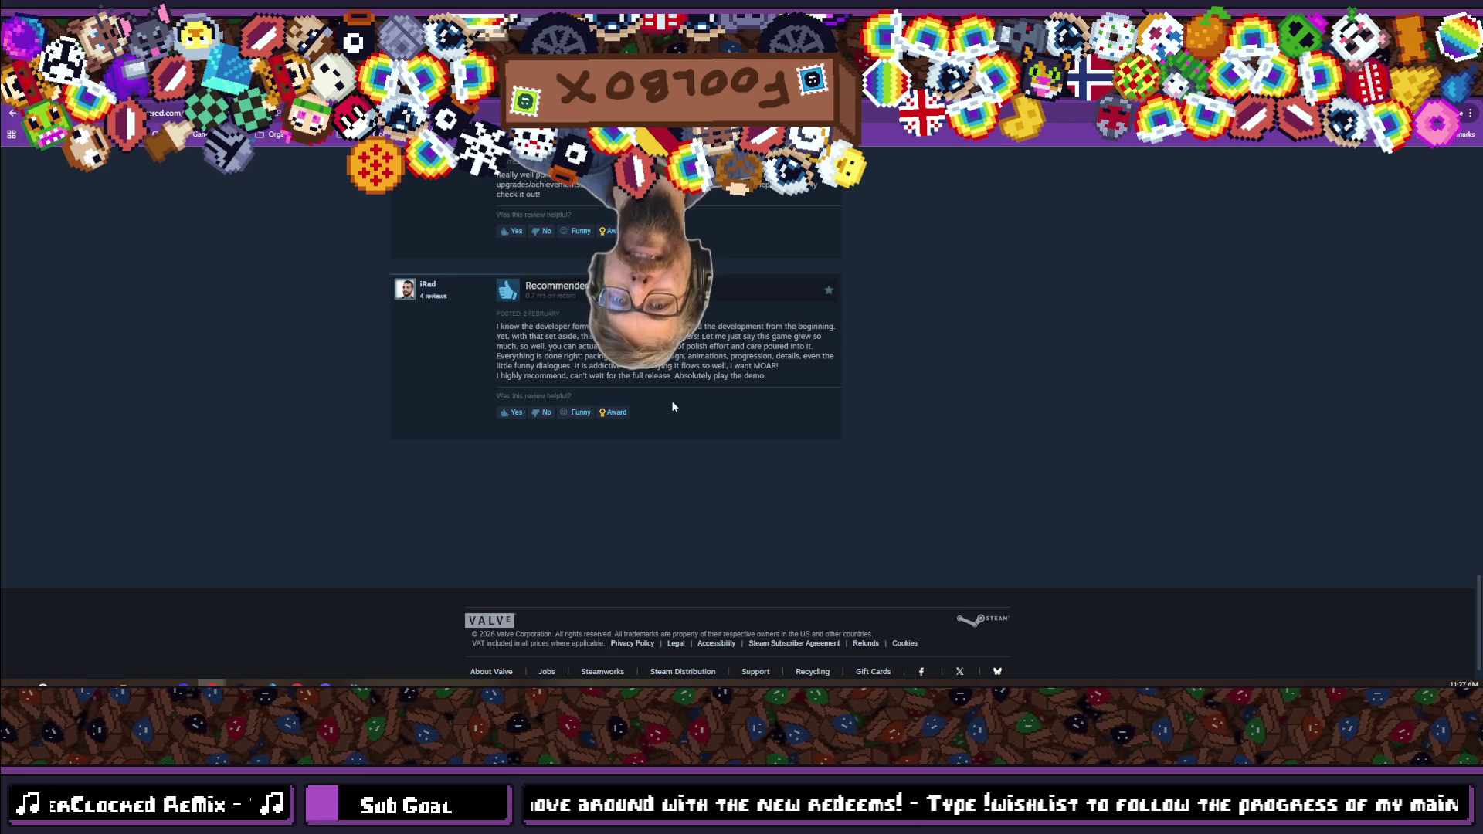
# Go back to the top of the demo's store page, then back to the Reddit post.
pyautogui.hotkey('alt', 'Left')
pyautogui.scroll(5, 684, 541)
pyautogui.scroll(6, 686, 544)
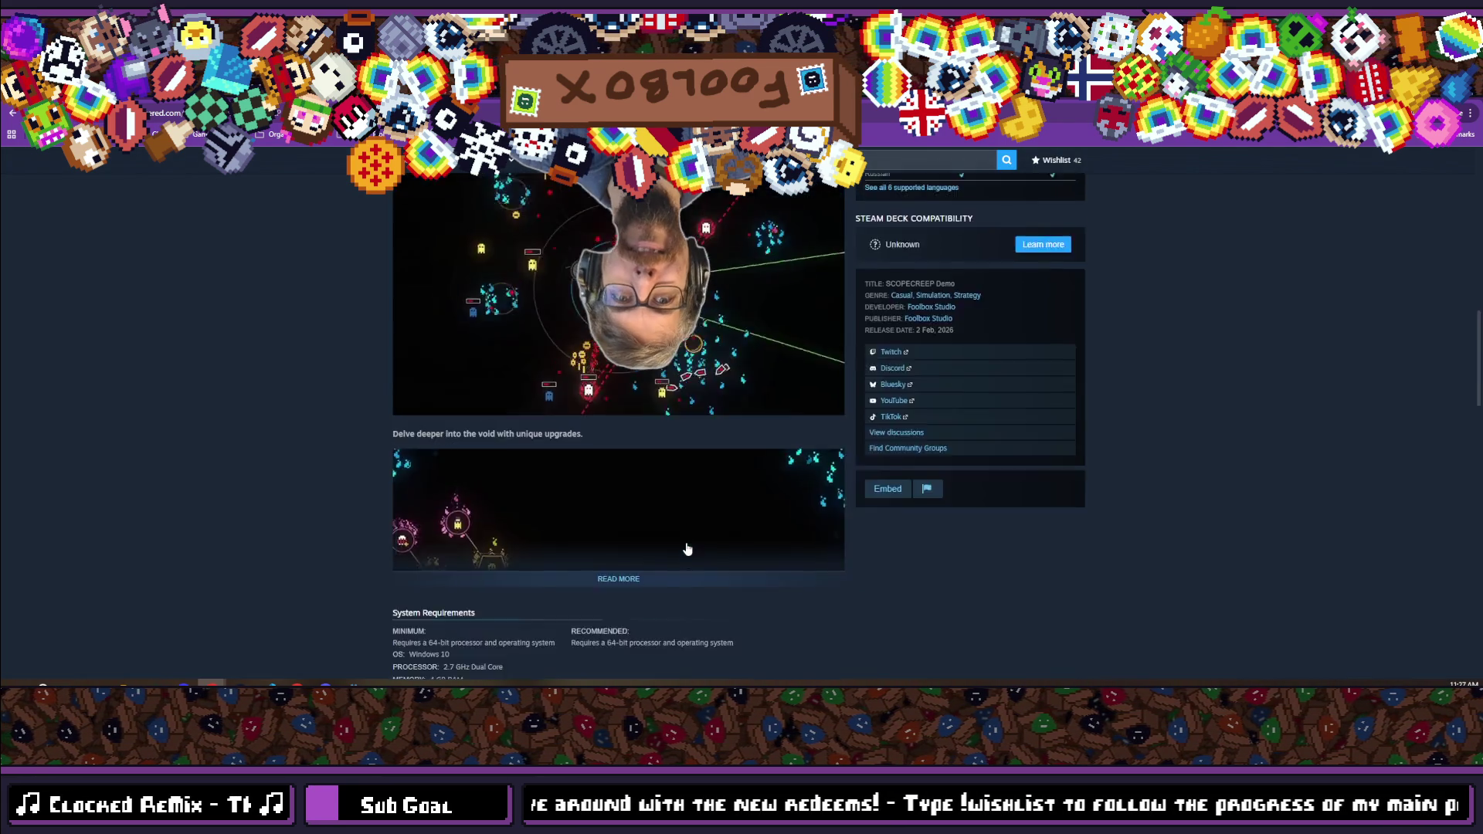
pyautogui.scroll(10, 687, 548)
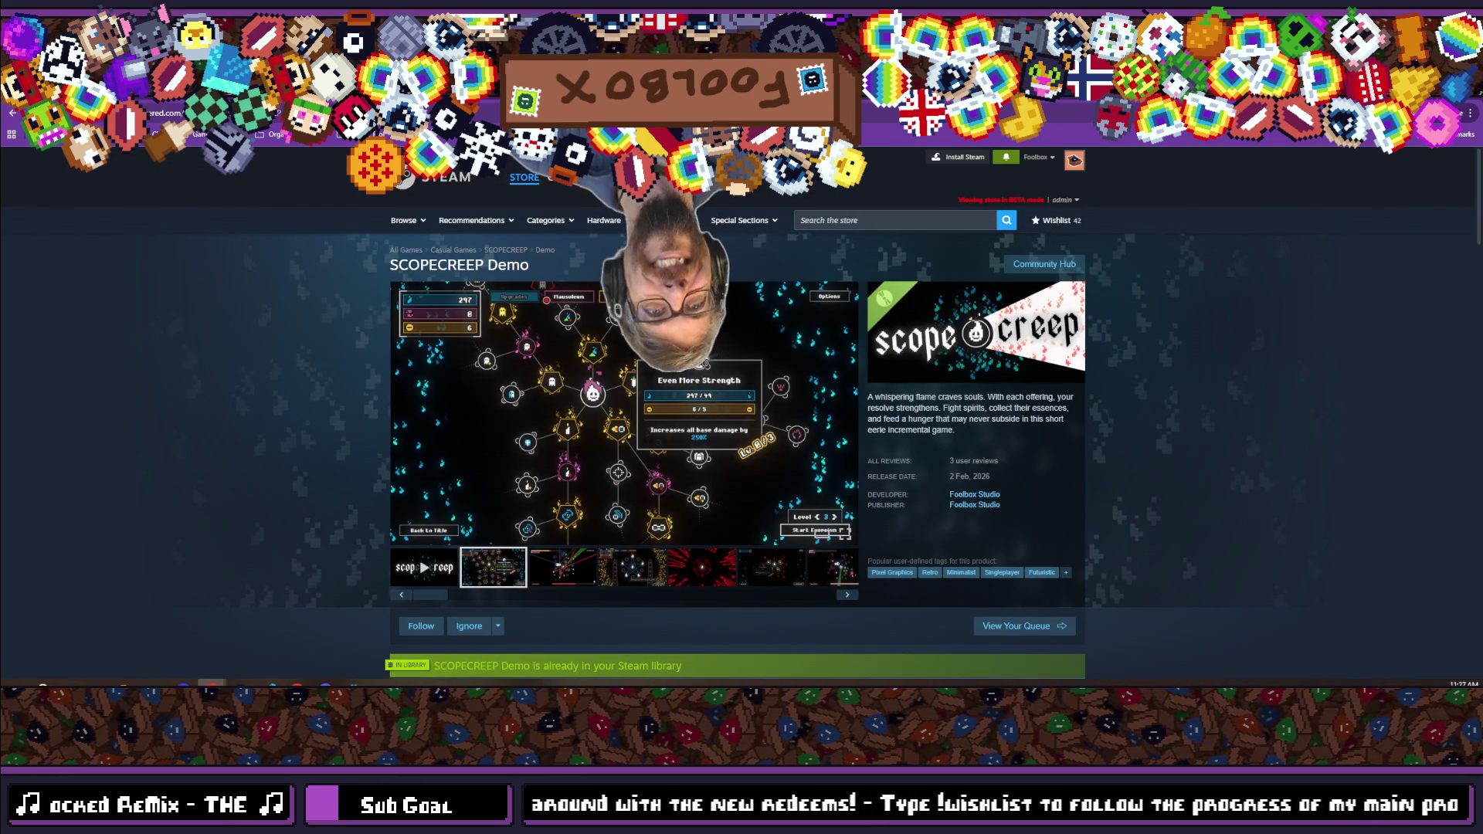
pyautogui.hotkey('alt', 'Left')
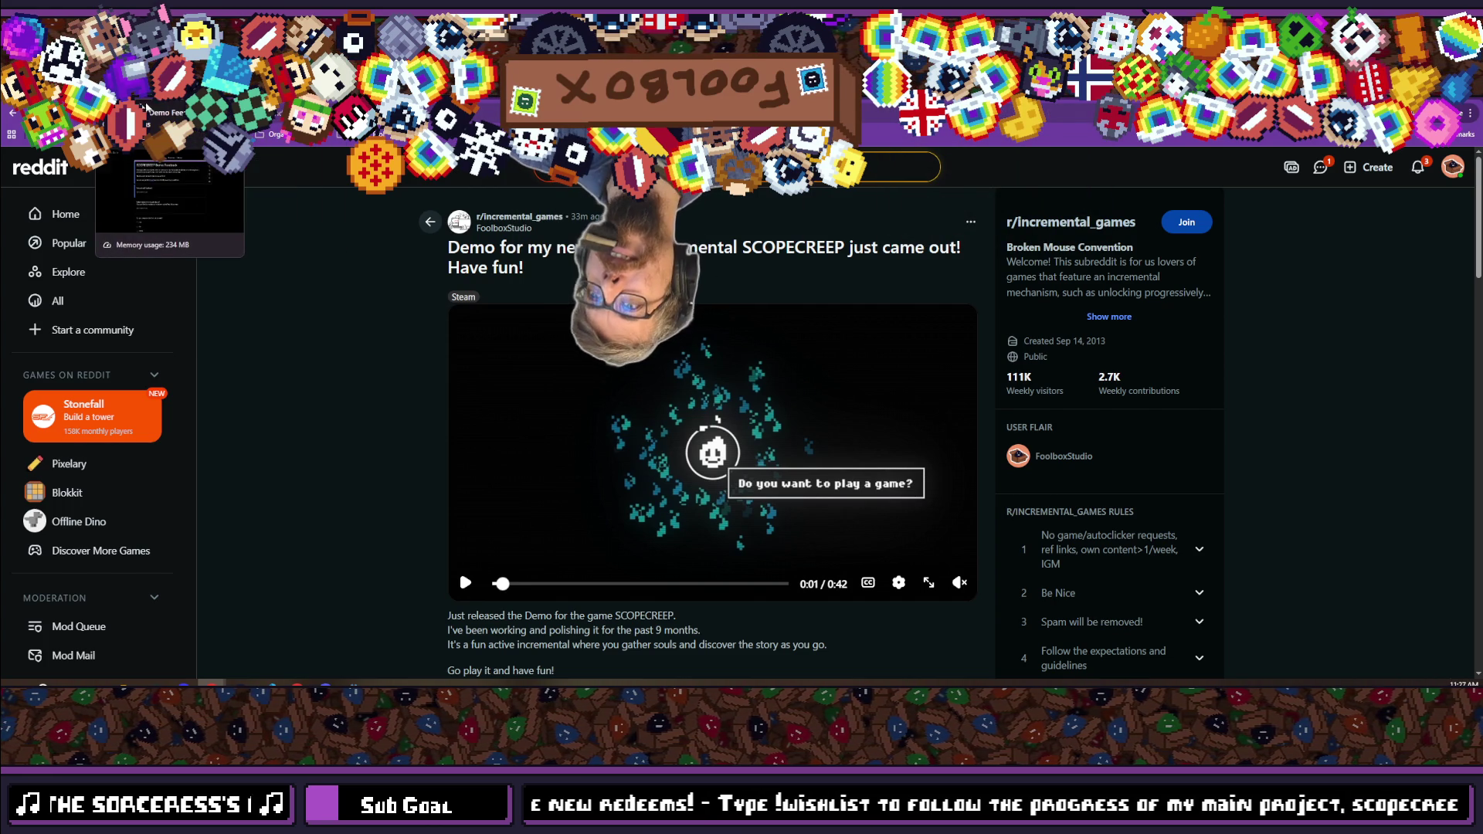
# Switch to the incremental-games site tab with the SCOPECREEP listing.
pyautogui.click(224, 113)
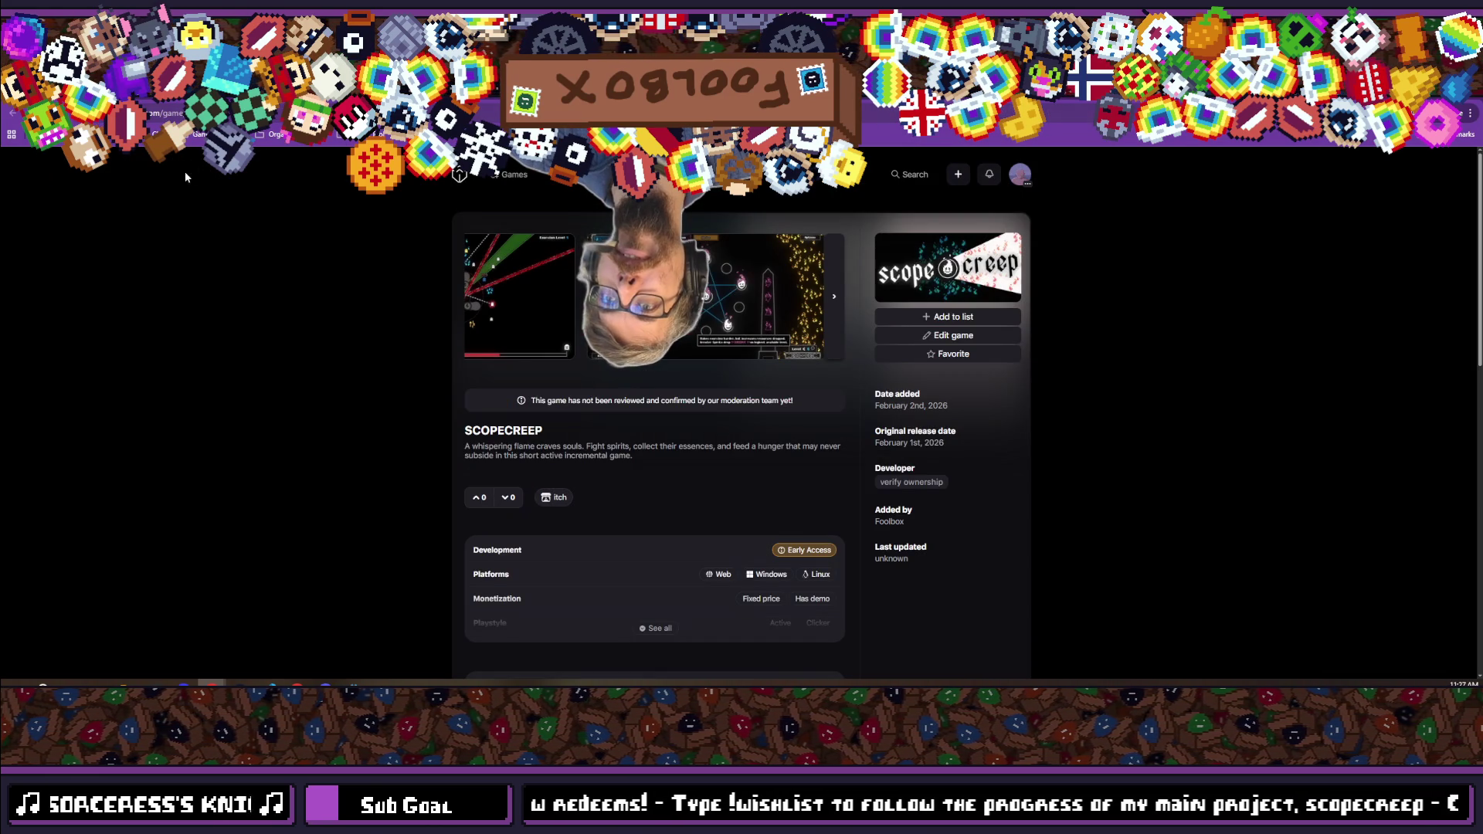
# Reload the SCOPECREEP listing and scroll through its details, reviews and similar games.
pyautogui.click(54, 112)
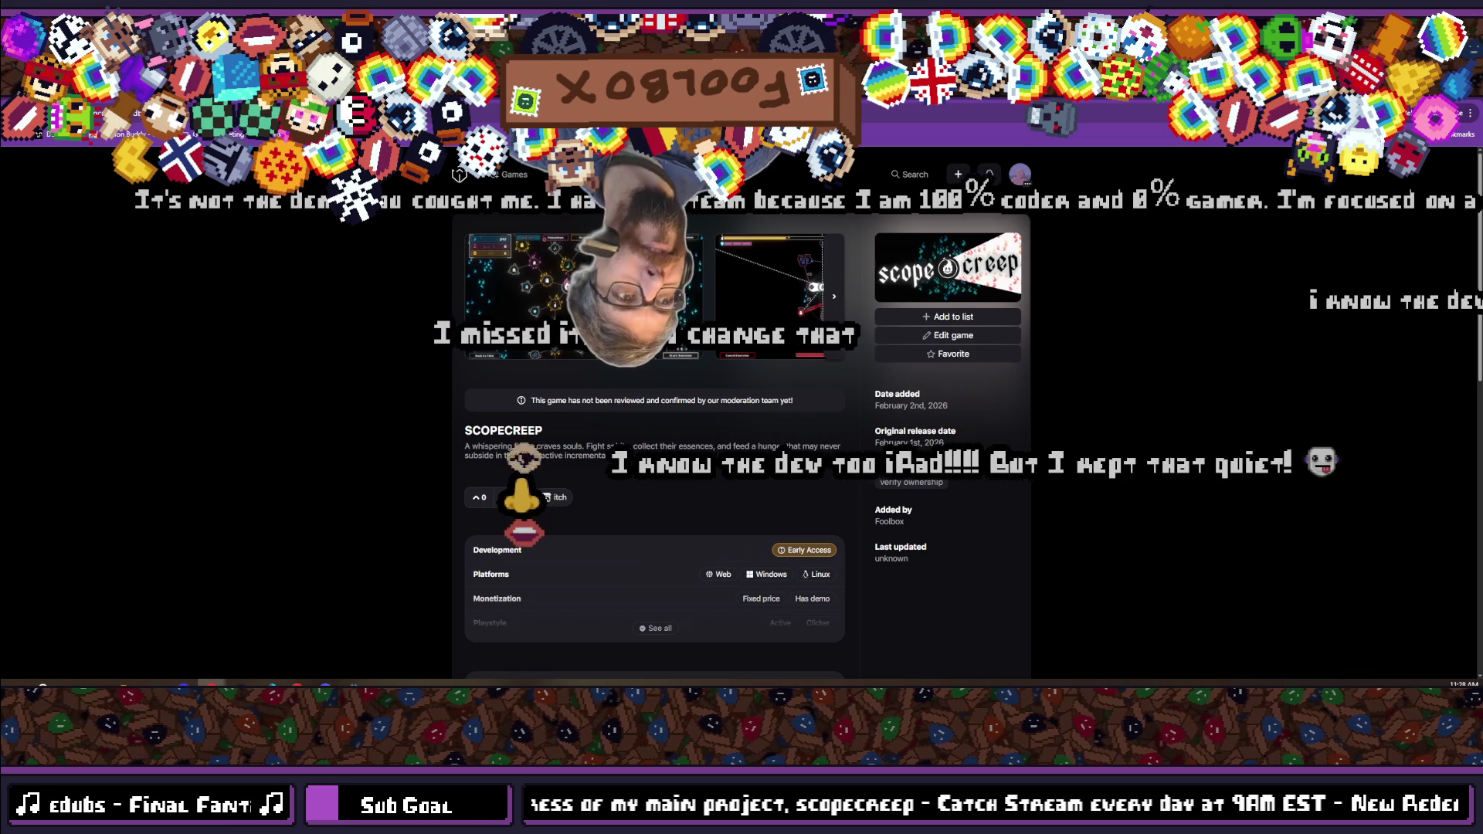
pyautogui.scroll(-7, 369, 453)
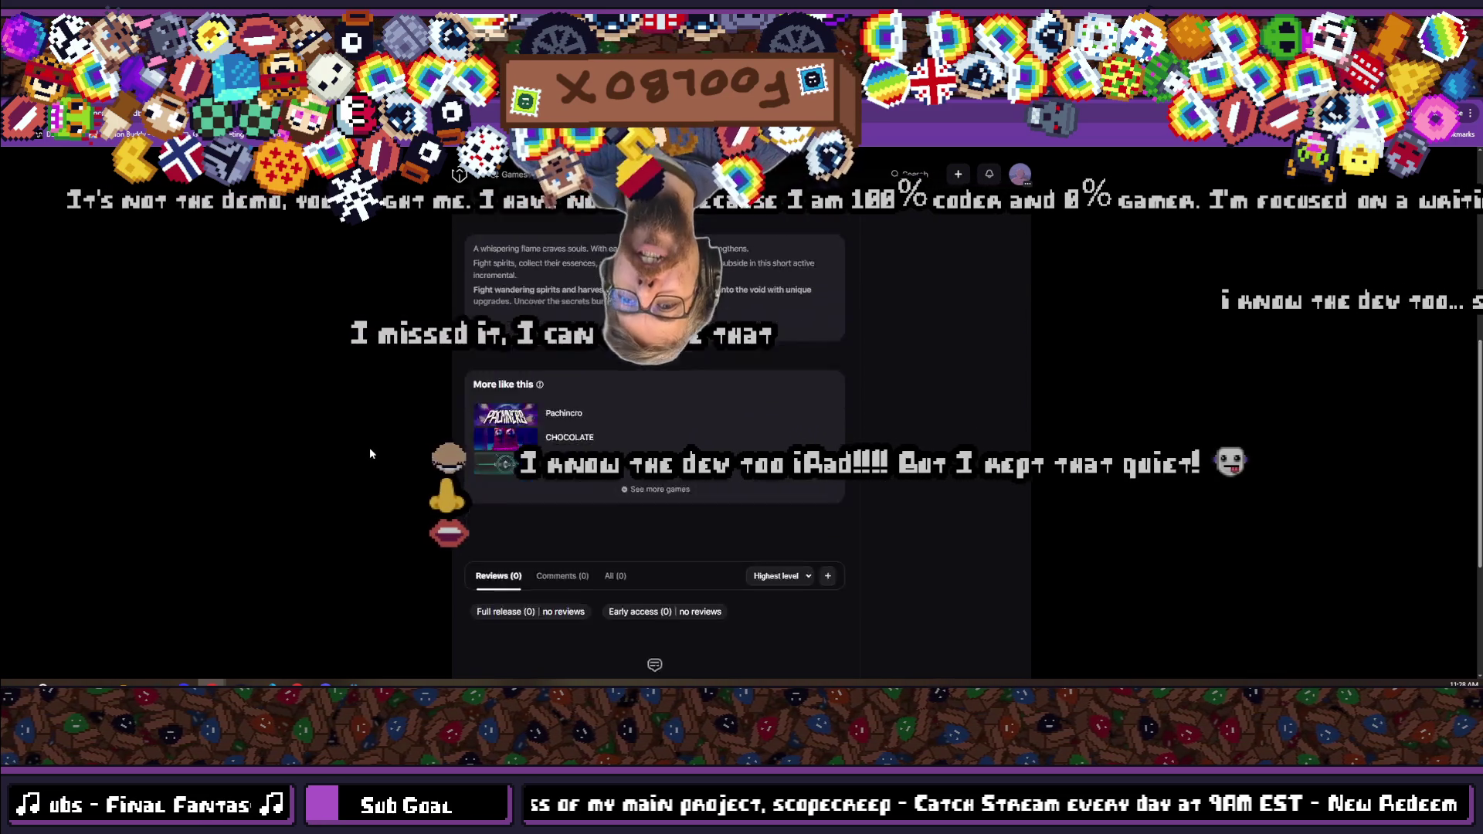
pyautogui.scroll(3, 370, 453)
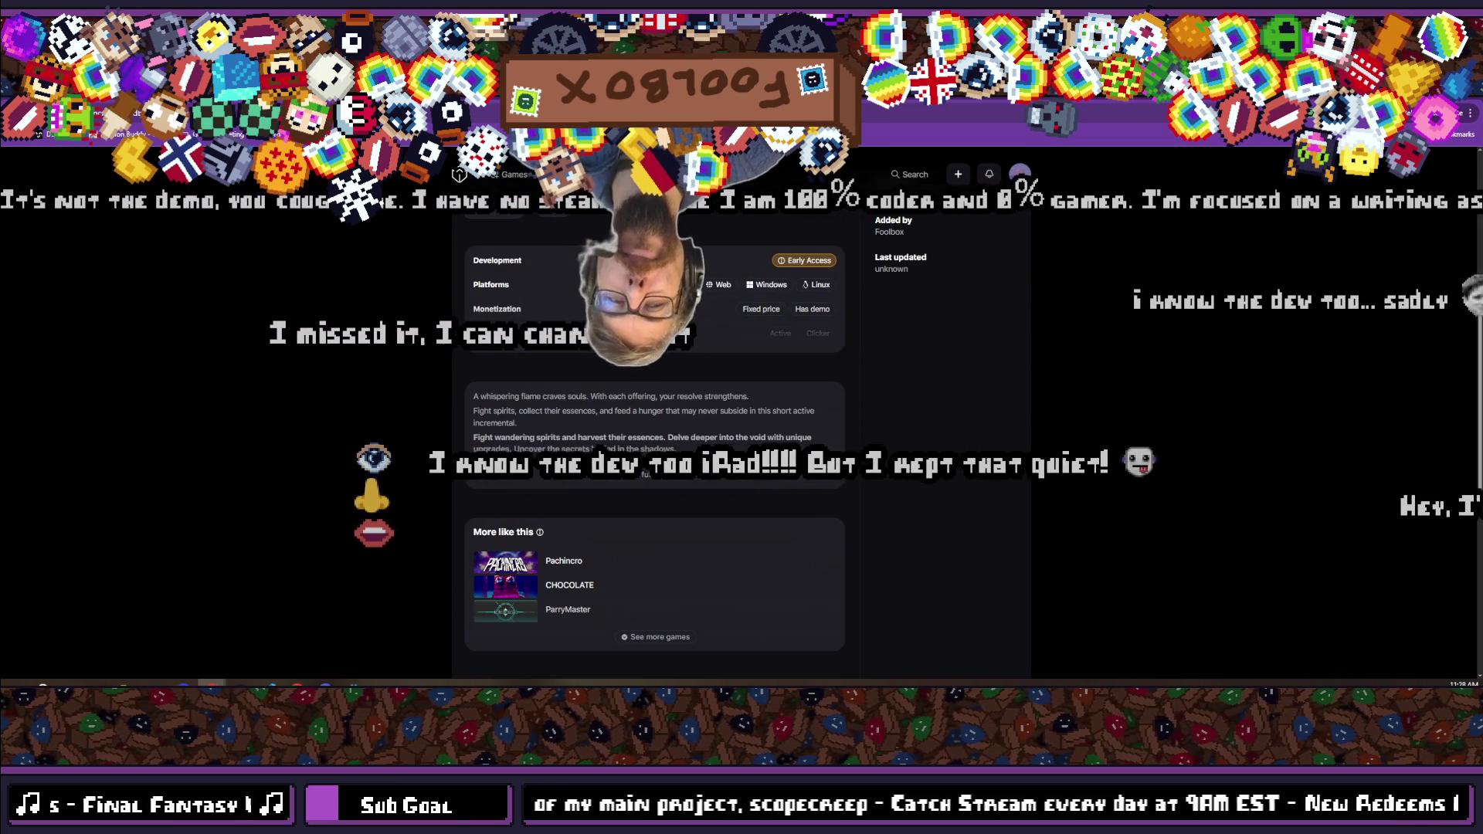
pyautogui.scroll(3, 369, 448)
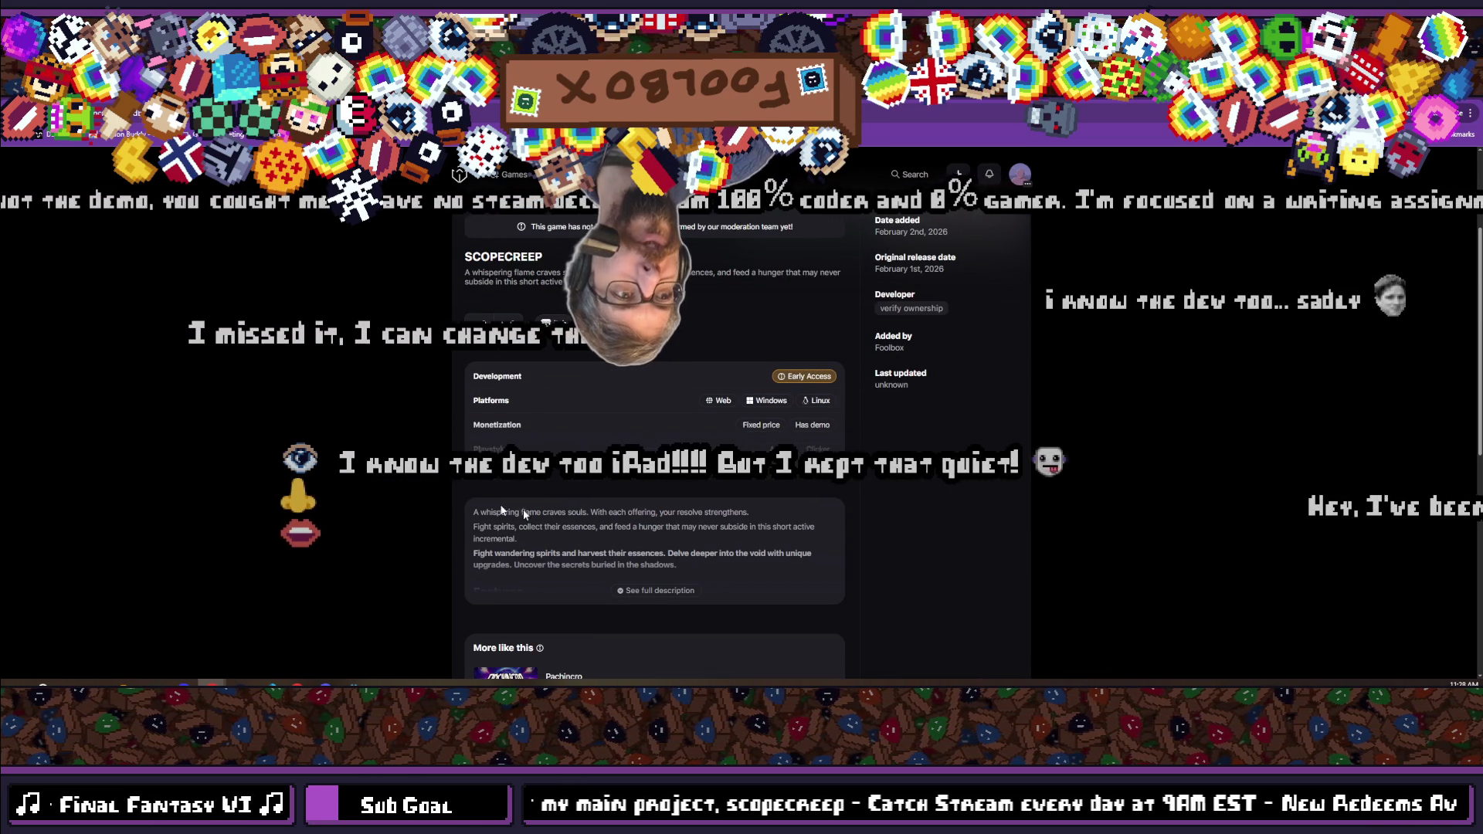
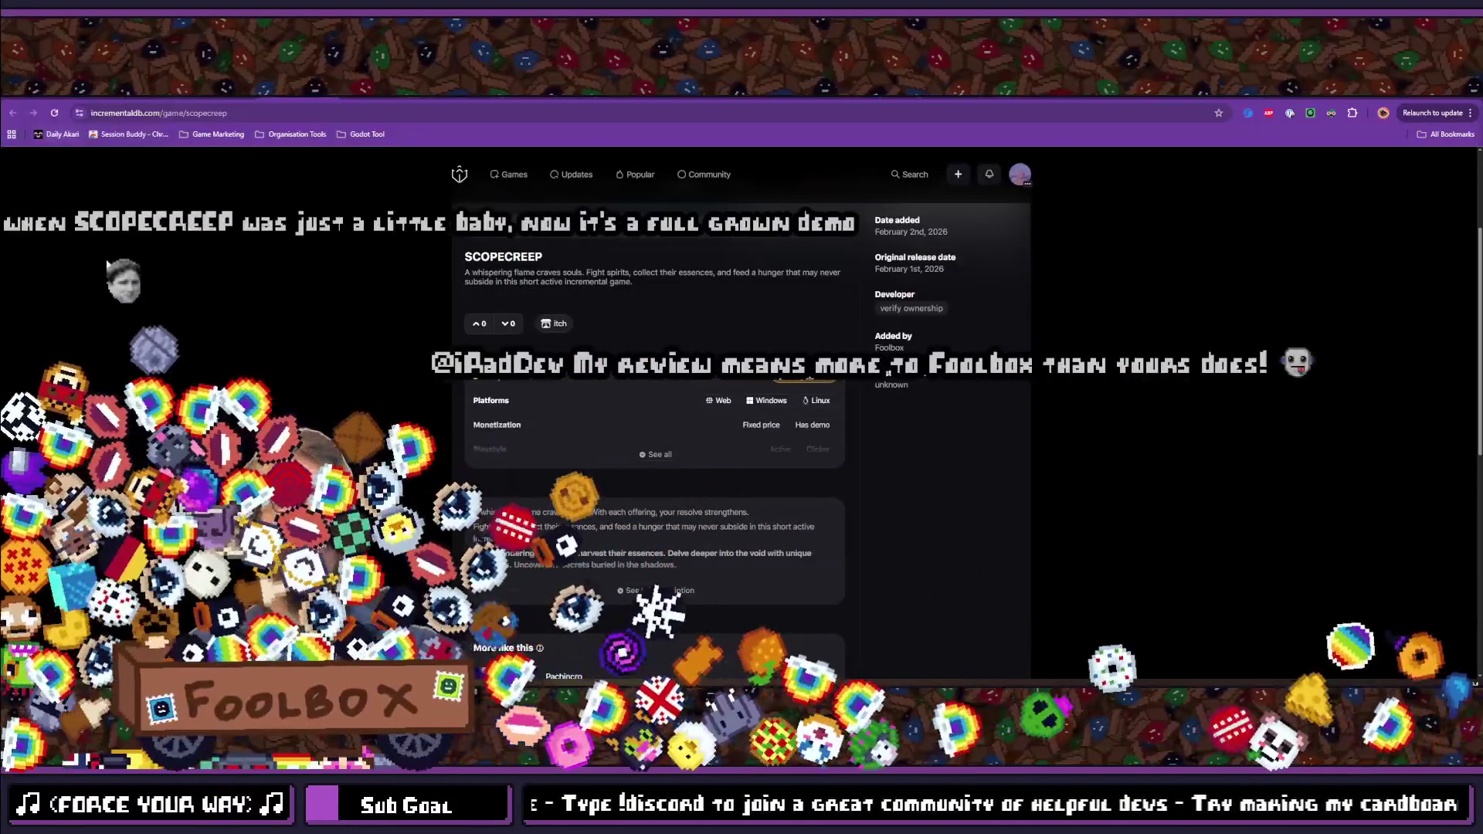
# View the Steam SCOPECREEP Demo store page, then move on to the IncrementalDB SCOPECREEP listing.
pyautogui.click(1318, 96)
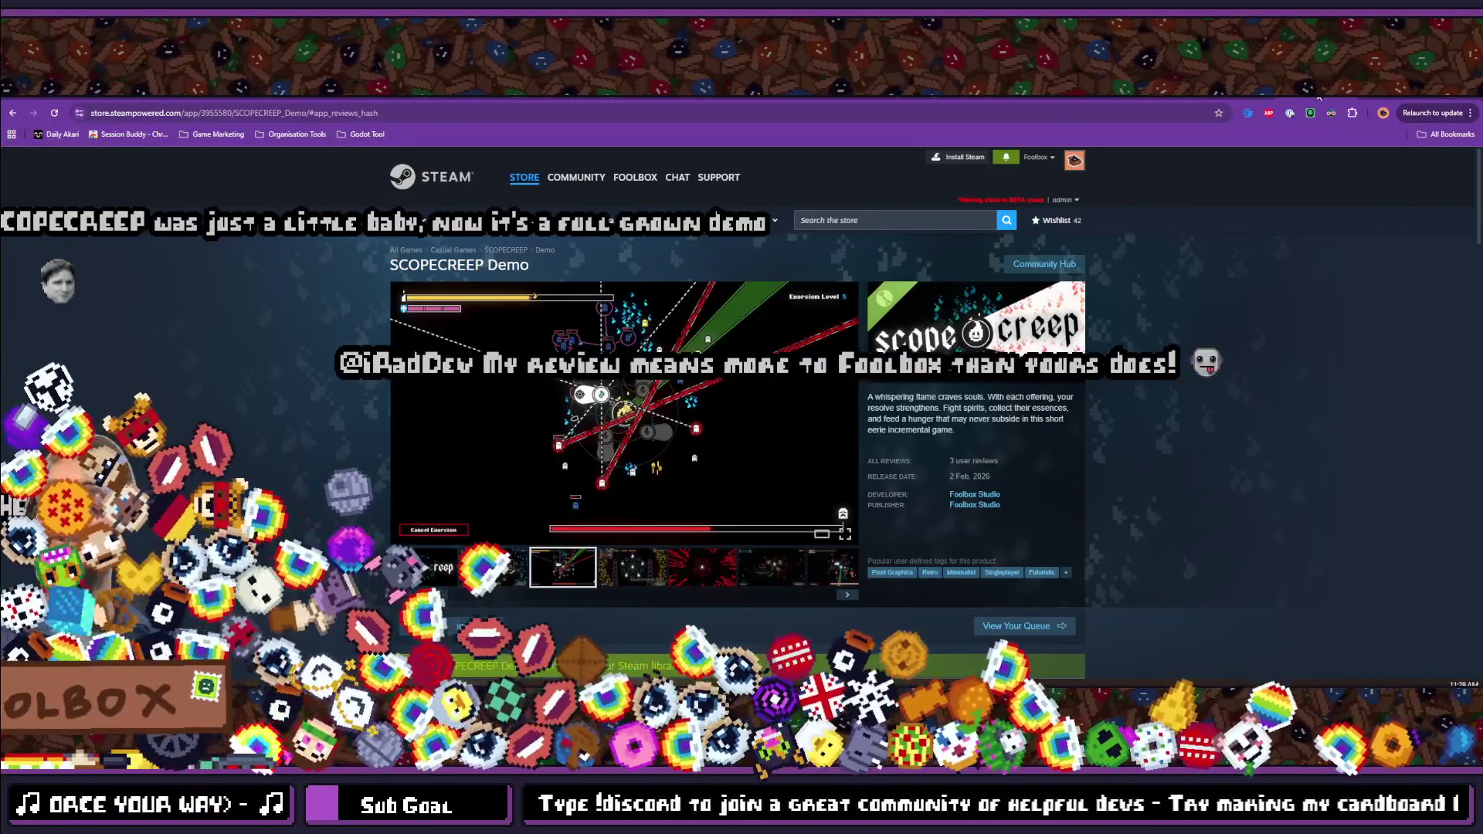
pyautogui.click(1276, 98)
pyautogui.click(1309, 97)
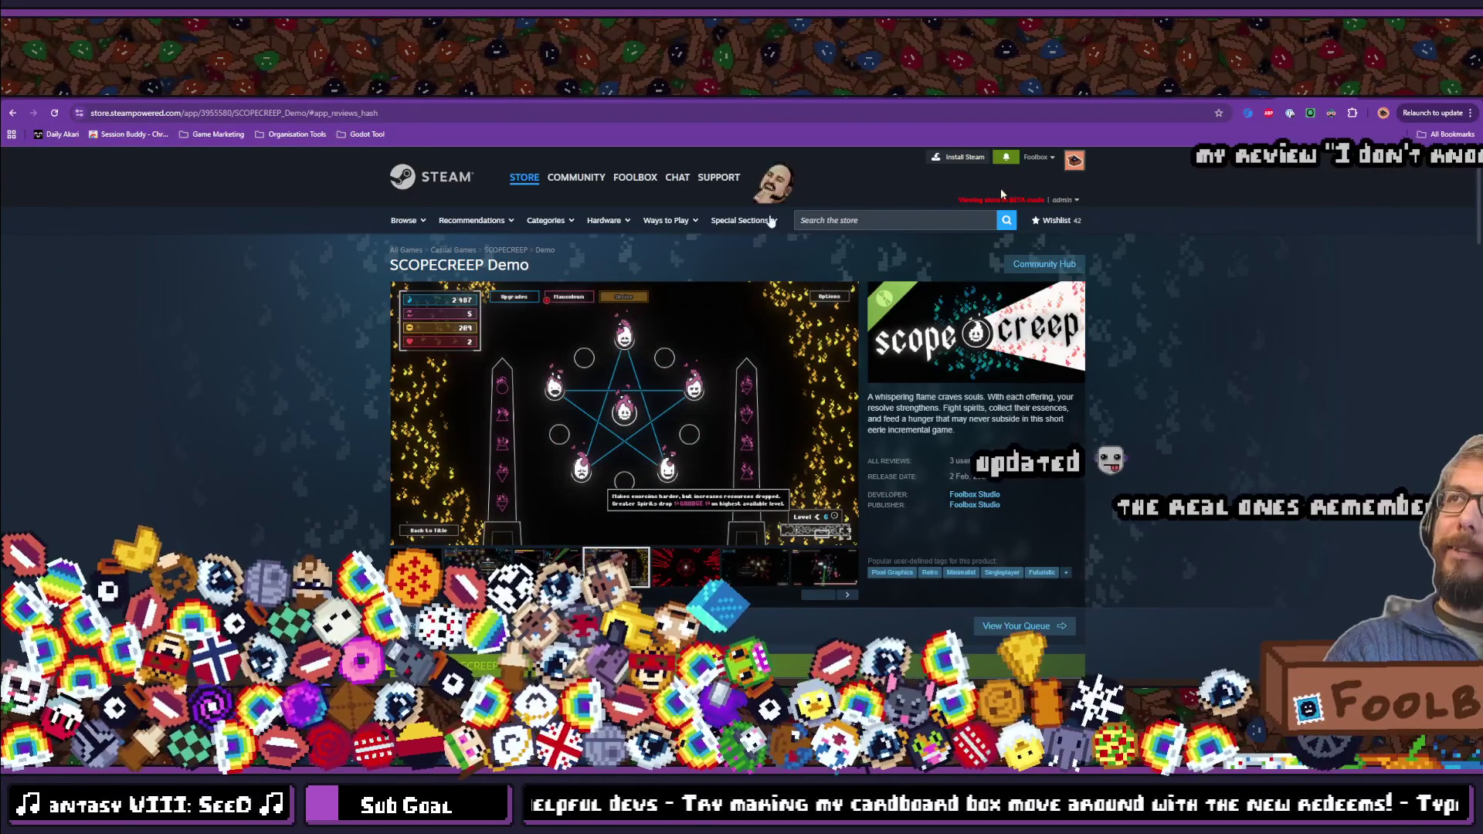
pyautogui.hotkey('ctrl', 'Tab')
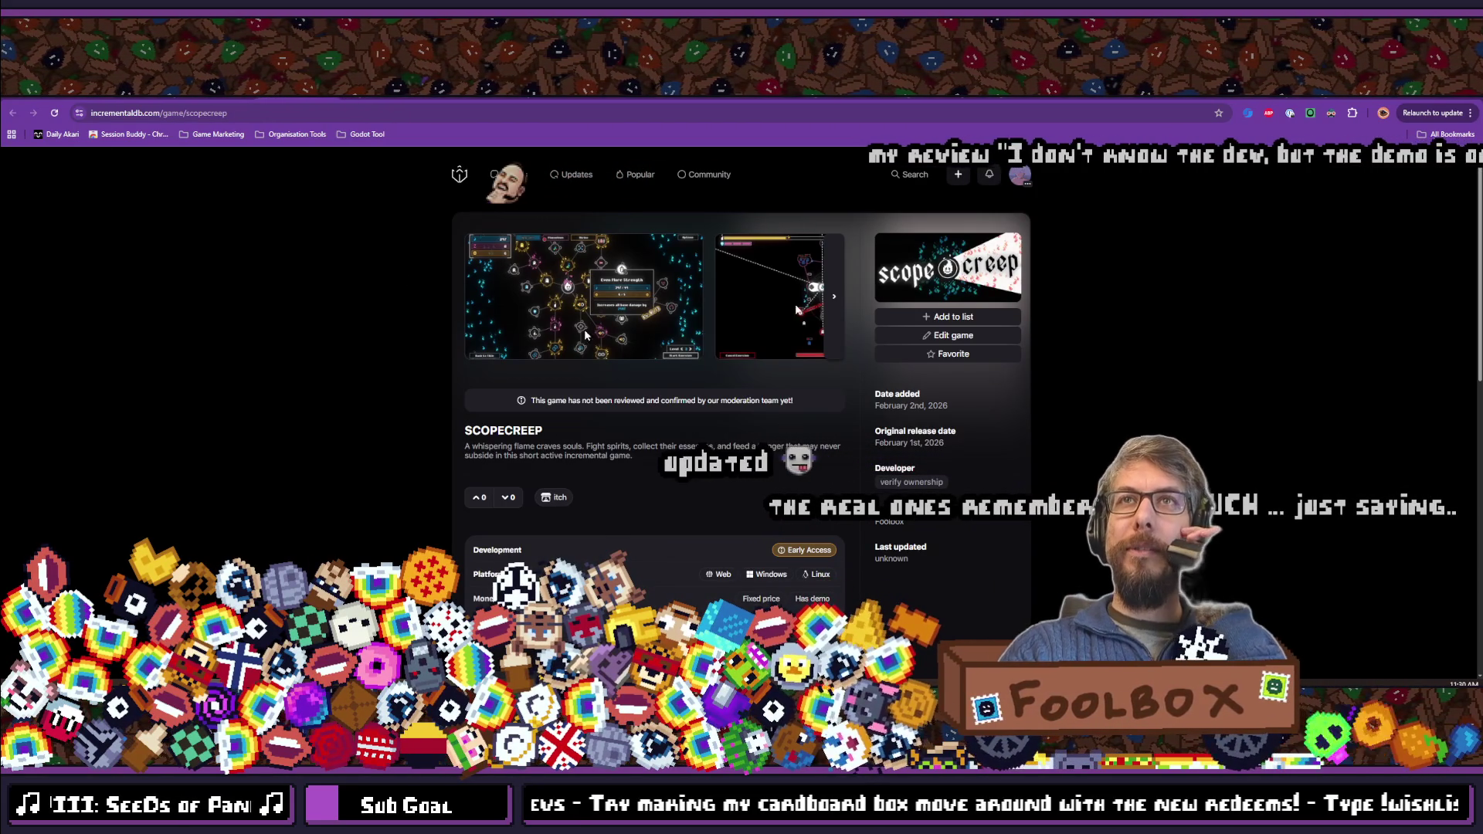
# Scroll the IncrementalDB SCOPECREEP page down to More like this and back up, then go to the Steam Library.
pyautogui.scroll(-2, 495, 511)
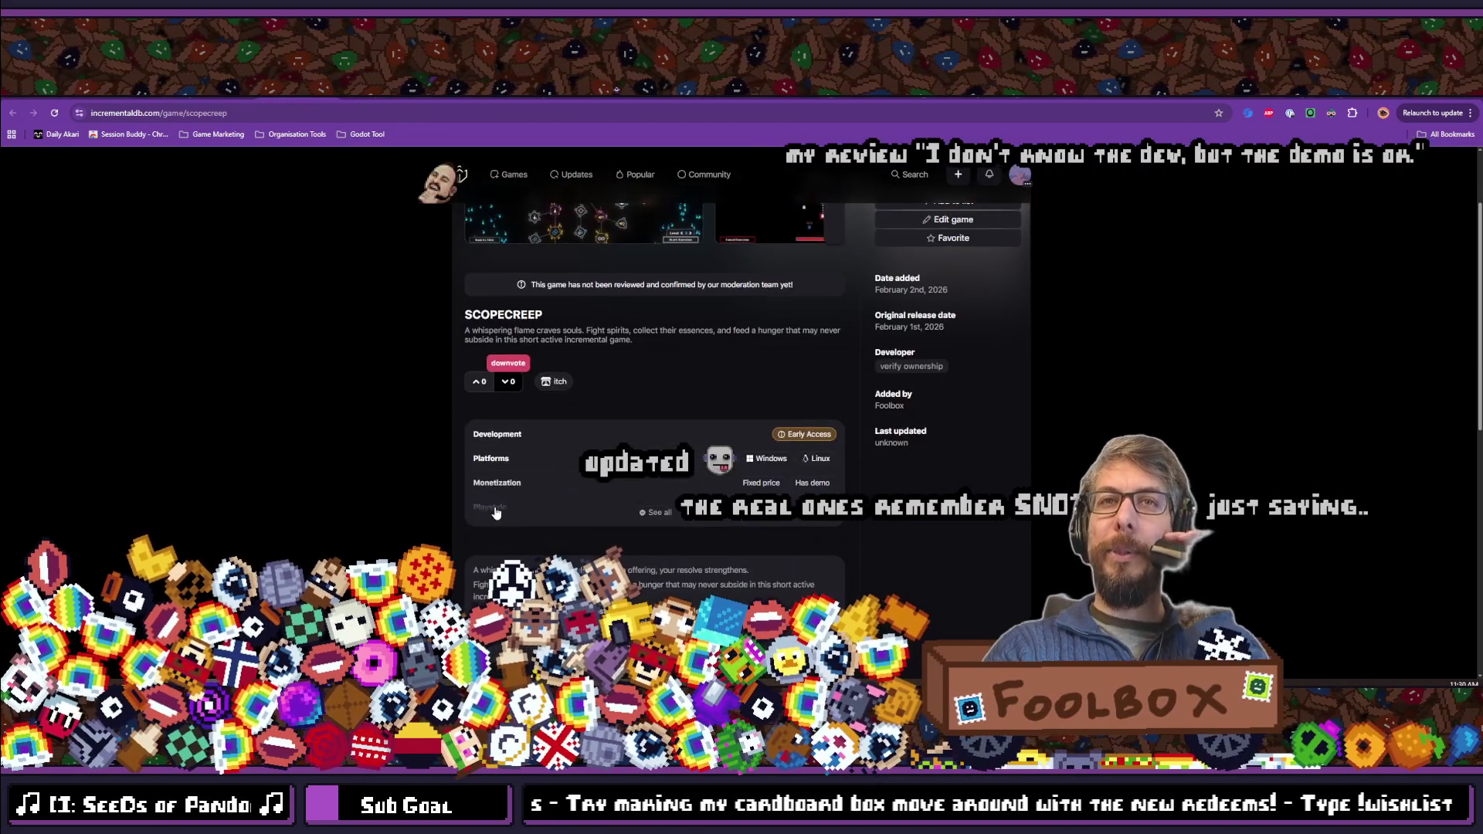
pyautogui.scroll(-5, 495, 510)
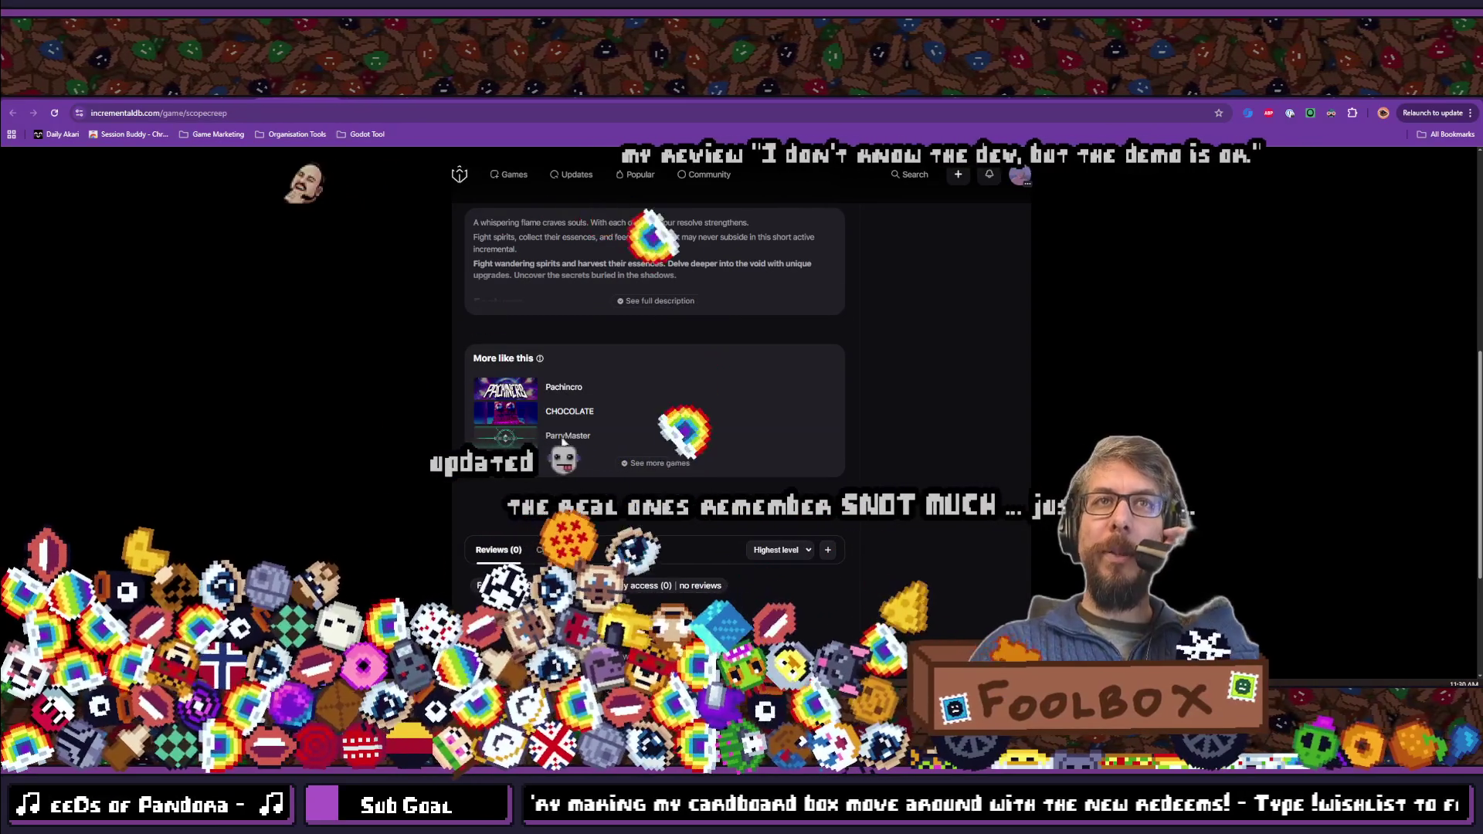
pyautogui.scroll(7, 656, 386)
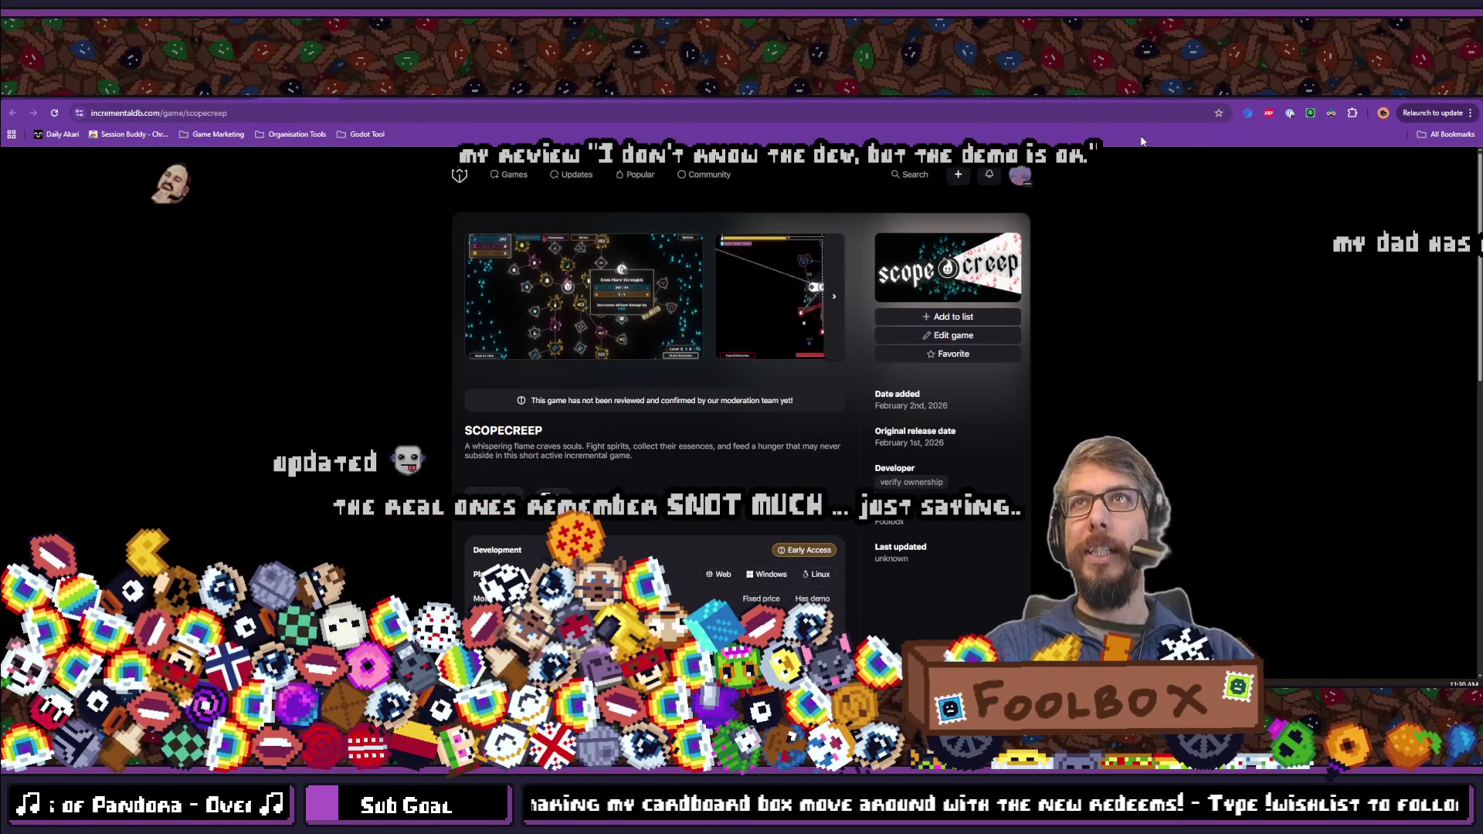
pyautogui.hotkey('alt', 'Tab')
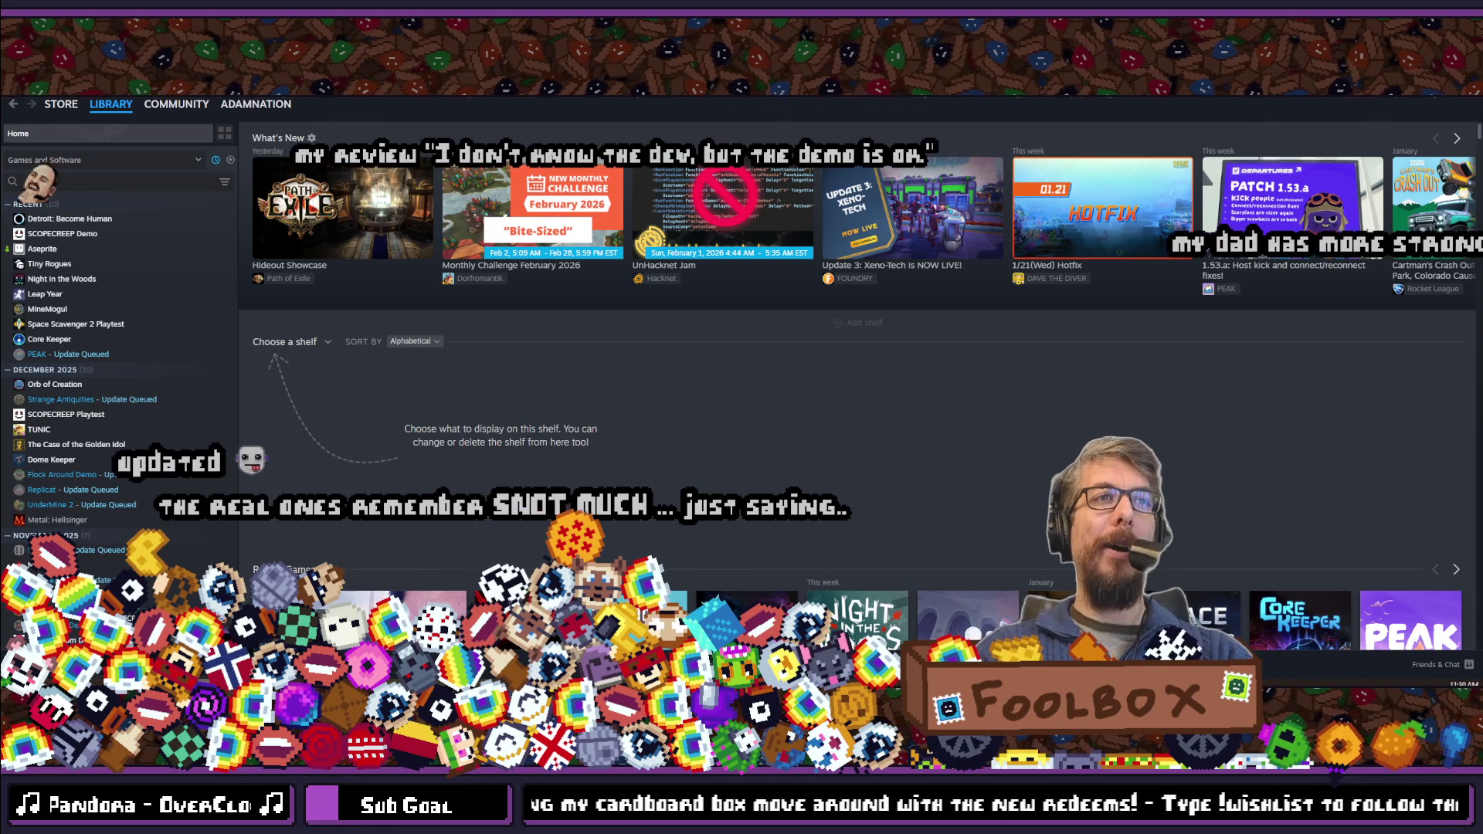
# Leave the Steam Library for the IncrementalDB SCOPECREEP page and try the SCOPECREEP Demo store tab.
pyautogui.hotkey('alt', 'Tab')
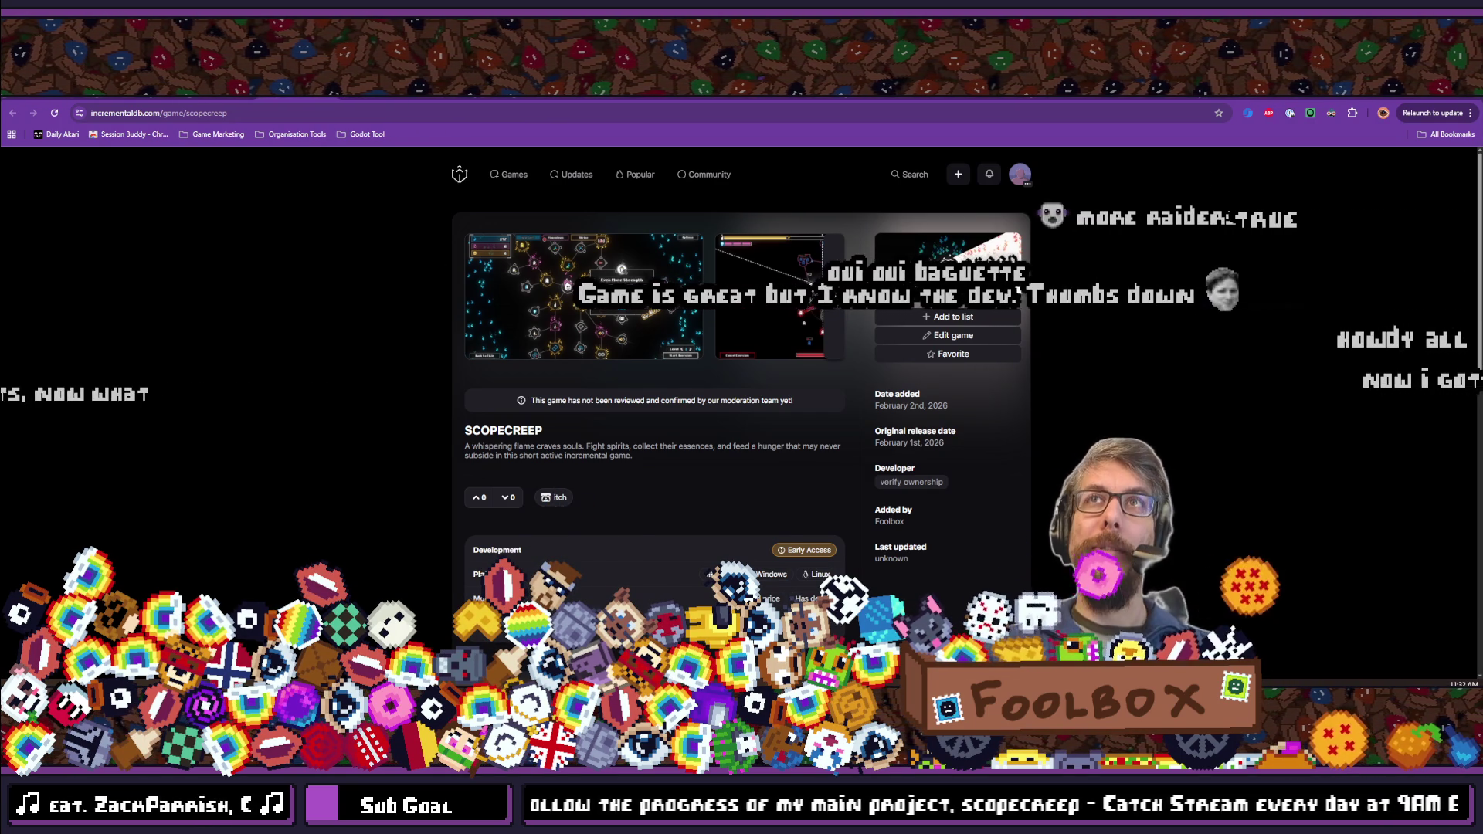
pyautogui.hotkey('ctrl', 'Tab')
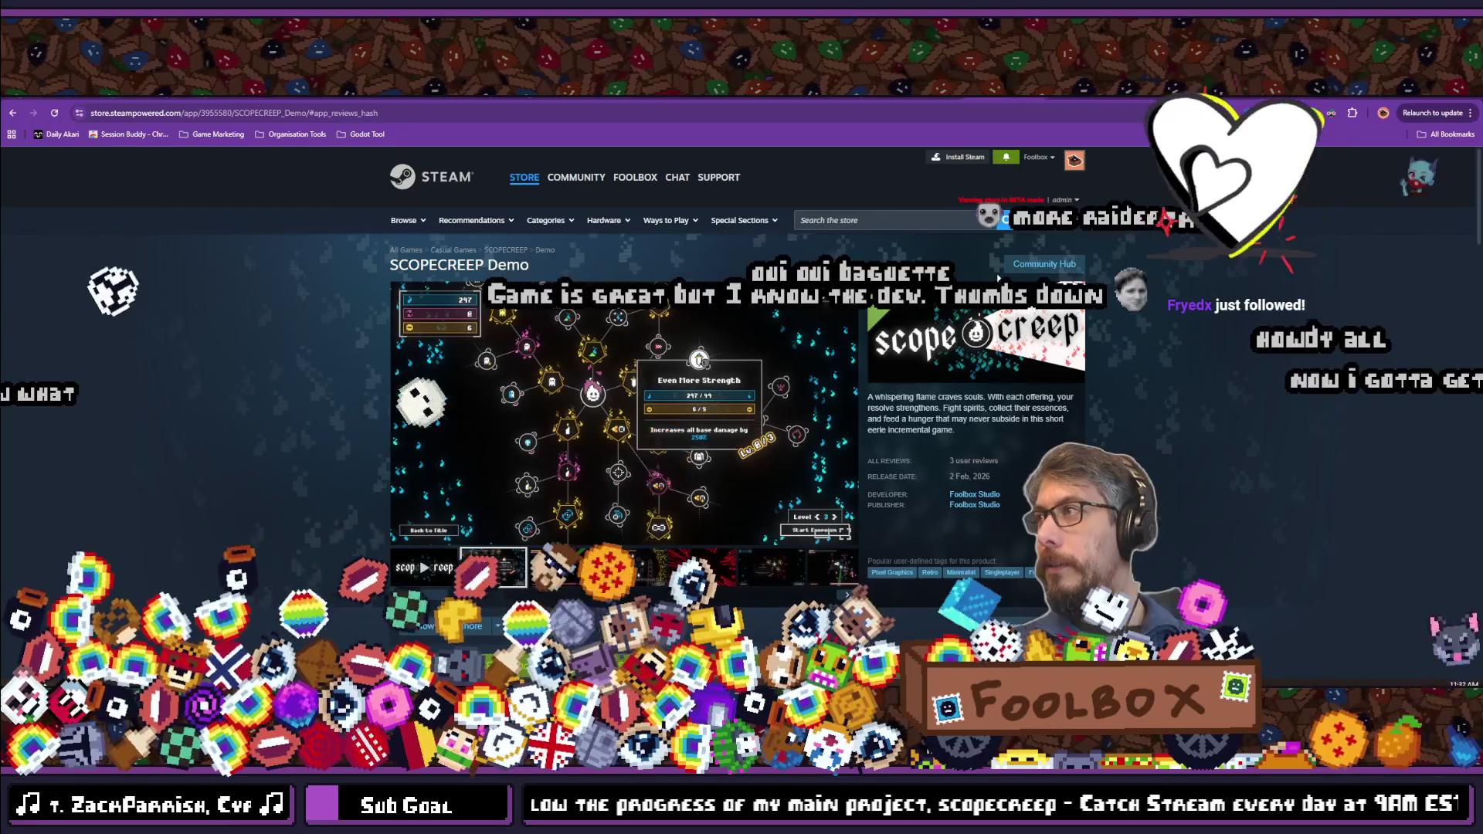